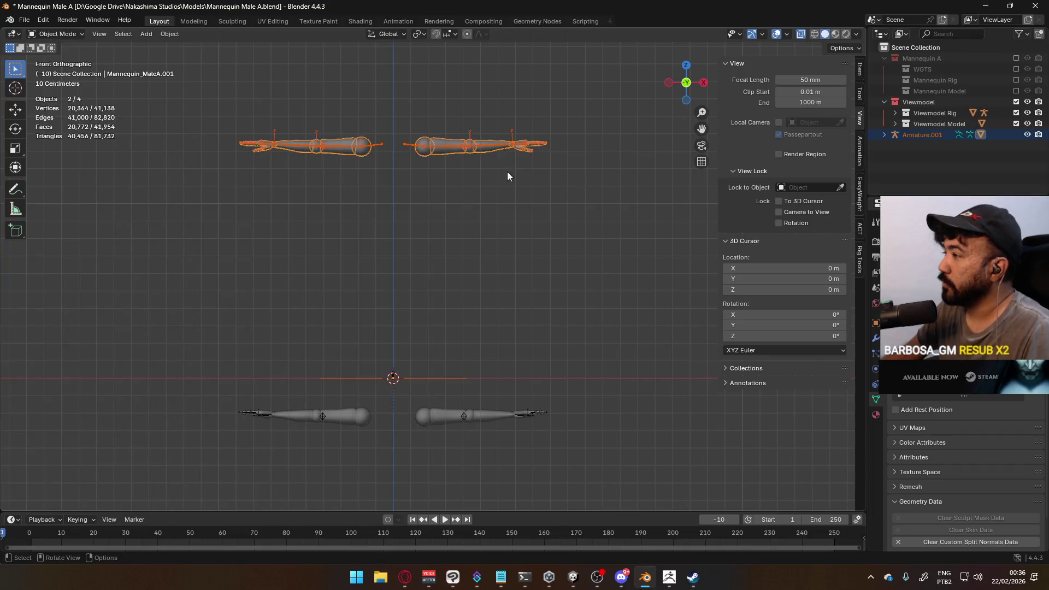
- Select the armature and arm mesh, briefly checking the Shoulder.L bone in Edit Mode
left_click(409, 182)
left_click(409, 147)
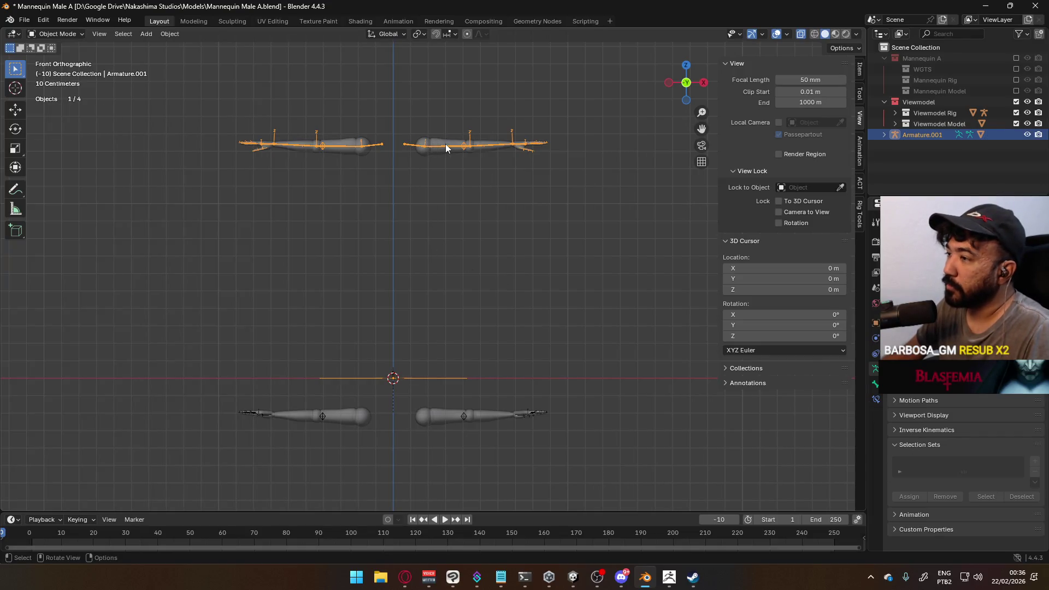
left_click(409, 146, "shift")
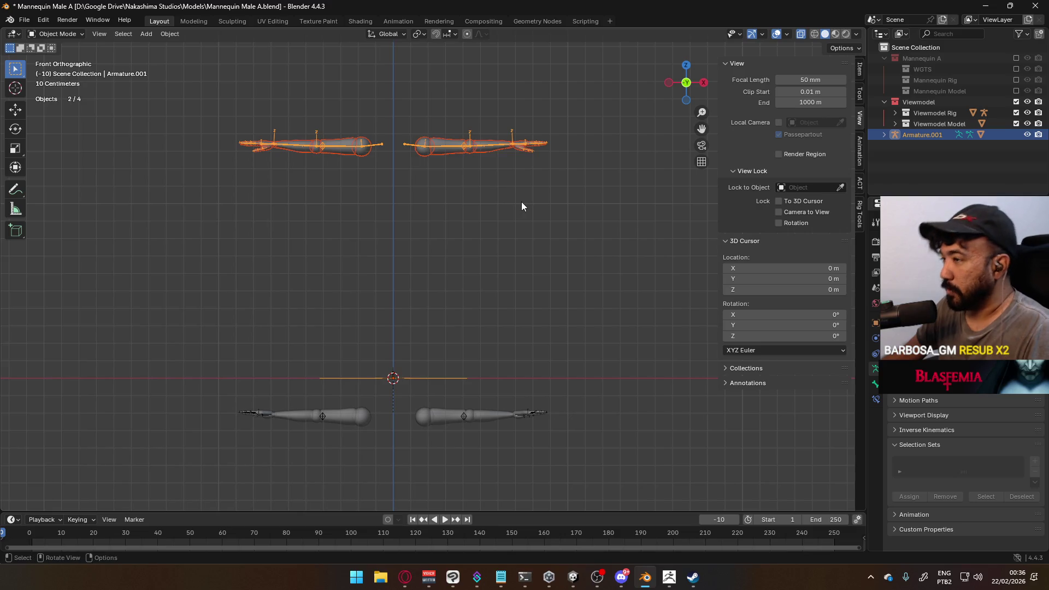
key("Tab")
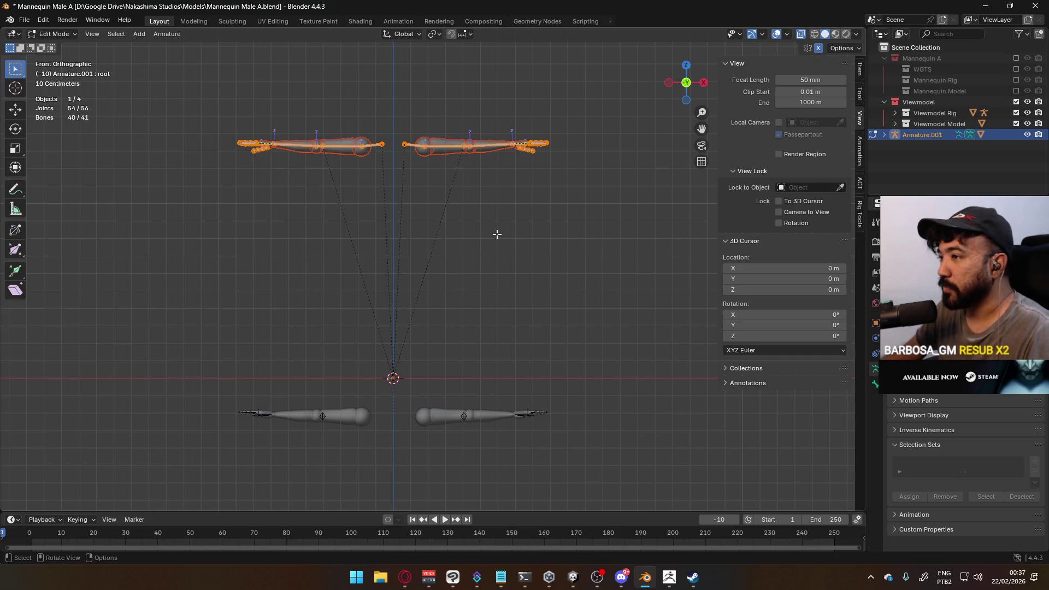
left_click(423, 138)
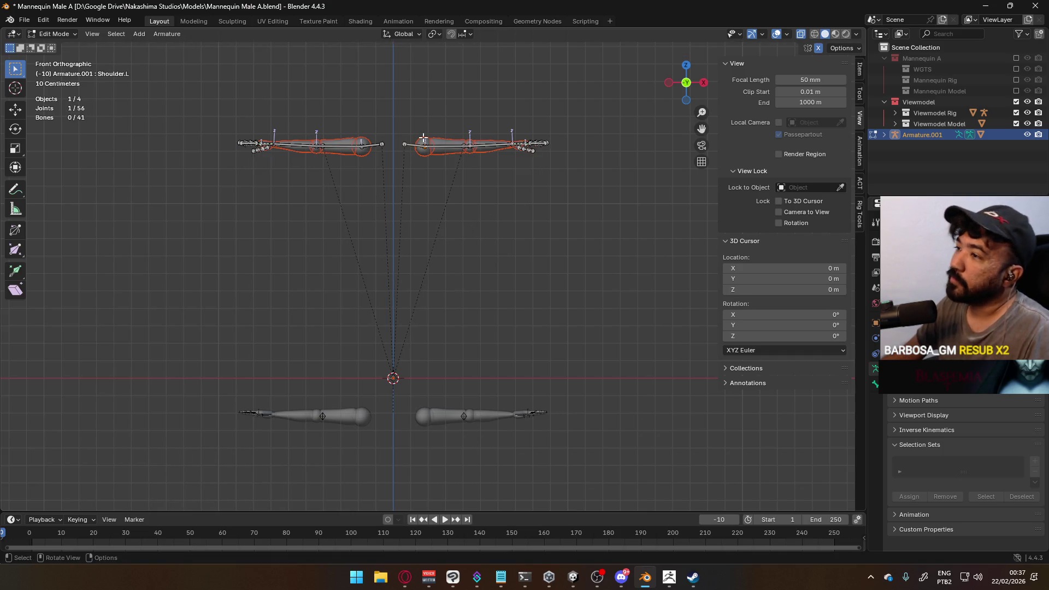
key("Tab")
left_click(440, 140)
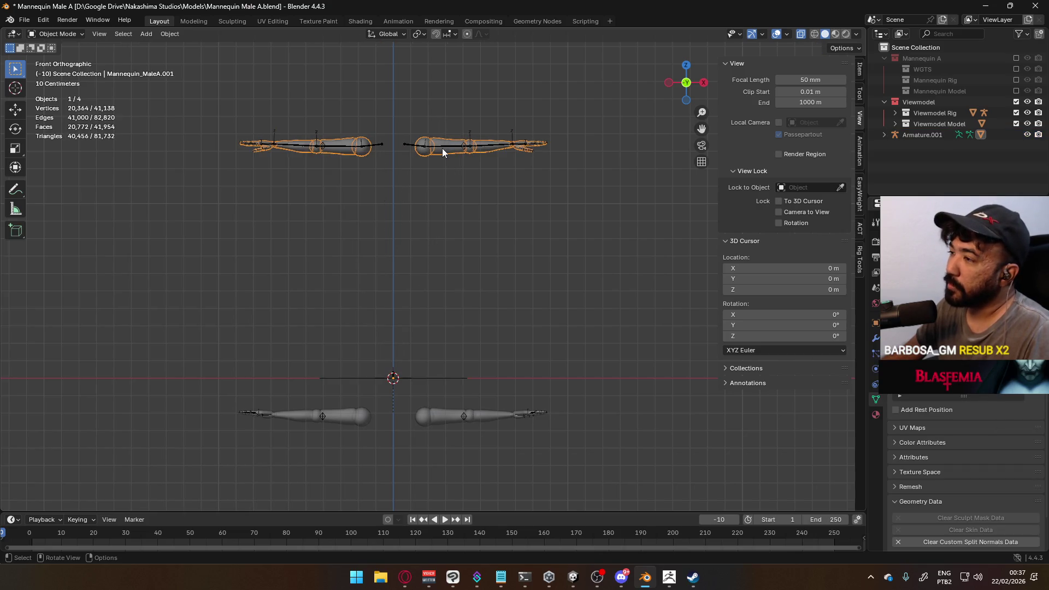
left_click(443, 148)
key("Tab")
key("Tab")
left_click(434, 147)
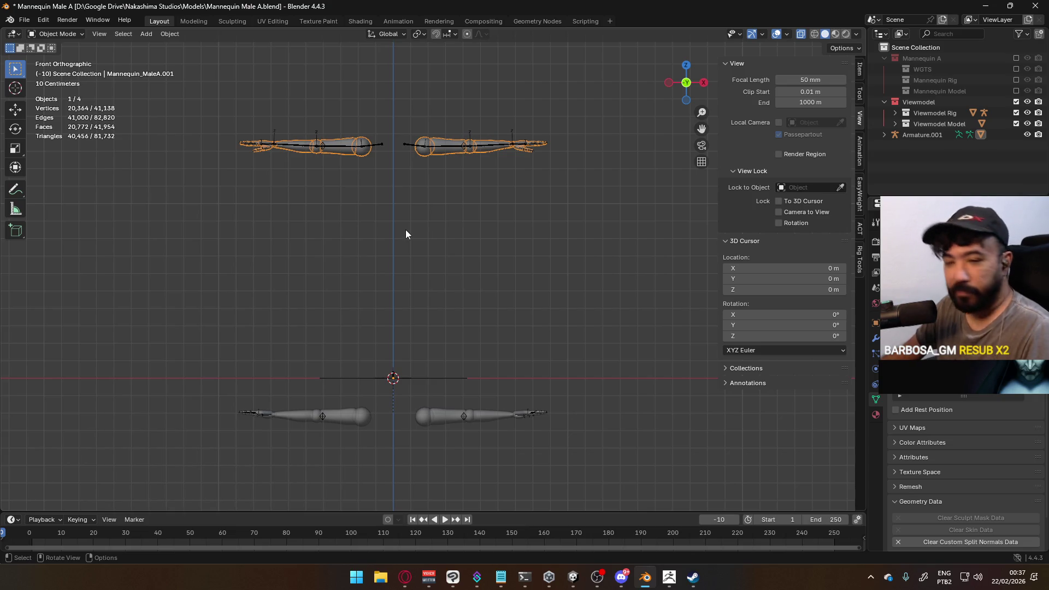
- Select only Armature.001 and enter its bone Edit Mode
left_click(429, 145)
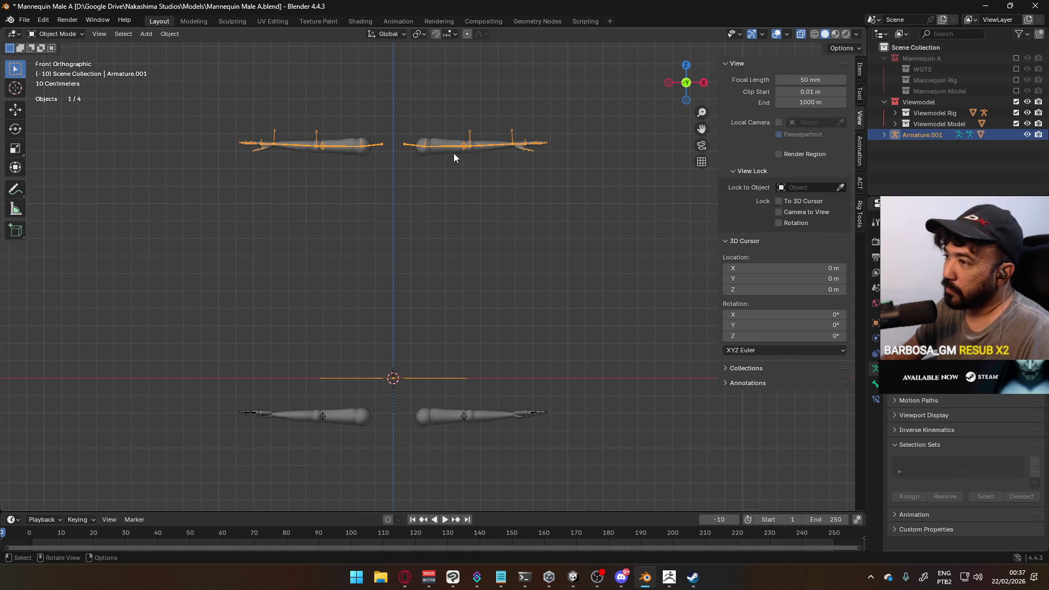
left_click(444, 145, "shift")
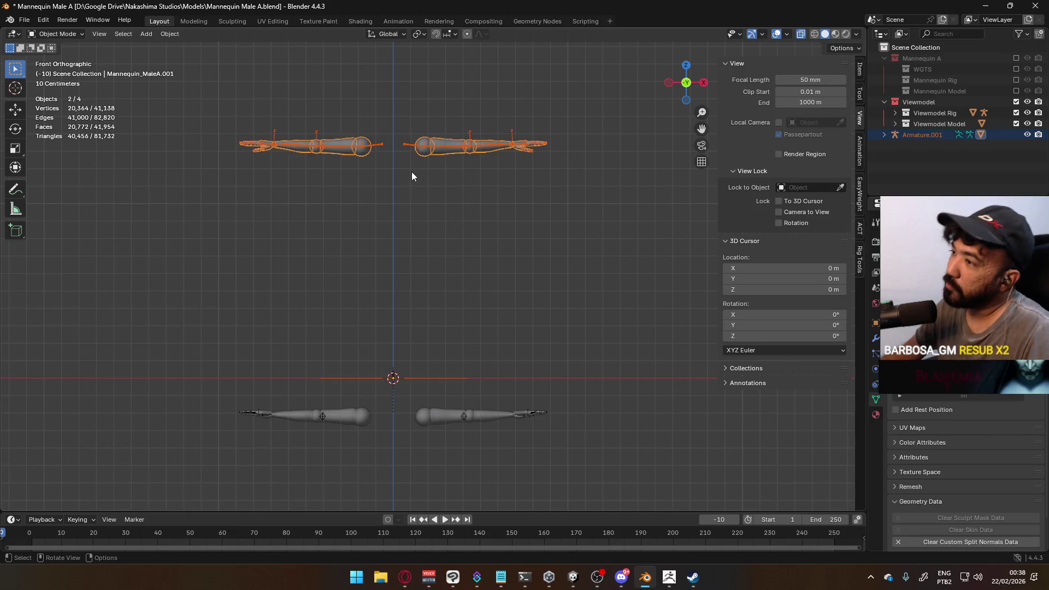
left_click(414, 150)
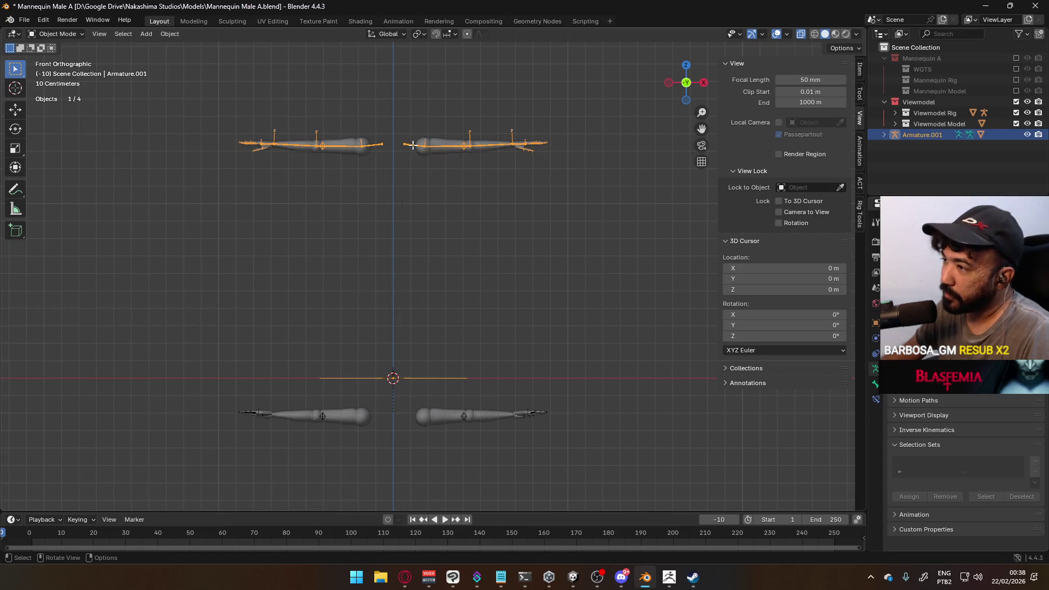
key("Tab")
- Box-select the upper arm bones and lower them 1.6 m onto the lower arms
key("g")
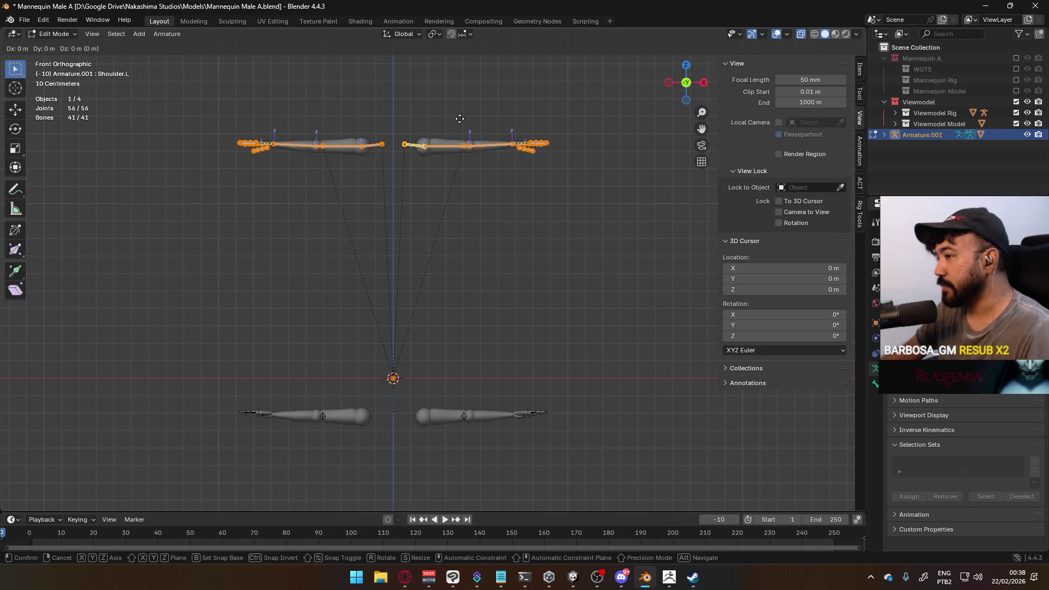
key("Escape")
left_click(170, 112)
left_click_drag(170, 112, 609, 165)
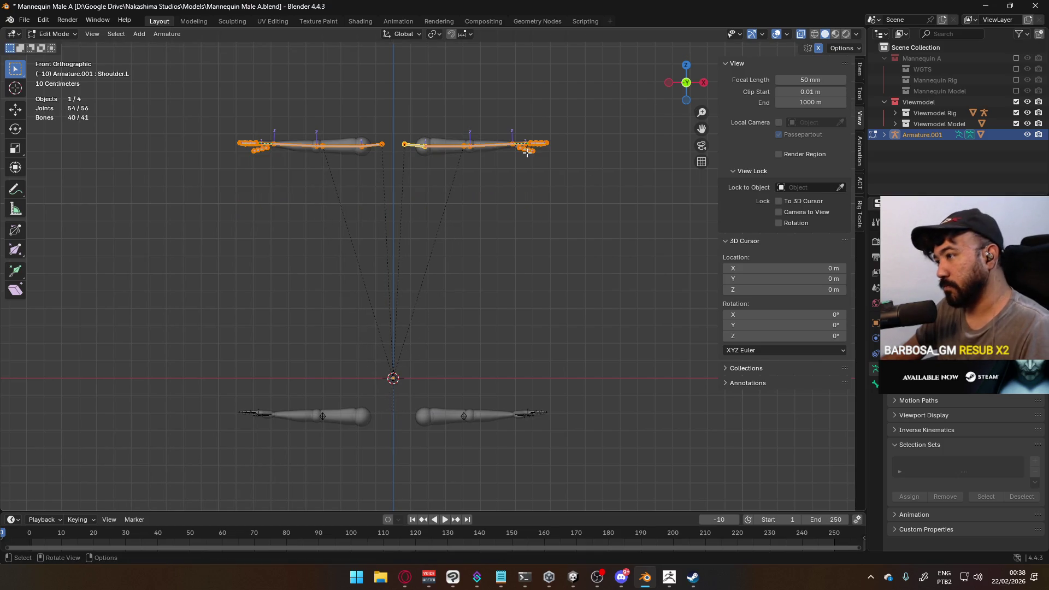
key("g")
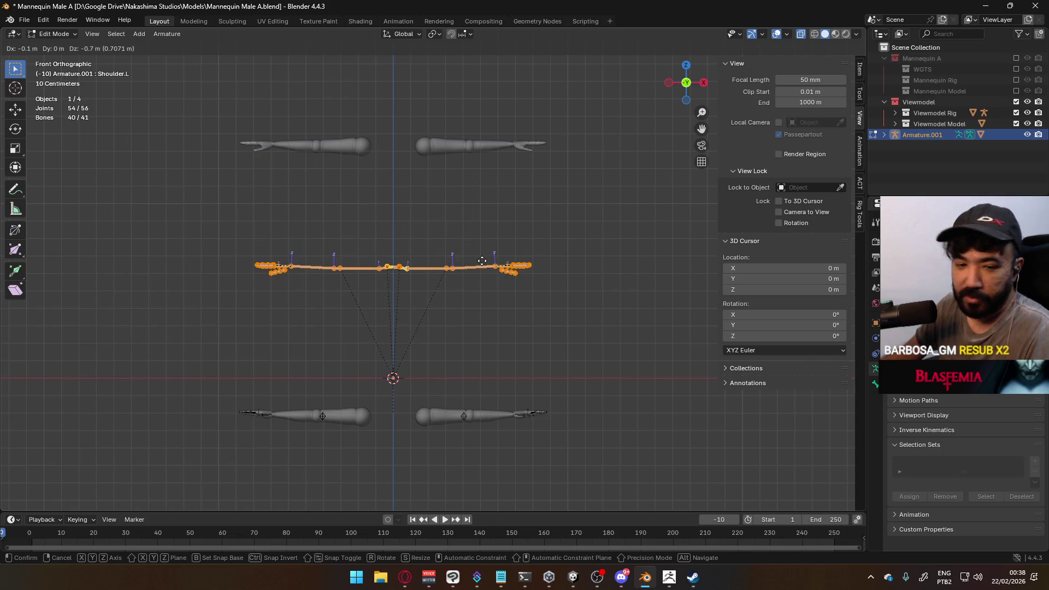
right_click(482, 261)
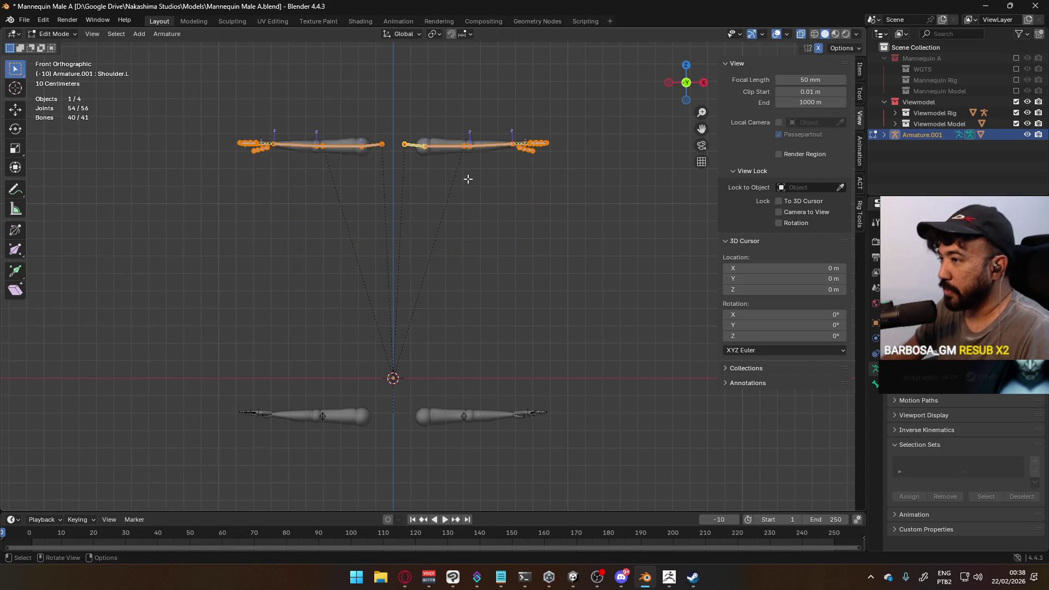
key("g")
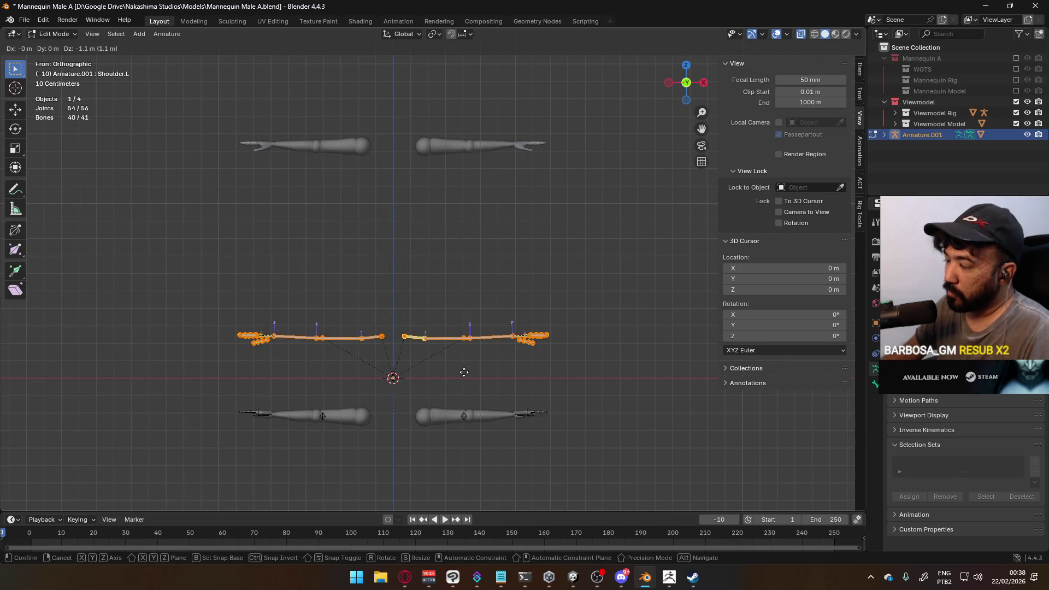
left_click(459, 449)
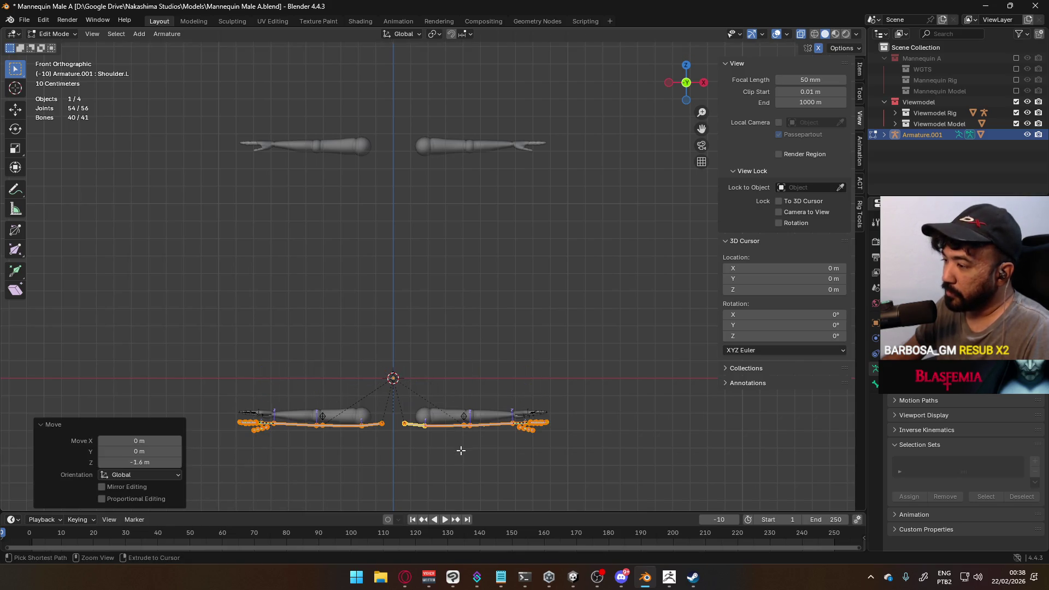
- Frame the selected bones and nudge them slightly upward along Z
key("KP_Decimal")
scroll(450, 368, "up", 3)
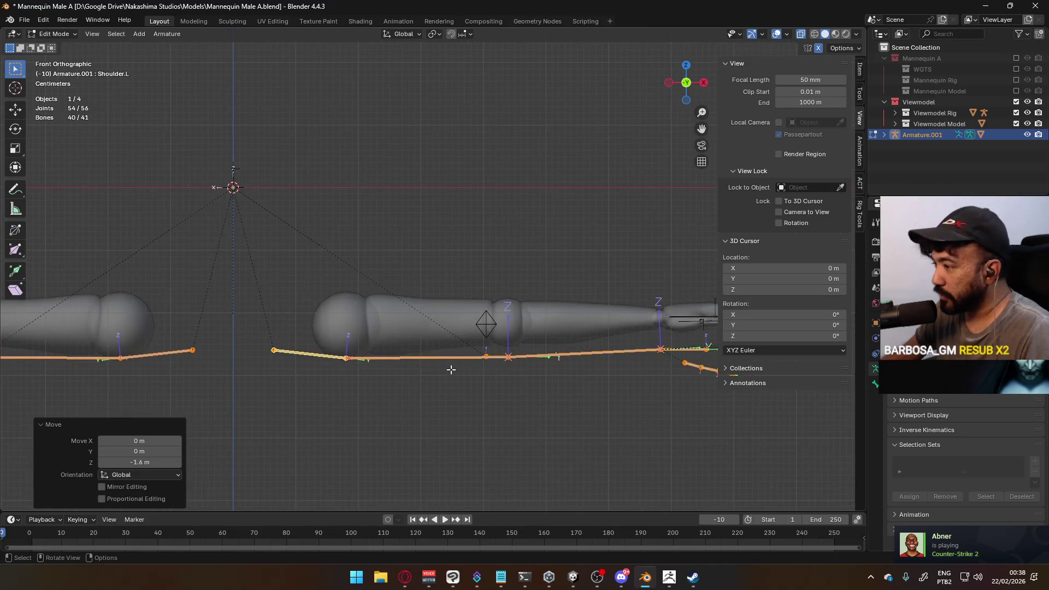
scroll(479, 330, "down", 1)
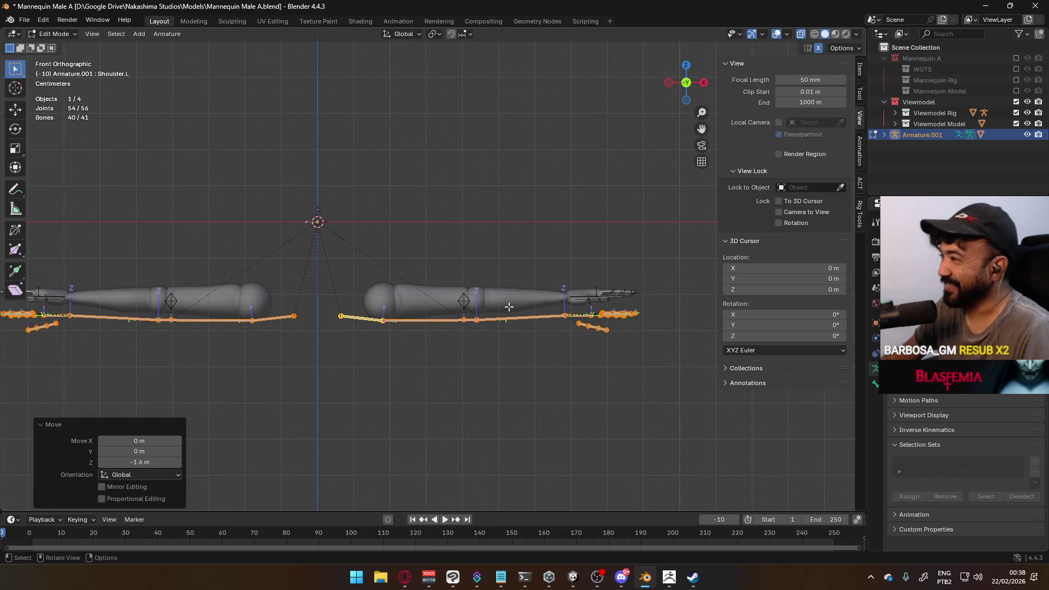
key("g")
key("z")
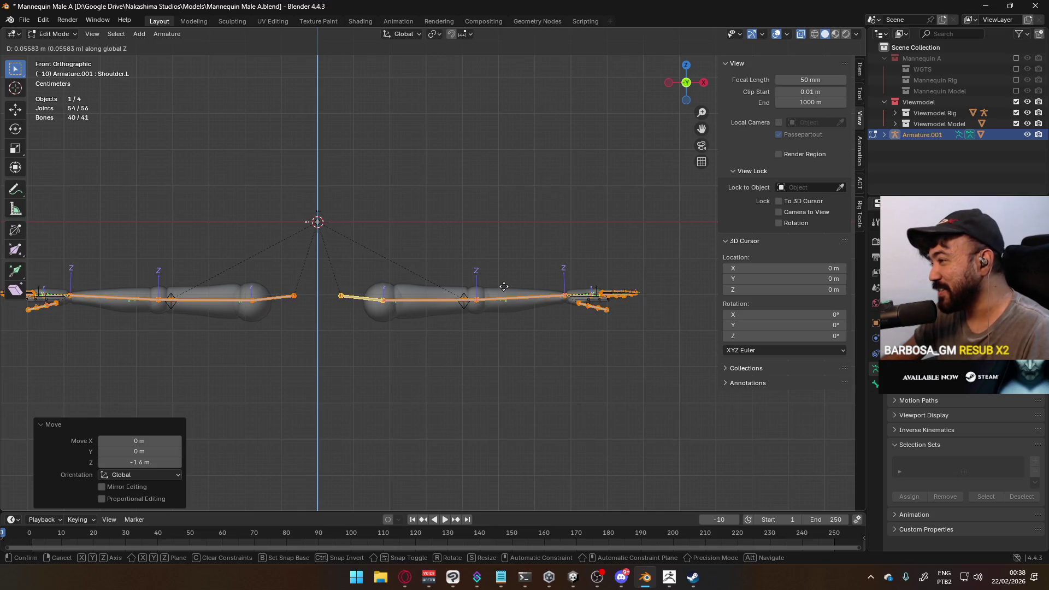
left_click(505, 287)
- Nudge the bones up again along Z, totalling 0.055825 m, and leave Edit Mode
scroll(475, 301, "up", 5)
scroll(459, 302, "up", 5)
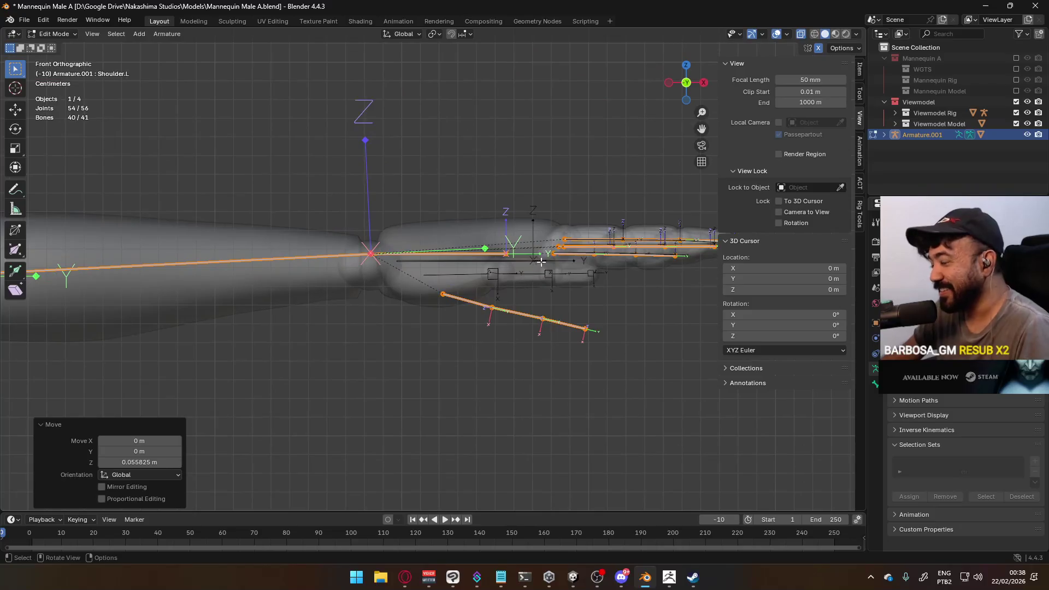
key("g")
key("z")
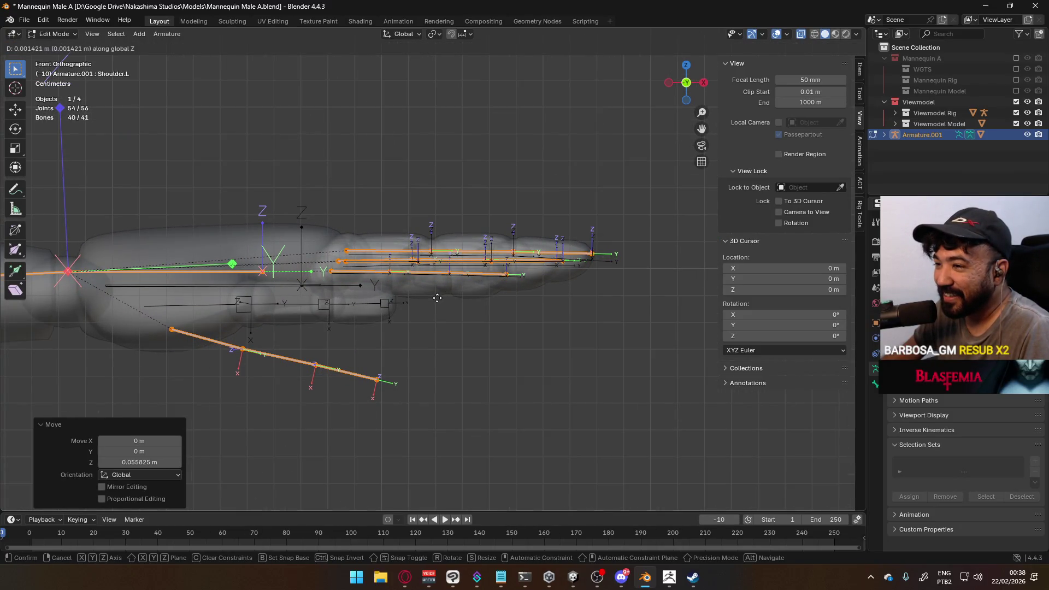
left_click(437, 298)
scroll(427, 301, "down", 8)
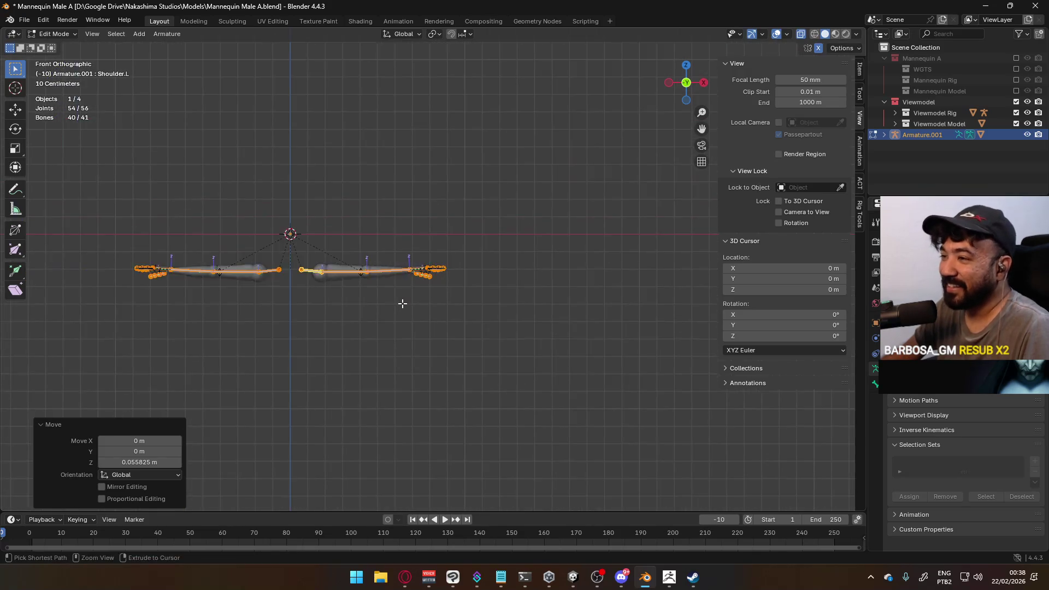
key("Tab")
- Select the upper arm mesh and Armature.001, with the arm mesh active
mouse_move(404, 303)
middle_mouse_down("shift")
mouse_move(371, 492)
mouse_move(361, 481)
middle_mouse_up("shift")
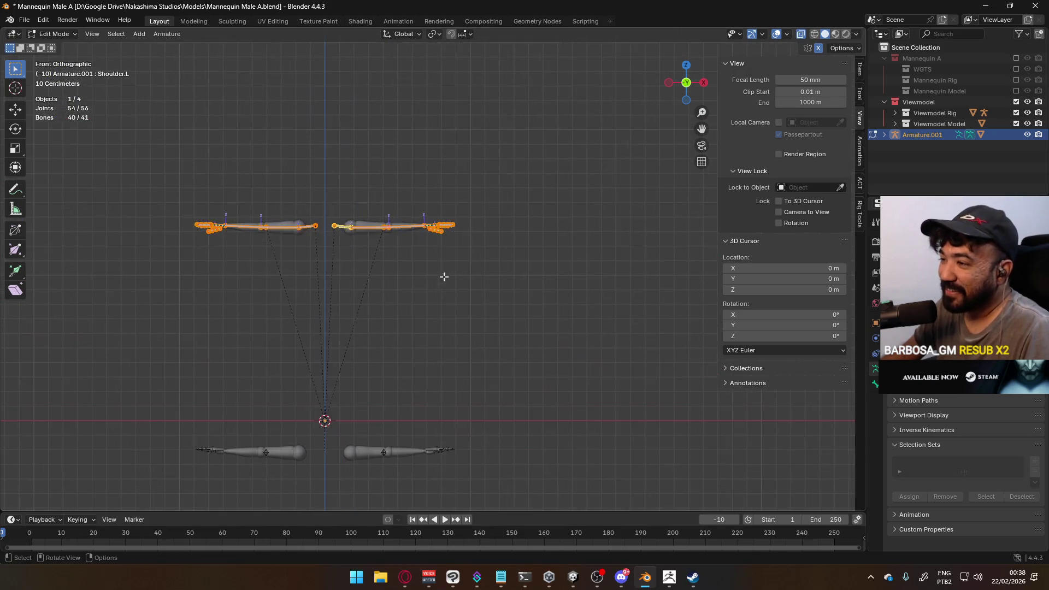
left_click(323, 208)
left_click(383, 226)
left_click(408, 236, "shift")
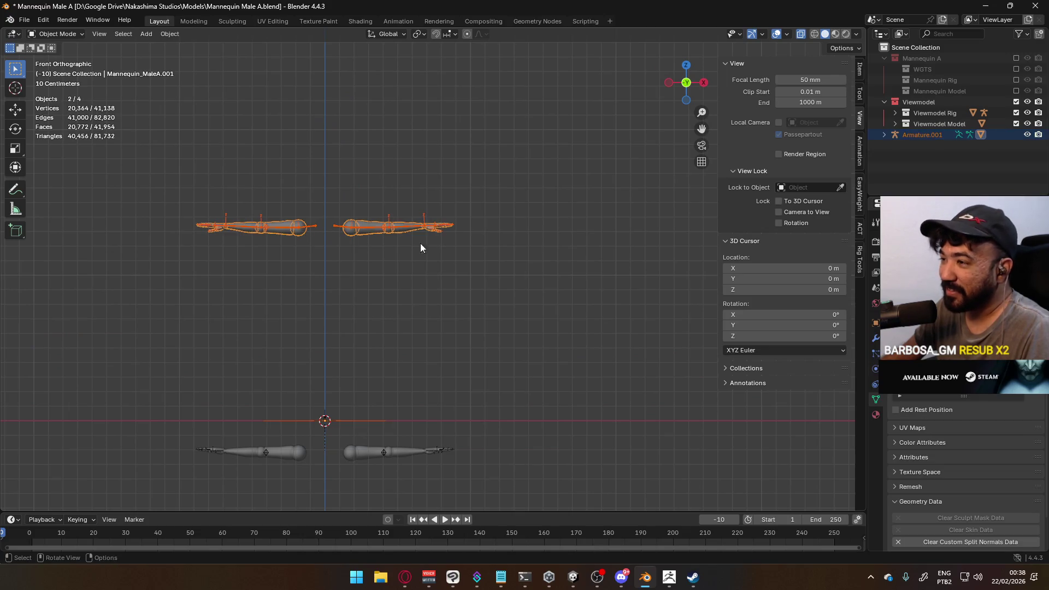
- Lower the upper arm mesh and rig about 1.5 m, then a further 0.05 m
middle_click_drag(451, 327, 468, 195, "shift")
key("g")
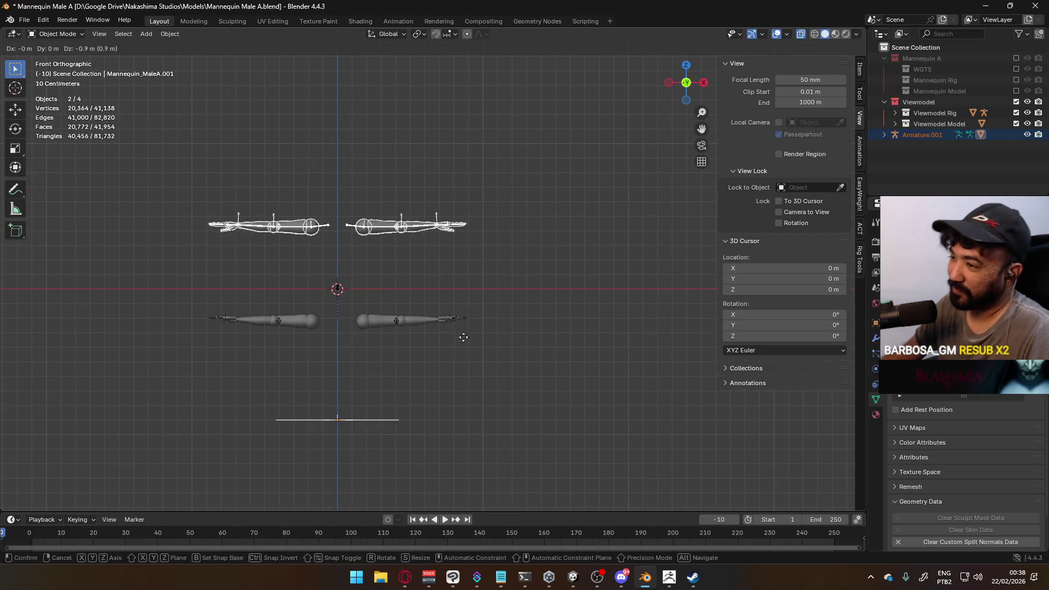
key("Return")
scroll(385, 382, "up", 4)
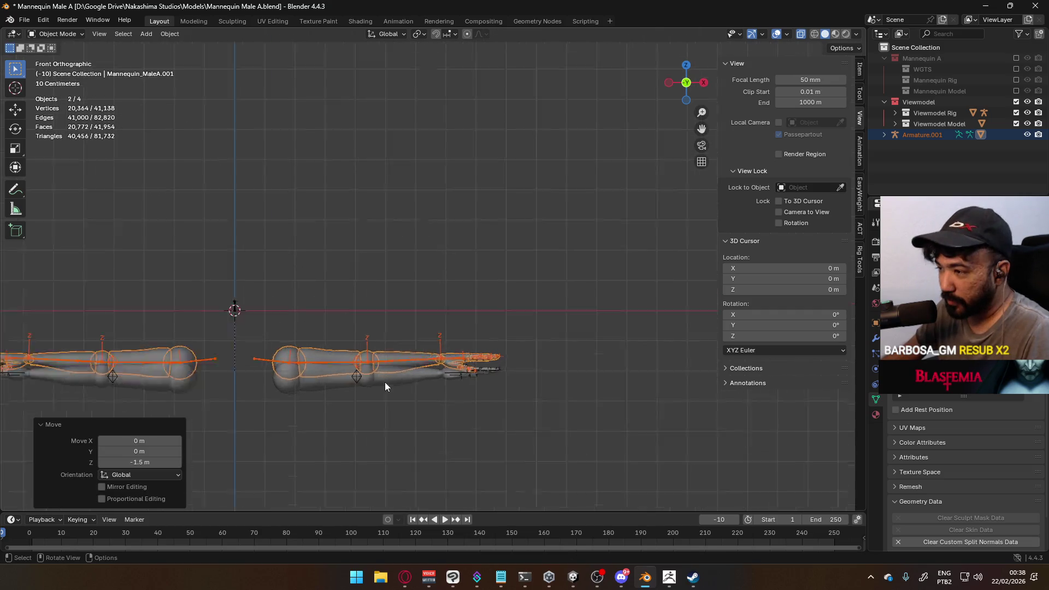
scroll(375, 268, "up", 5)
key("g")
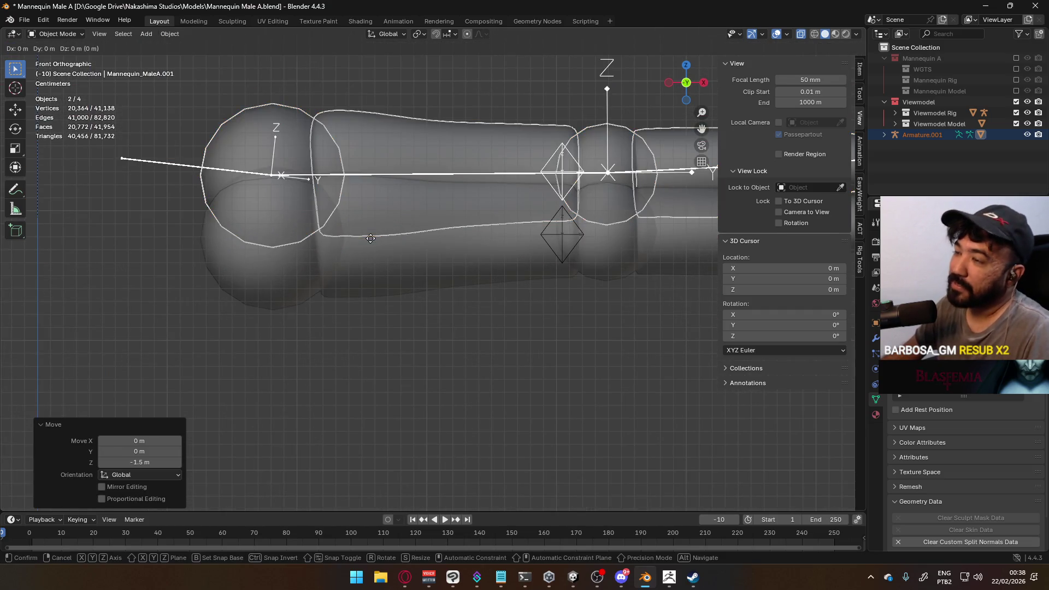
right_click(372, 283)
key("g")
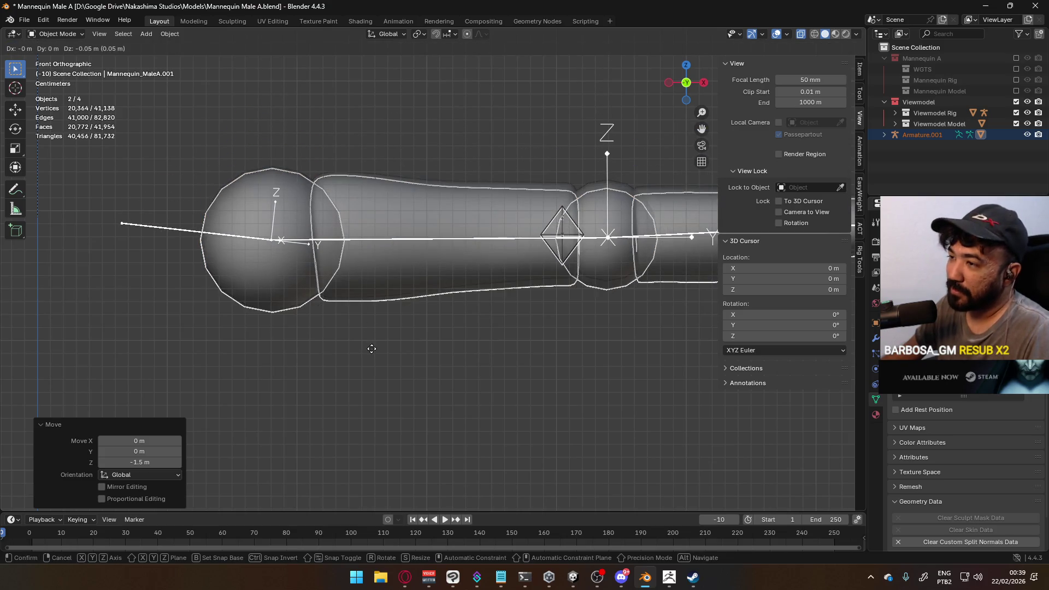
left_click(371, 348)
- Make a final small vertical adjustment and orbit to check the arms in perspective
scroll(474, 316, "up", 5)
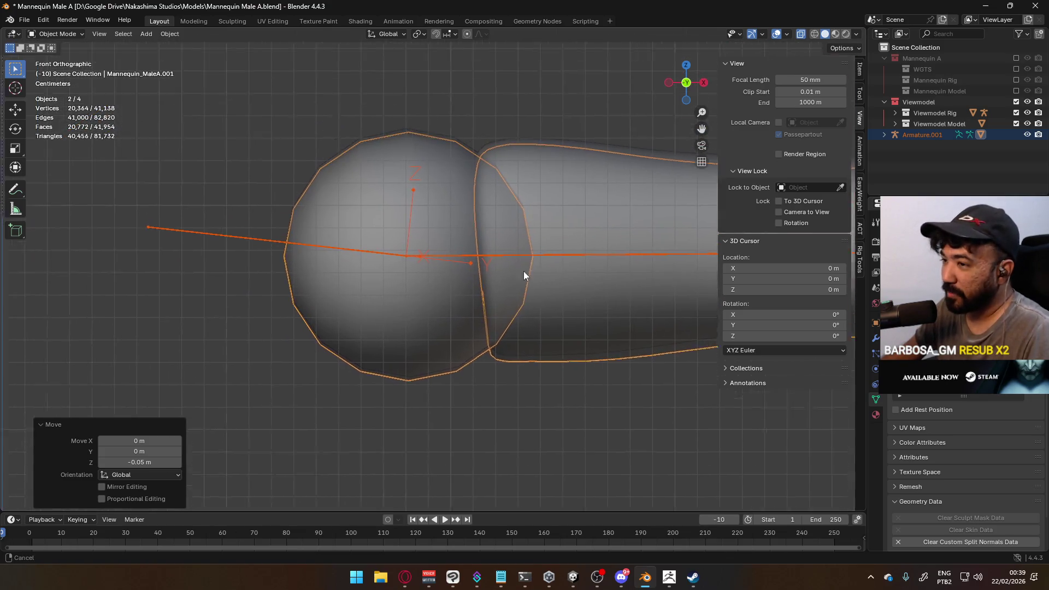
scroll(391, 262, "up", 1)
scroll(429, 206, "up", 2)
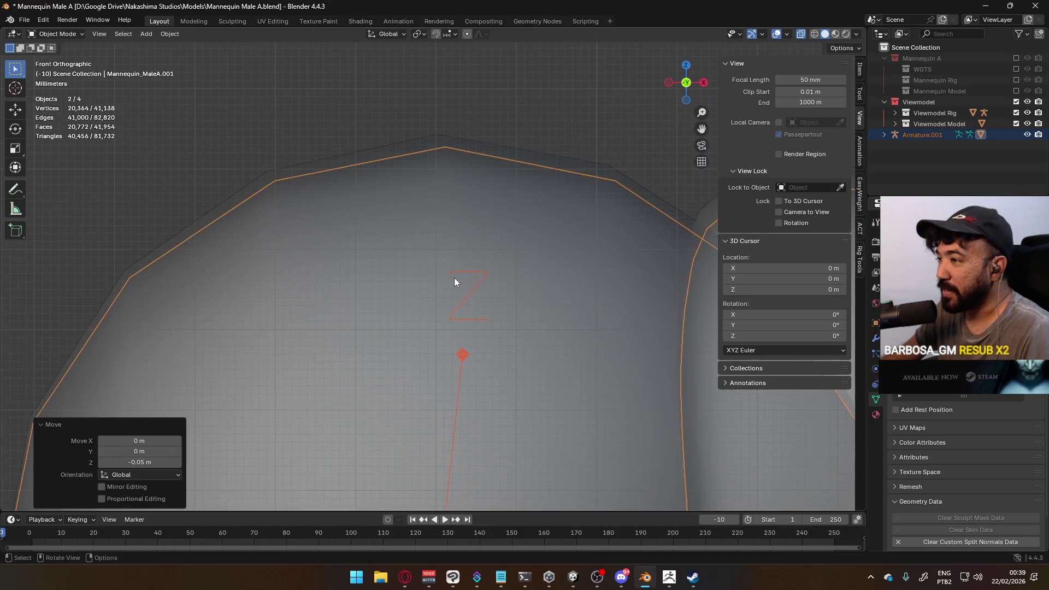
scroll(451, 276, "down", 3)
scroll(421, 279, "down", 4)
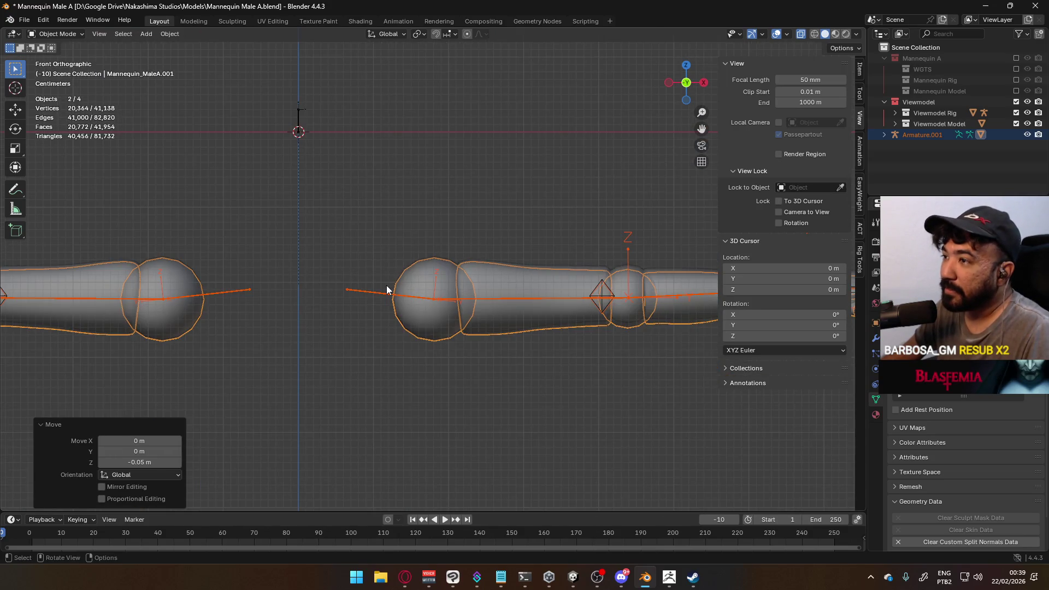
scroll(426, 276, "up", 8)
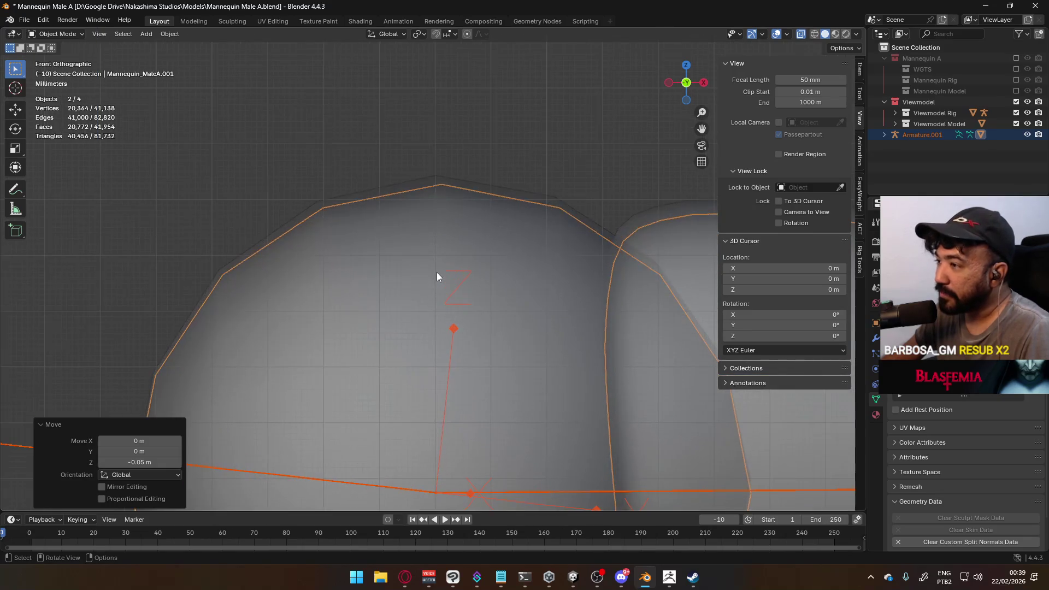
key("g")
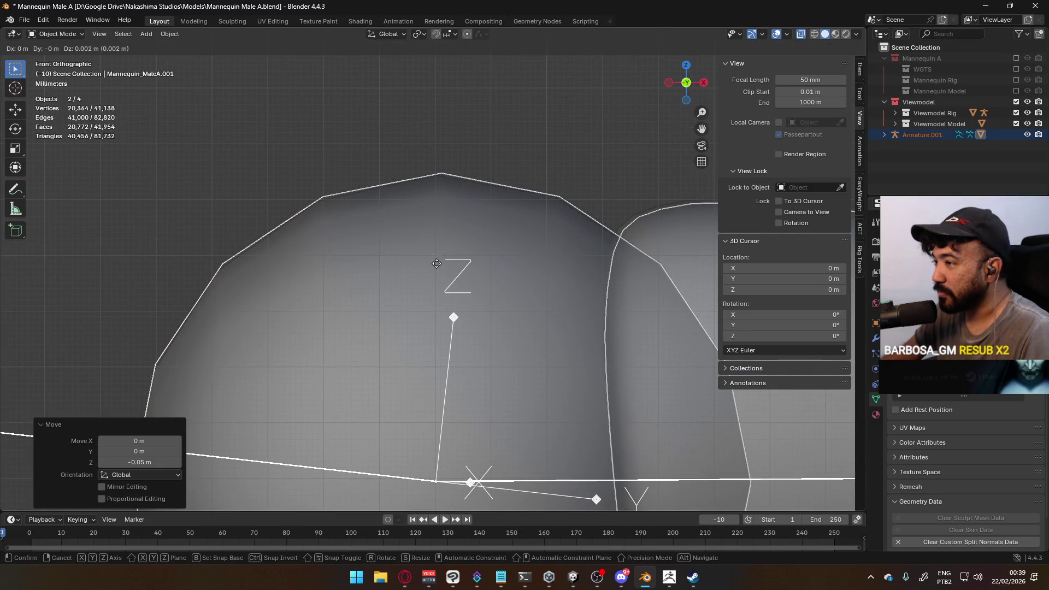
left_click(437, 263)
scroll(438, 265, "down", 6)
mouse_move(437, 268)
middle_mouse_down()
mouse_move(532, 297)
mouse_move(513, 282)
middle_mouse_up()
scroll(512, 282, "down", 5)
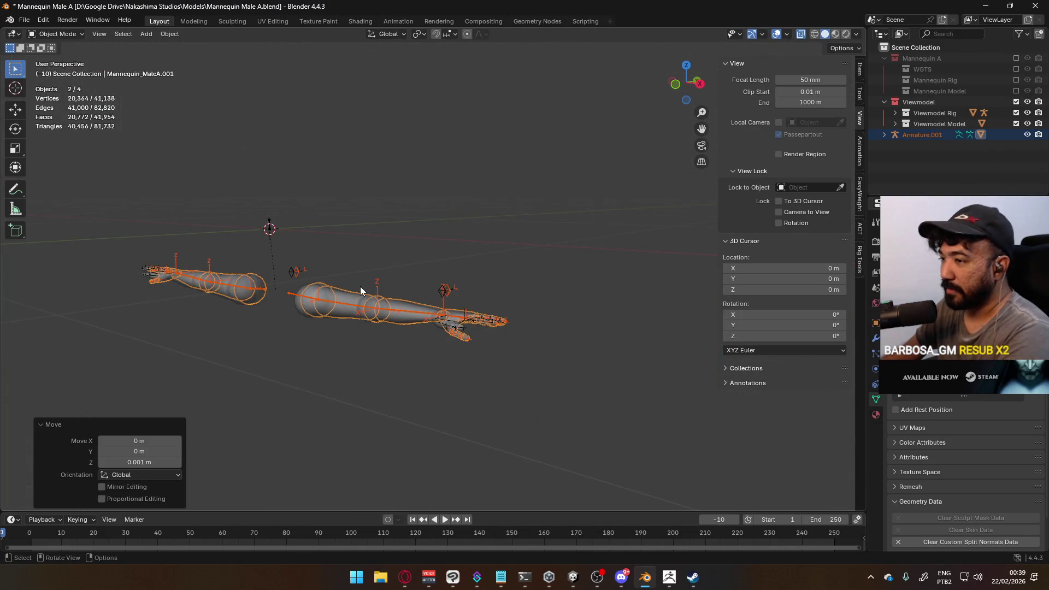
- Compare the Viewmodel Mannequin A arms with the newer Mannequin_MaleA.001 arms from several angles
left_click(359, 287)
key("KP_7")
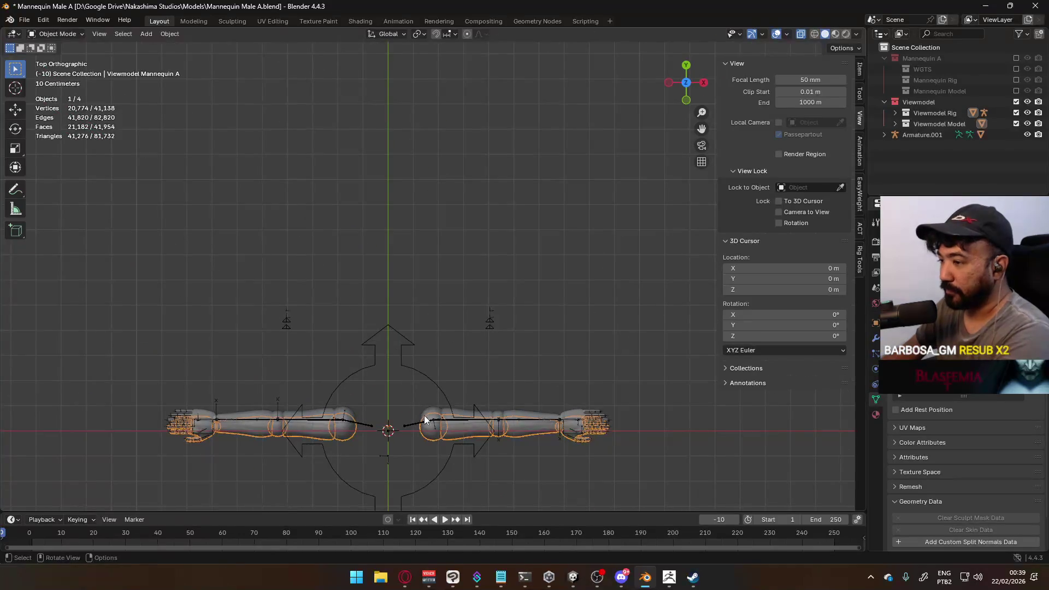
left_click(424, 416)
left_click(434, 437)
mouse_move(434, 438)
middle_mouse_down()
mouse_move(513, 434)
mouse_move(506, 293)
mouse_move(491, 314)
mouse_move(502, 338)
mouse_move(502, 328)
middle_mouse_up()
left_click(405, 284)
left_click(411, 325)
mouse_move(411, 325)
middle_mouse_down()
mouse_move(464, 244)
mouse_move(426, 297)
mouse_move(438, 312)
mouse_move(520, 237)
mouse_move(513, 217)
mouse_move(468, 284)
middle_mouse_up()
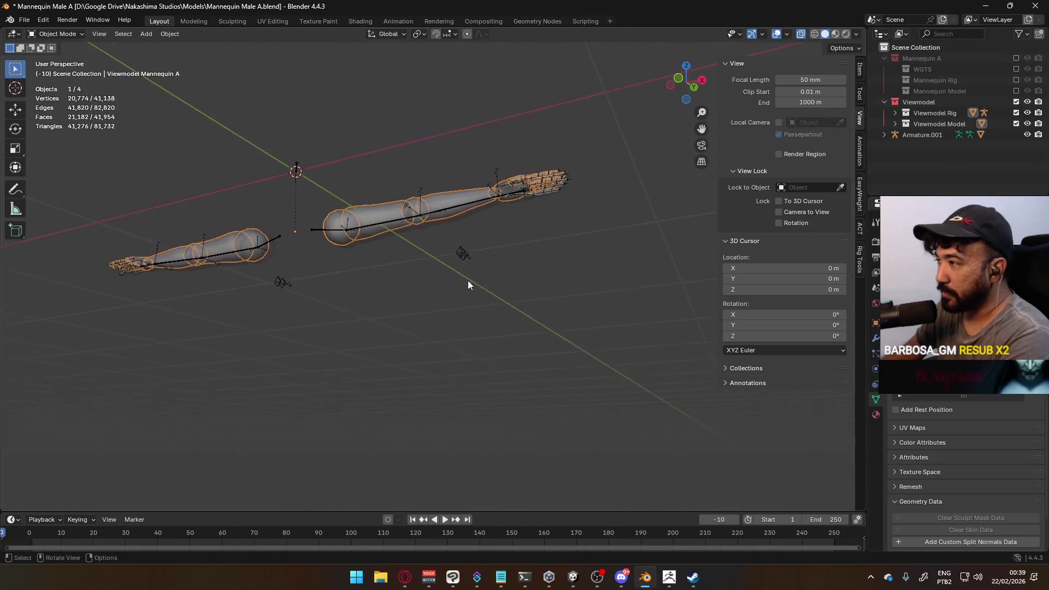
- Delete the old Viewmodel Rig armature and Viewmodel Mannequin A mesh via the Outliner
left_click(895, 124)
left_click(895, 112)
left_click(945, 123)
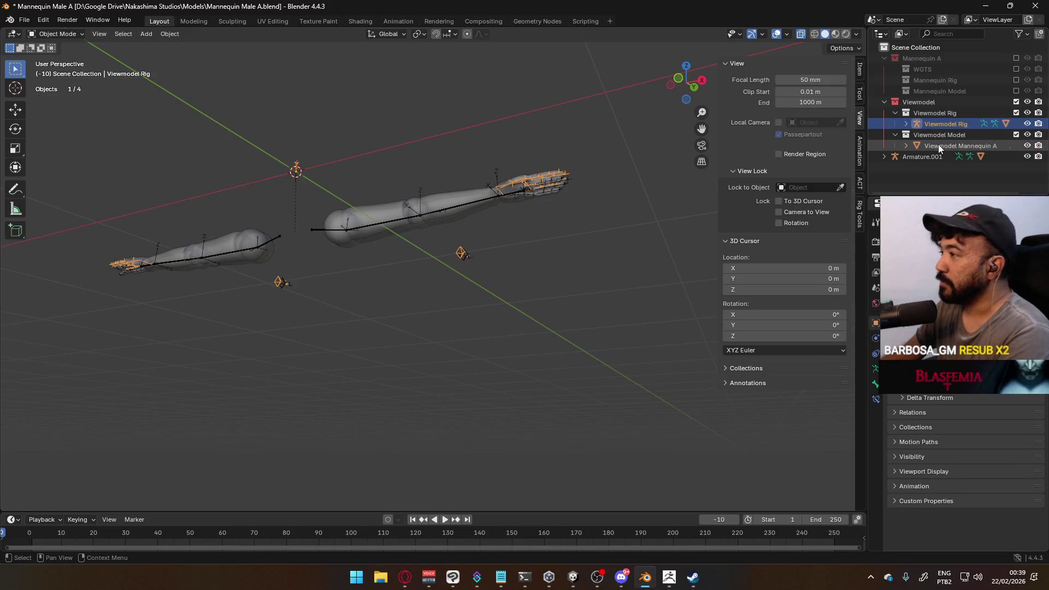
left_click(946, 146)
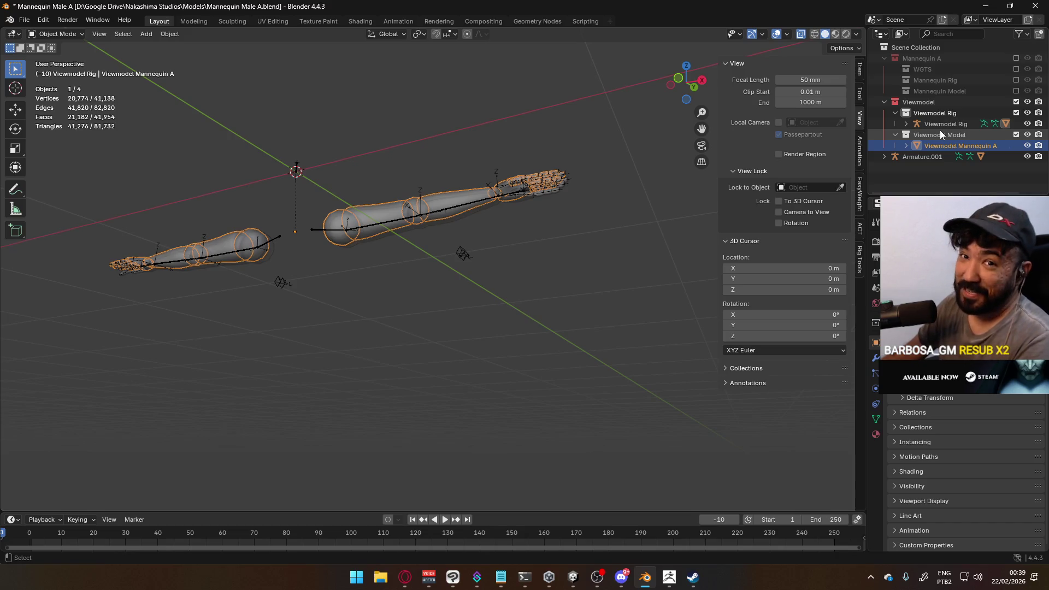
left_click(942, 125, "ctrl")
mouse_move(500, 196)
middle_mouse_down()
mouse_move(513, 271)
mouse_move(499, 287)
mouse_move(489, 277)
mouse_move(446, 297)
mouse_move(518, 306)
middle_mouse_up()
key("Delete")
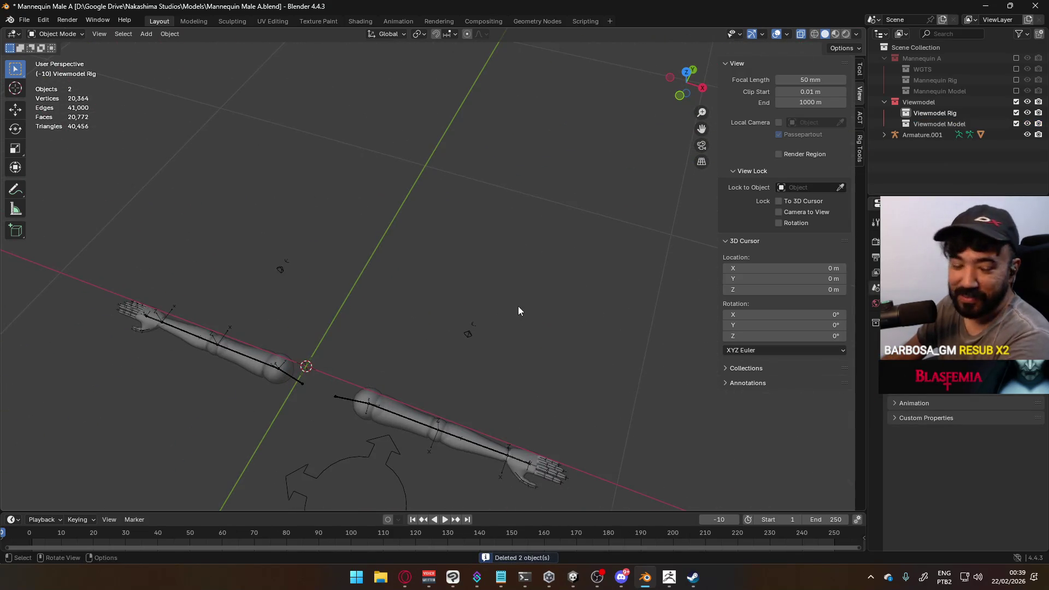
- Frame the remaining arms in Top view and select Armature.001 with its arm mesh
key("KP_7")
key("KP_Decimal")
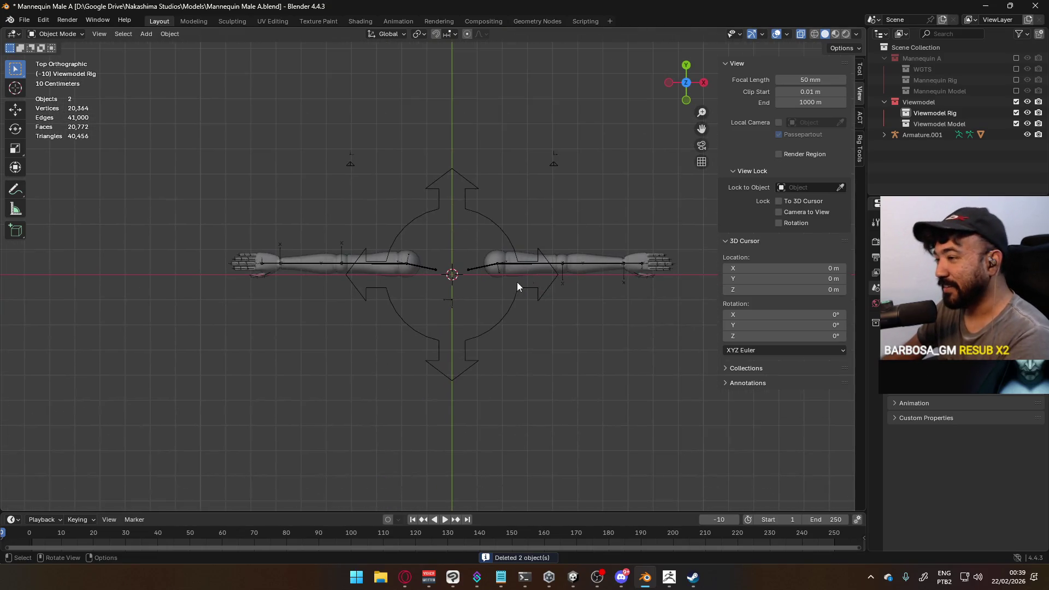
left_click(504, 273)
left_click(519, 271)
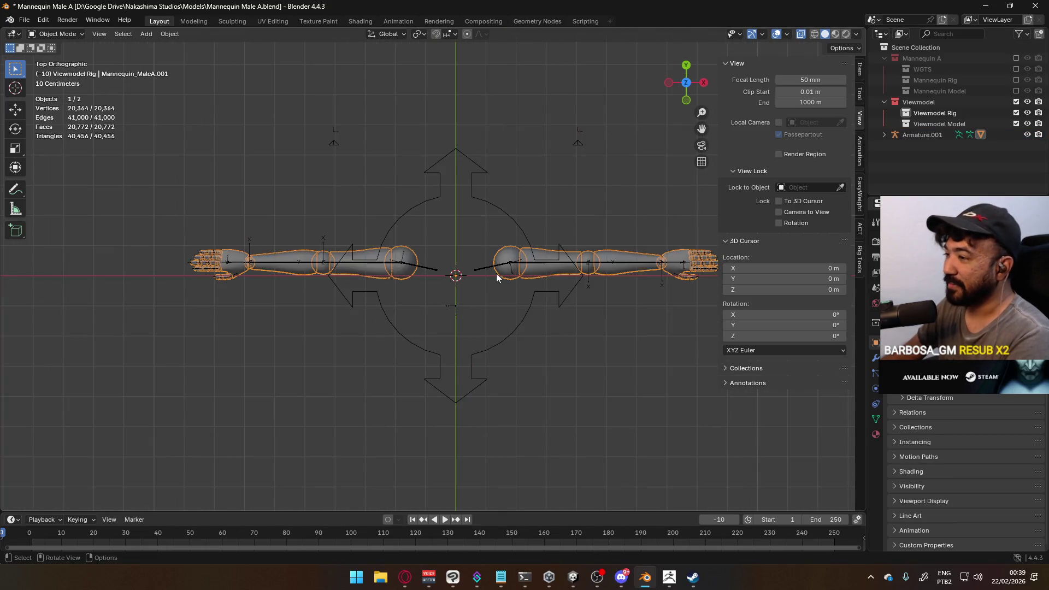
left_click(480, 270)
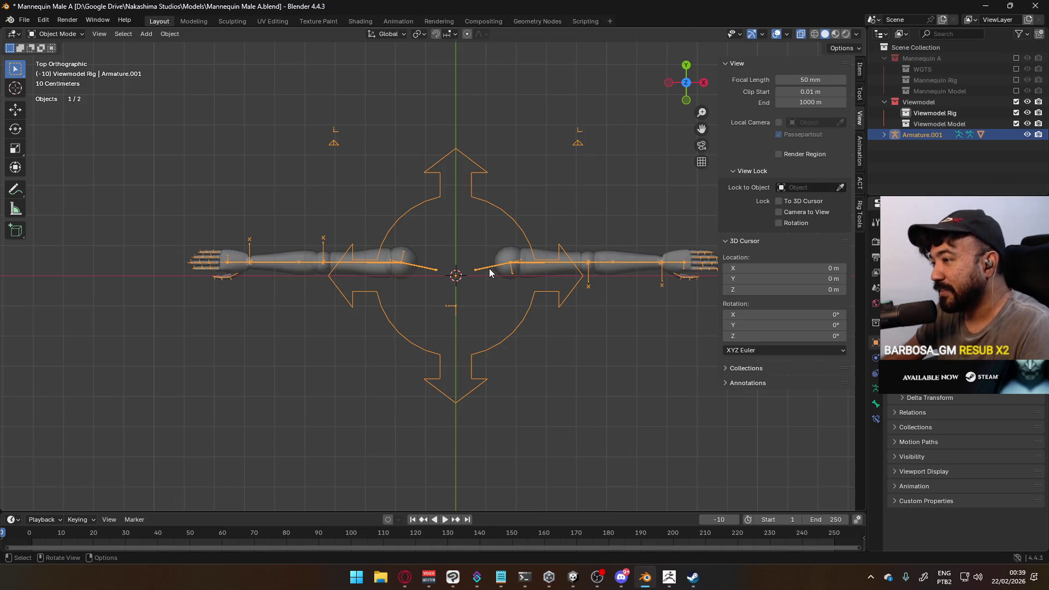
left_click(510, 268, "shift")
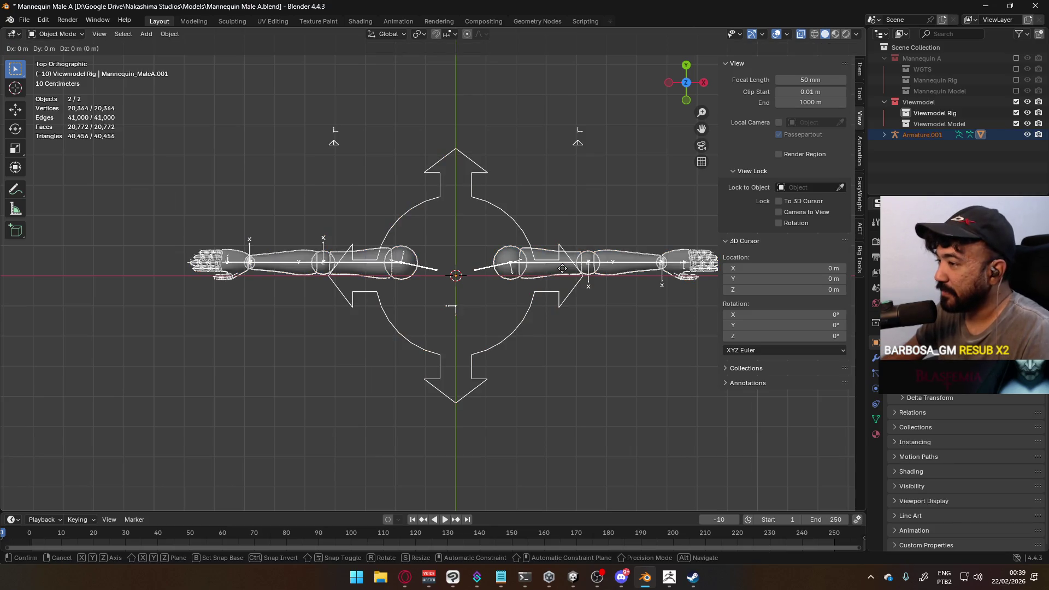
- Move the rig and arm mesh along Y, then frame them in side view
scroll(527, 280, "up", 1)
scroll(526, 280, "up", 4)
key("g")
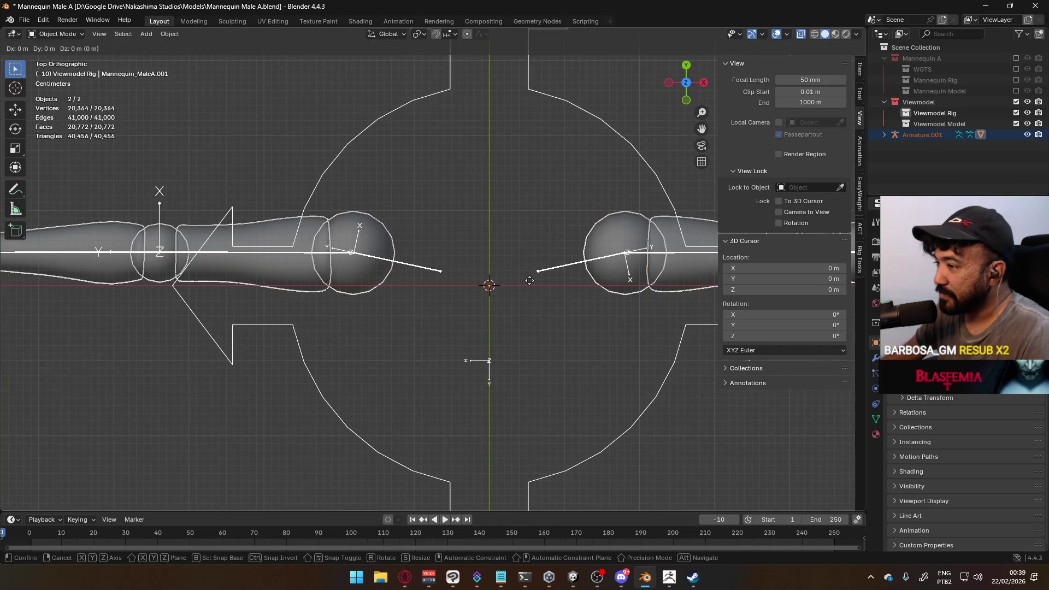
left_click(526, 310)
key("KP_1")
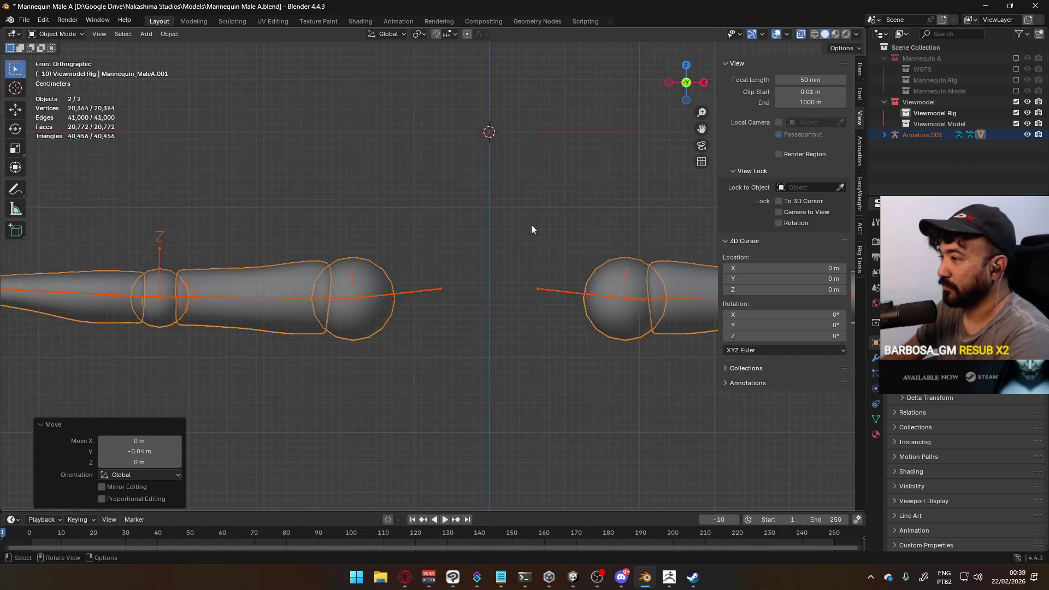
scroll(529, 226, "down", 5)
key("KP_3")
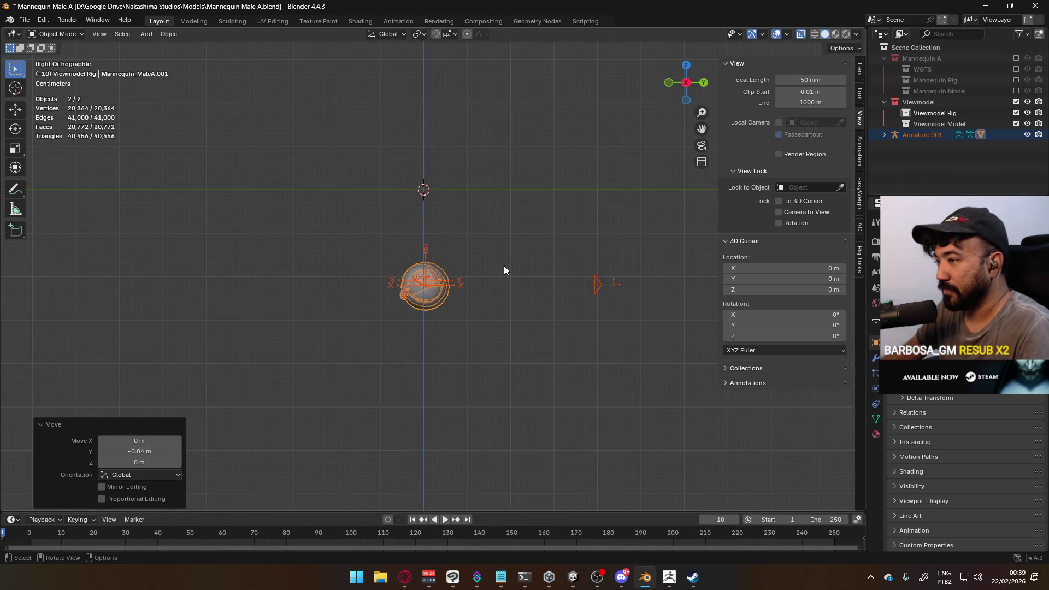
key("KP_Decimal")
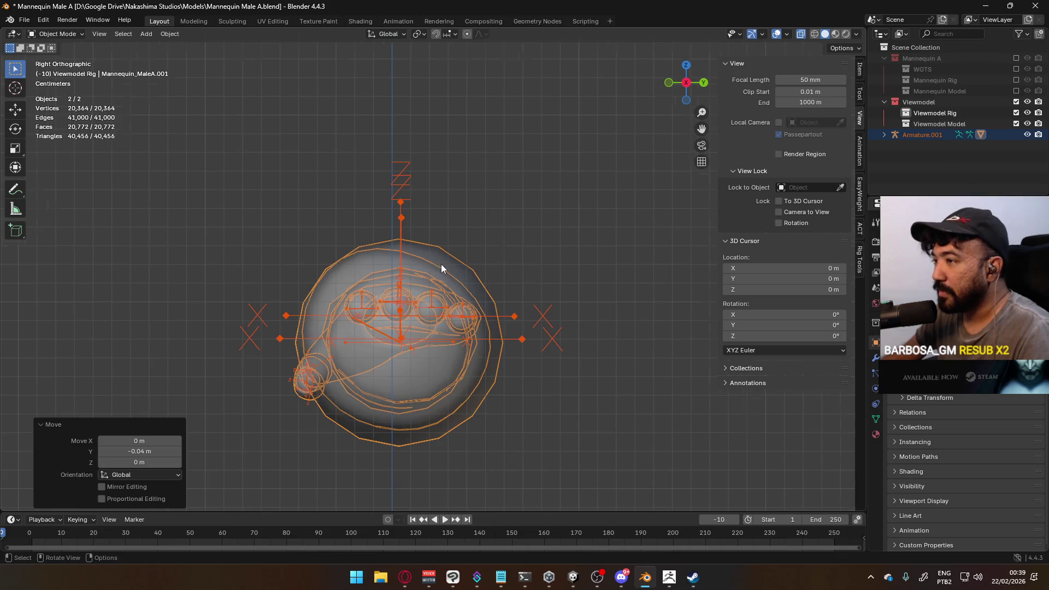
scroll(402, 333, "up", 10)
- Refine the Y position for a total -0.004 m shift and check from the front
key("g")
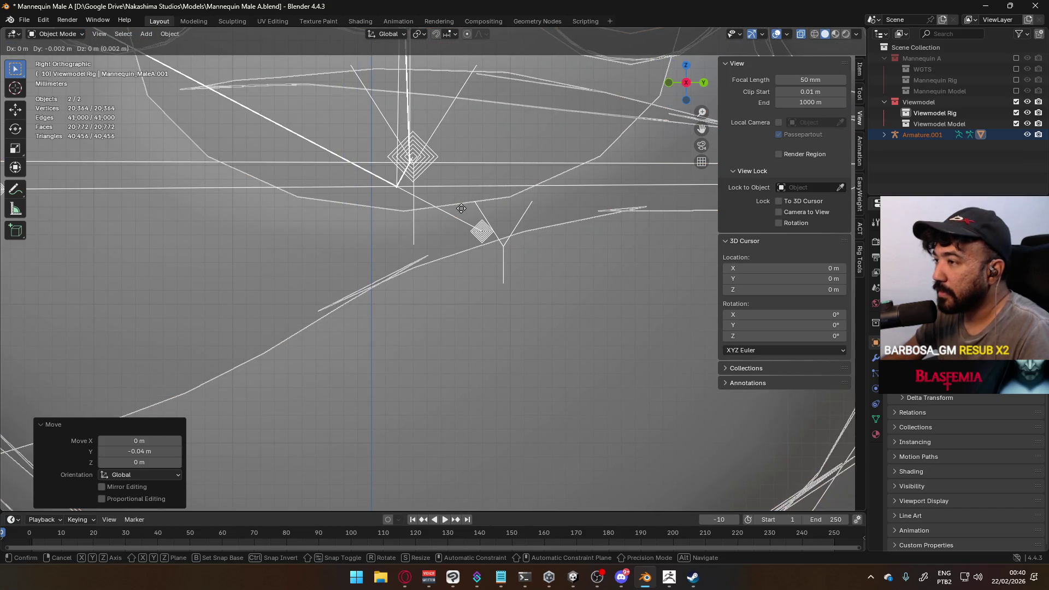
left_click(443, 207)
scroll(442, 207, "down", 8)
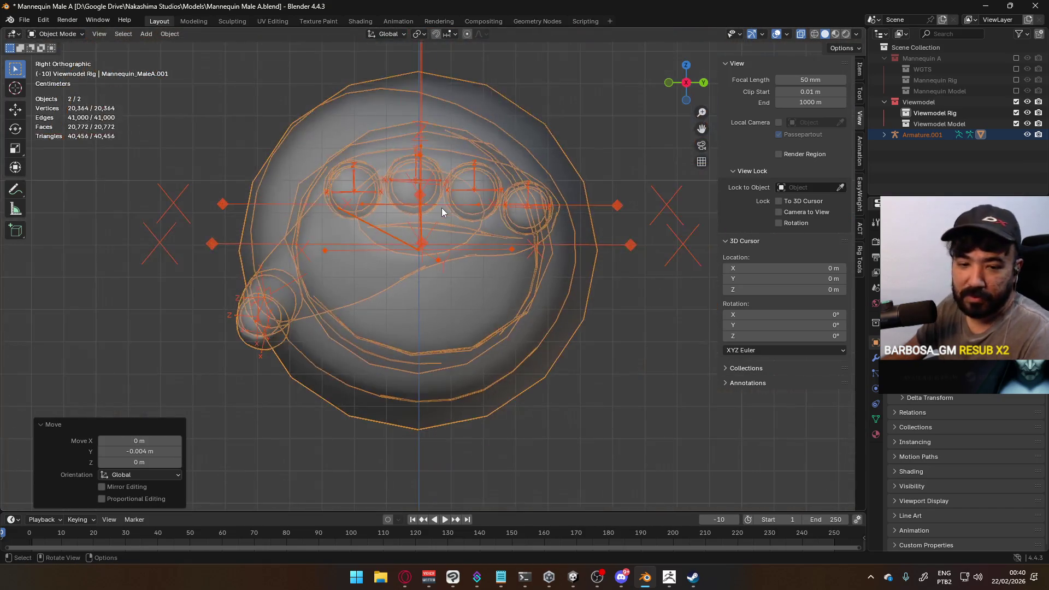
scroll(442, 208, "down", 6)
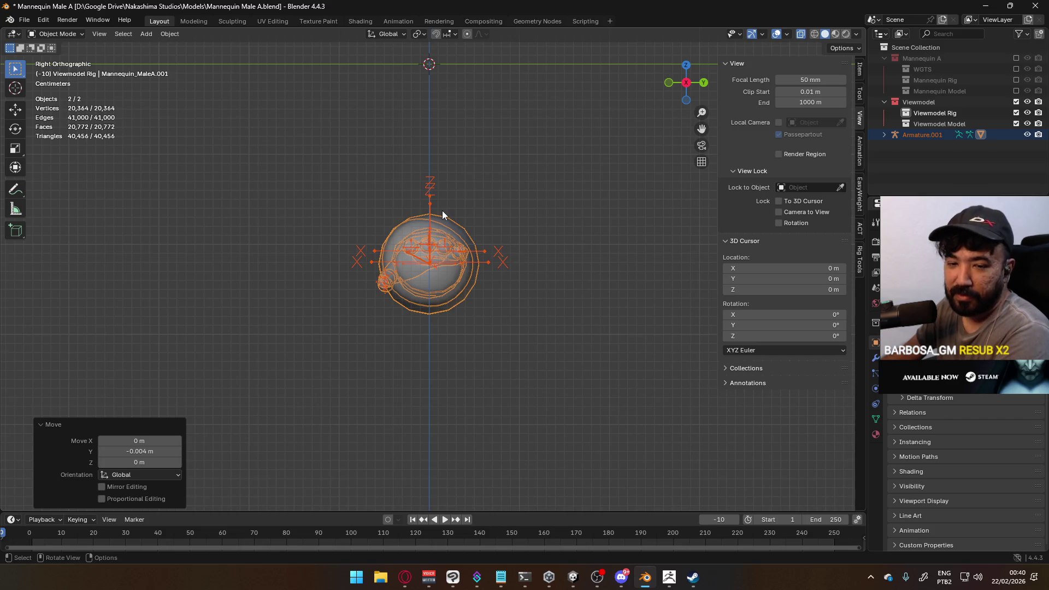
key("KP_1")
scroll(439, 254, "down", 5)
mouse_move(441, 253)
middle_mouse_down()
mouse_move(464, 255)
mouse_move(391, 274)
mouse_move(341, 306)
mouse_move(484, 240)
mouse_move(472, 254)
middle_mouse_up()
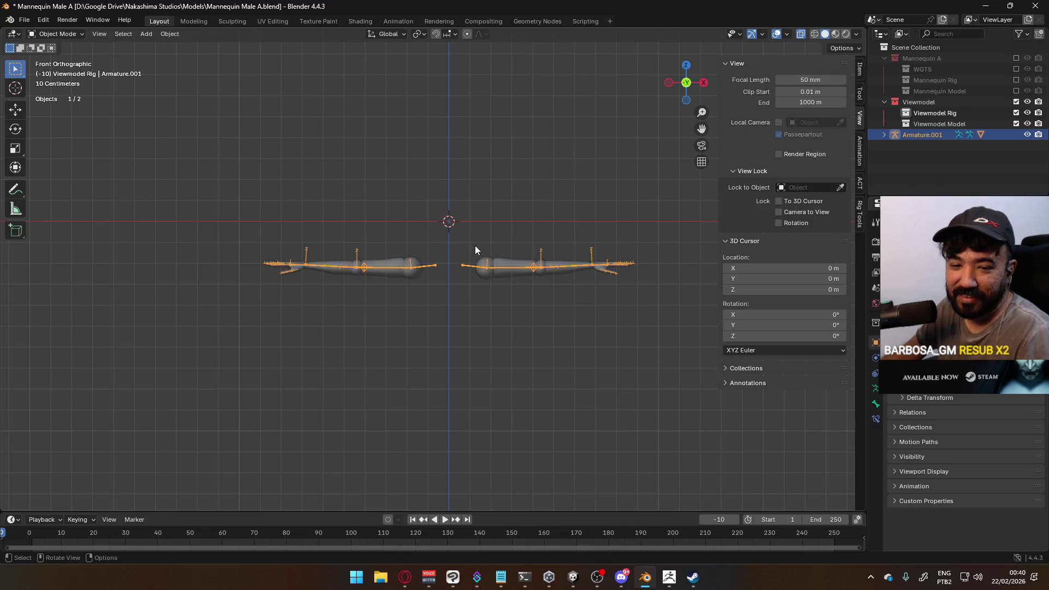
- Apply the location transform of the Armature.001 rig
scroll(475, 244, "up", 3)
mouse_move(474, 244)
middle_mouse_down()
mouse_move(466, 258)
mouse_move(368, 291)
mouse_move(280, 268)
mouse_move(467, 220)
mouse_move(499, 258)
middle_mouse_up()
mouse_move(588, 232)
middle_mouse_down("shift")
mouse_move(493, 236)
mouse_move(475, 248)
middle_mouse_up("shift")
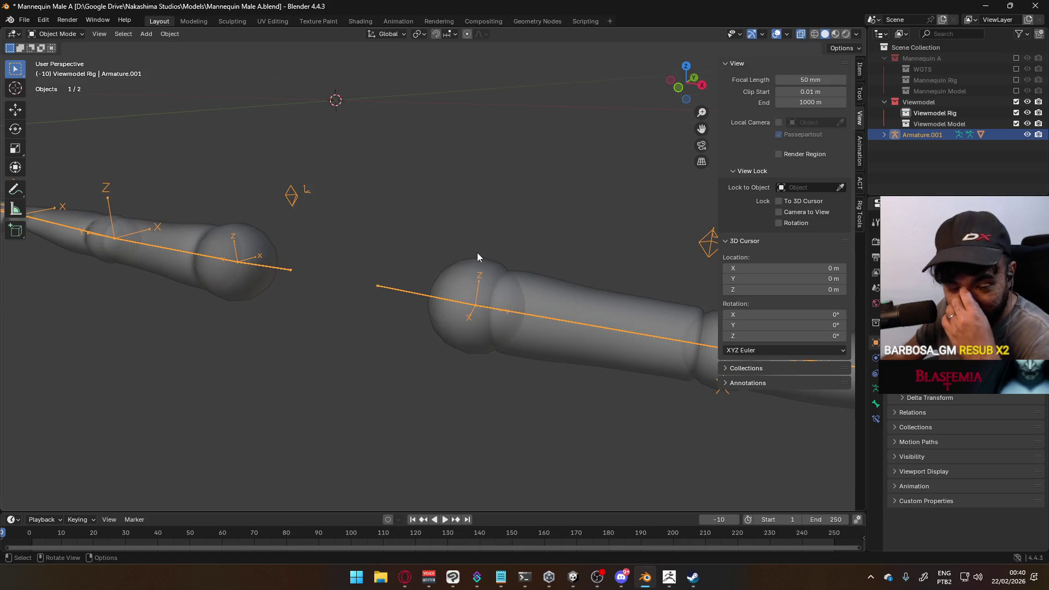
mouse_move(477, 255)
middle_mouse_down()
mouse_move(412, 236)
mouse_move(424, 242)
mouse_move(465, 220)
mouse_move(480, 237)
mouse_move(576, 249)
mouse_move(552, 262)
mouse_move(439, 243)
mouse_move(422, 284)
mouse_move(466, 227)
mouse_move(394, 293)
middle_mouse_up()
key("ctrl+a")
left_click(395, 293)
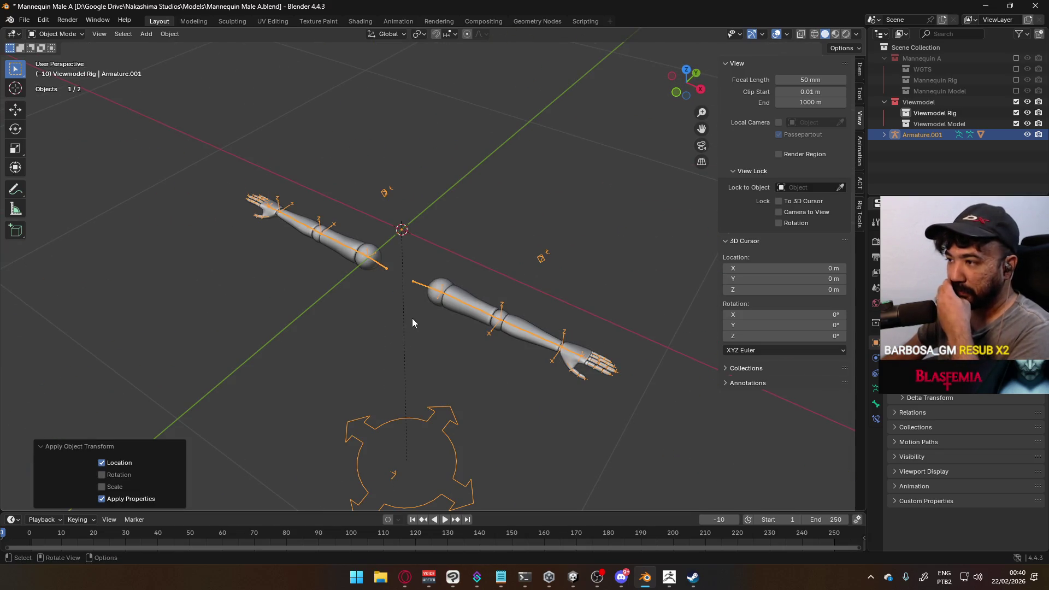
left_click(426, 292)
- Apply the location transform of the Mannequin_MaleA.001 arm mesh
key("KP_1")
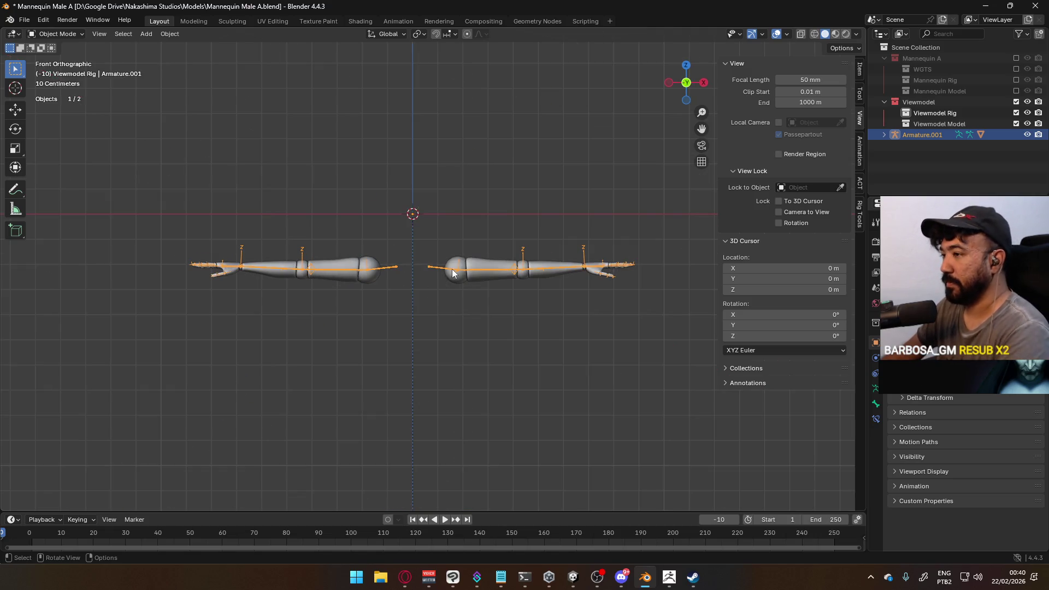
left_click(468, 276)
scroll(470, 306, "down", 4)
middle_click_drag(481, 344, 481, 310, "shift")
scroll(464, 281, "up", 5)
key("ctrl+a")
left_click(465, 273)
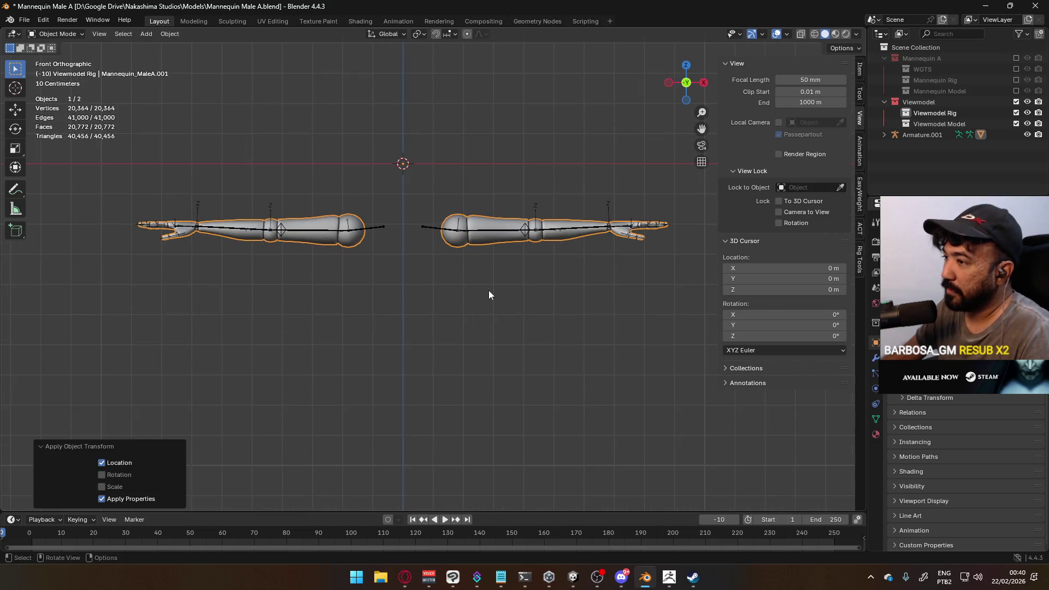
middle_click_drag(454, 265, 446, 282)
left_click(923, 134)
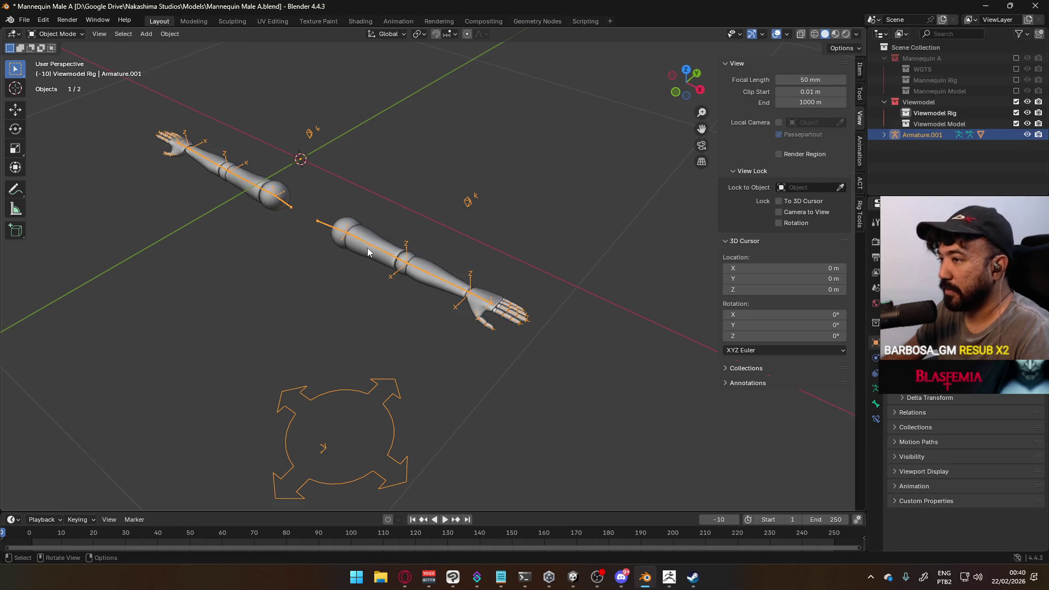
- Rename the Armature.001 object to 'Viewmodel Rig'
double_click(932, 134)
type("V")
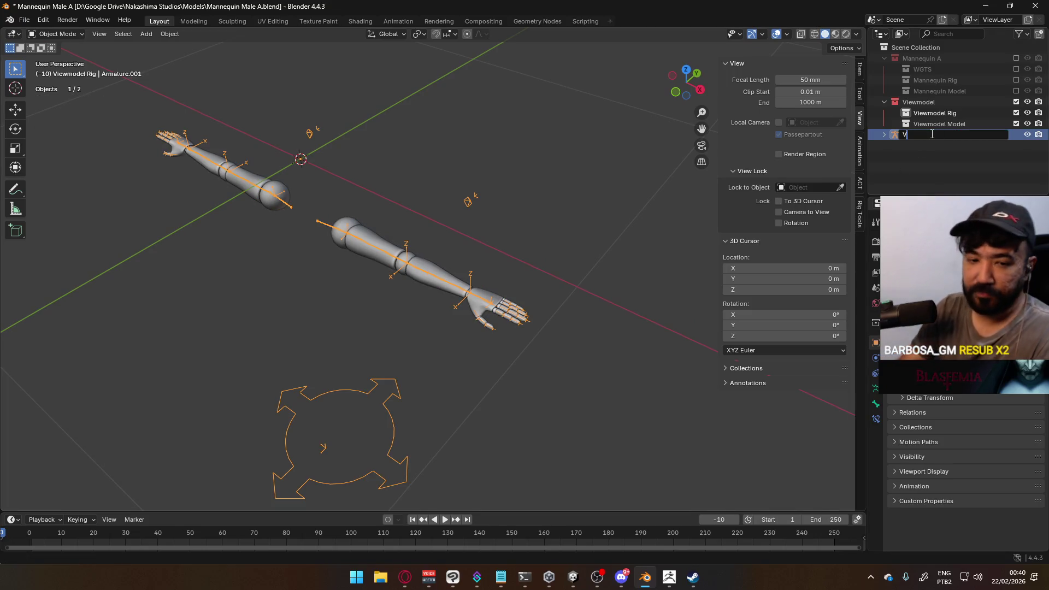
type("iewmodel Rig")
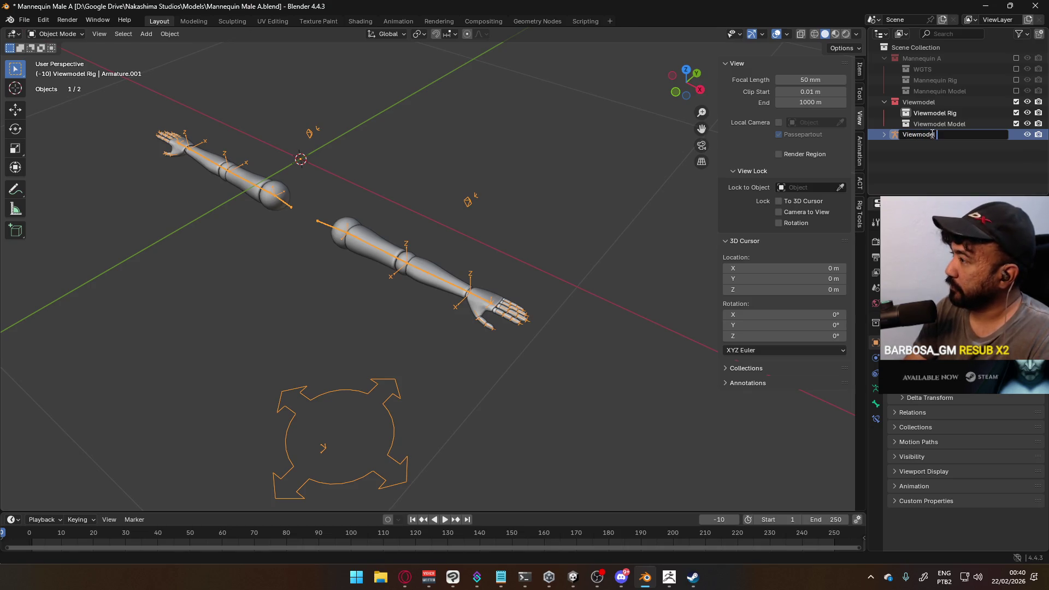
key("Return")
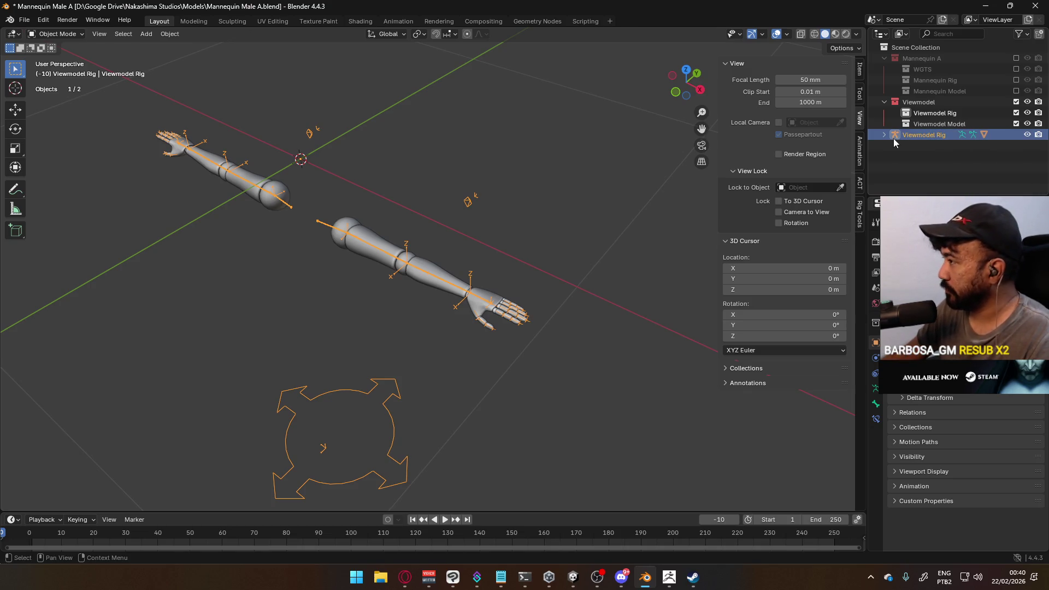
left_click(886, 134)
double_click(933, 137)
- Name the armature data 'Viewmodel Rig', forcing the name past the existing clash
double_click(935, 157)
left_click(931, 157)
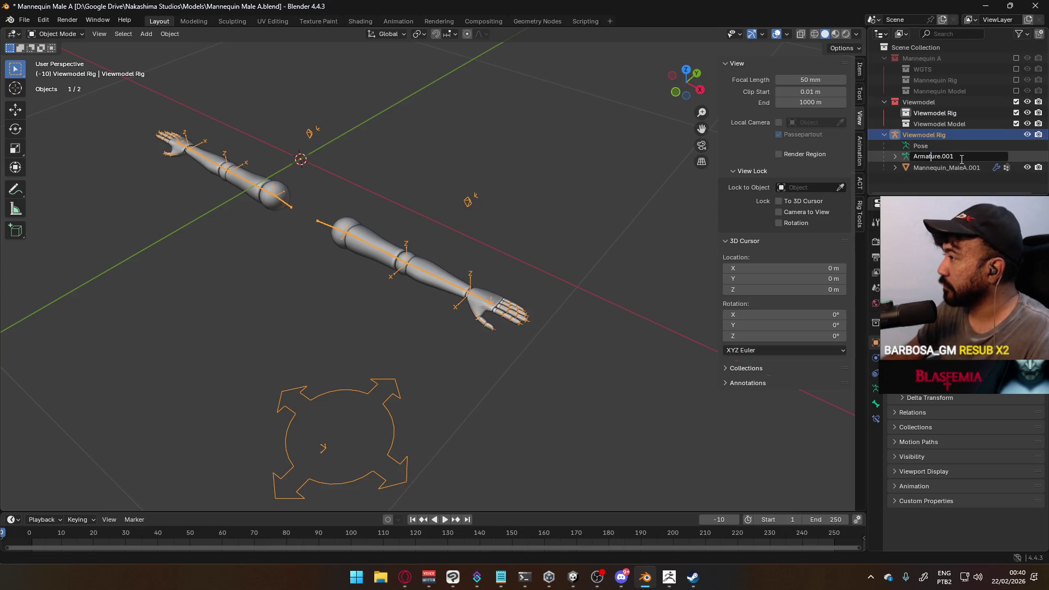
type("Viewmodel Rig")
key("Return")
double_click(949, 158)
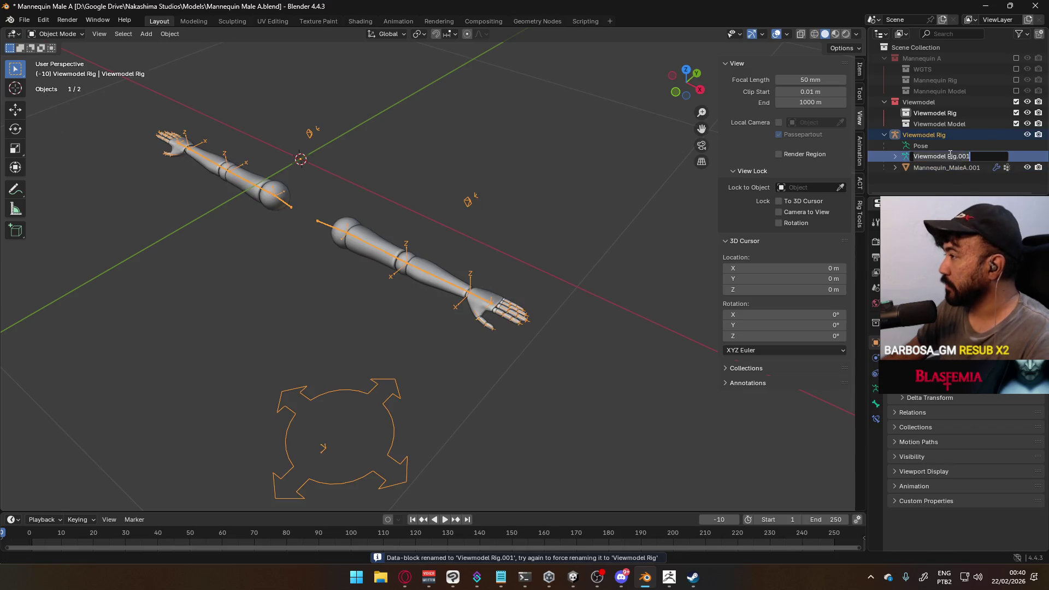
key("BackSpace")
key("Return")
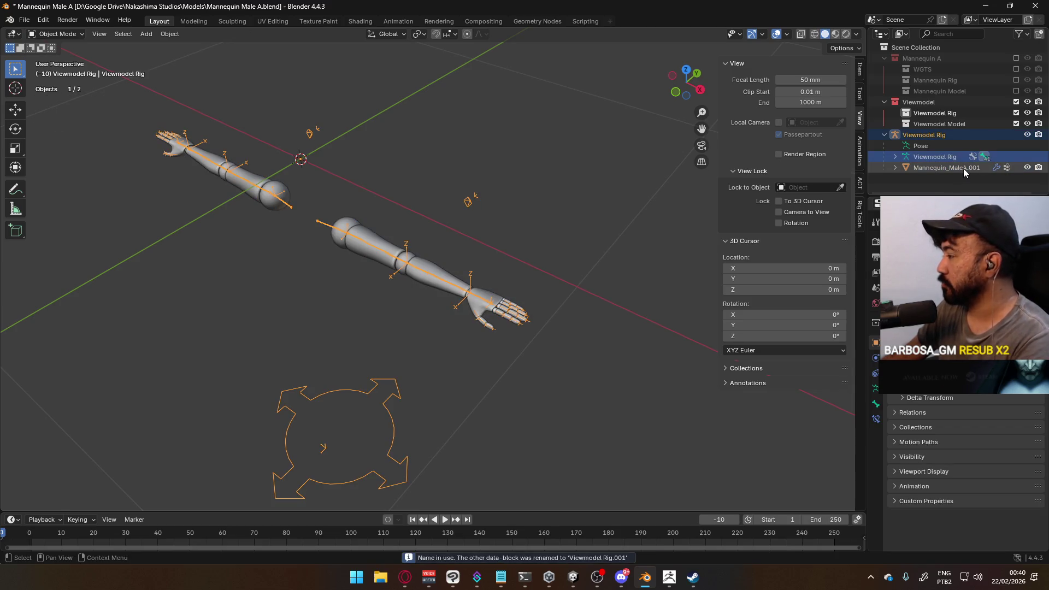
double_click(963, 168)
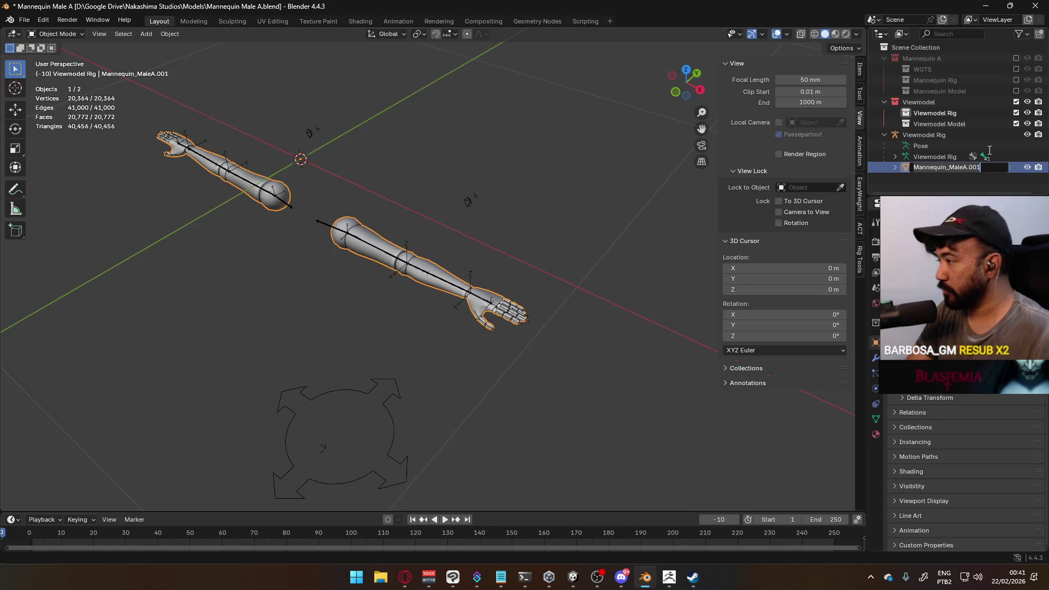
- Rename the arms object Mannequin_MaleA.001 to 'Viewmodel Mannequin A'
type("Viewmodel")
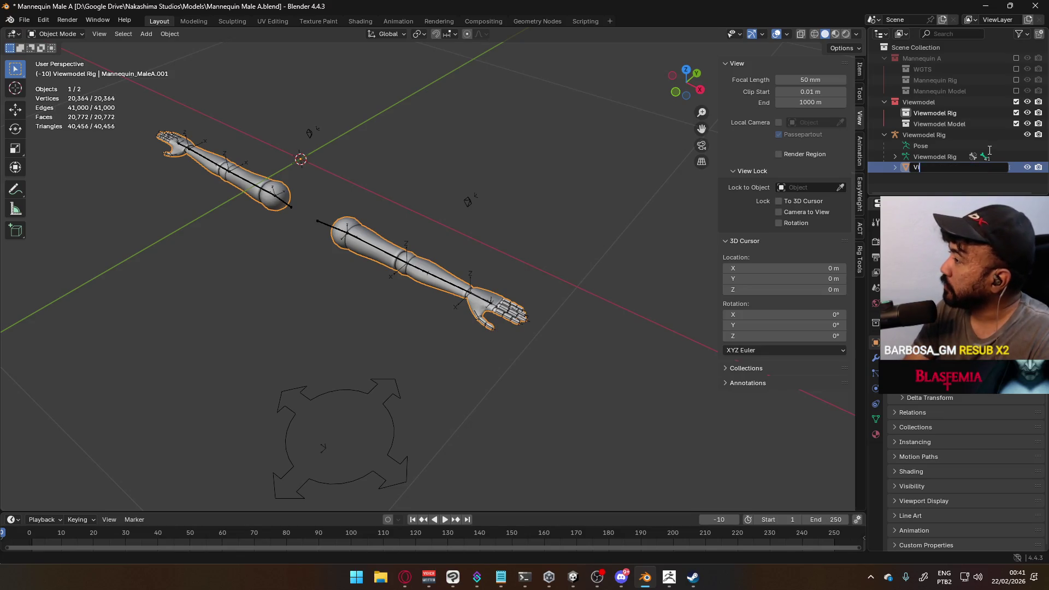
key("BackSpace")
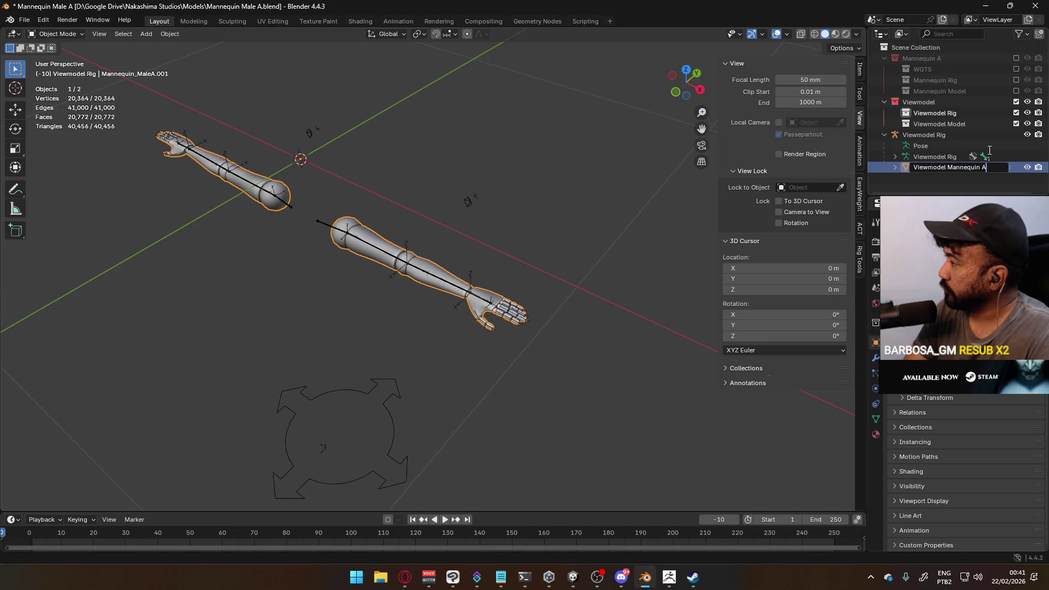
key("Return")
- Give the arms' mesh data the same name, Viewmodel Mannequin A, without the .001 suffix
left_click(896, 167)
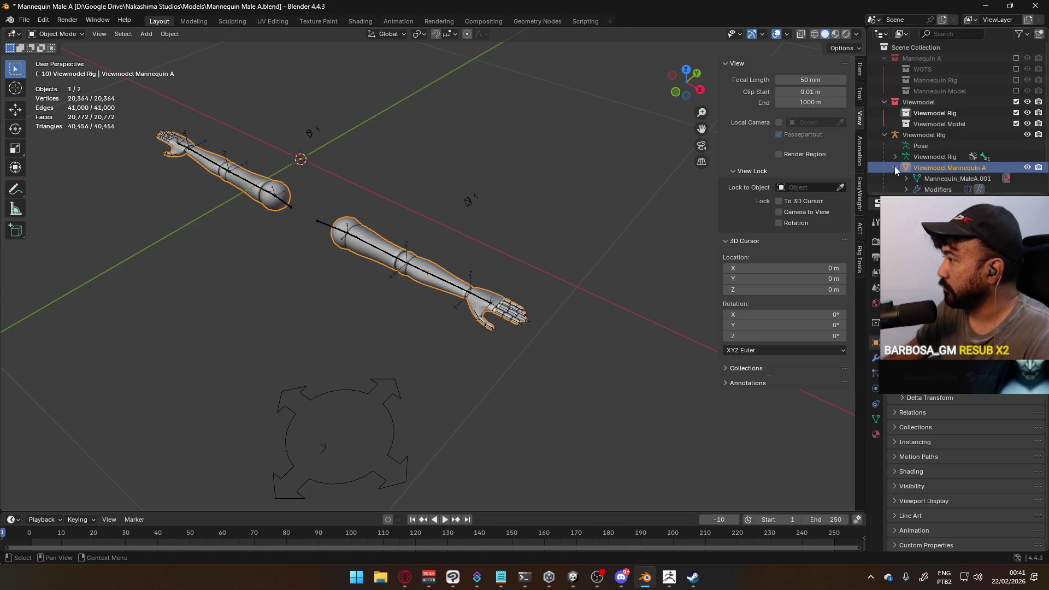
scroll(929, 164, "down", 1)
double_click(959, 162)
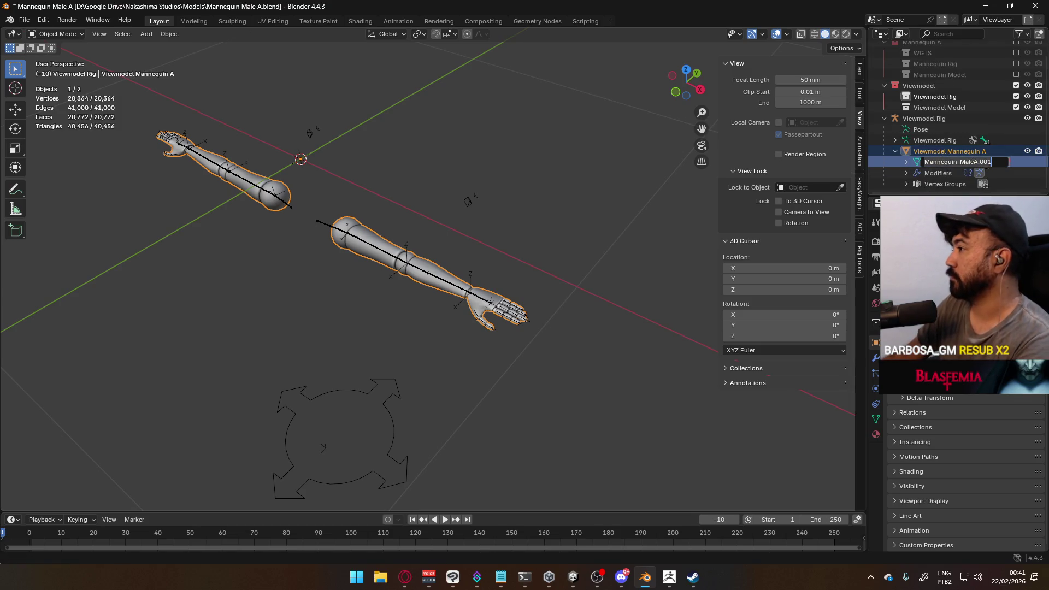
double_click(951, 150)
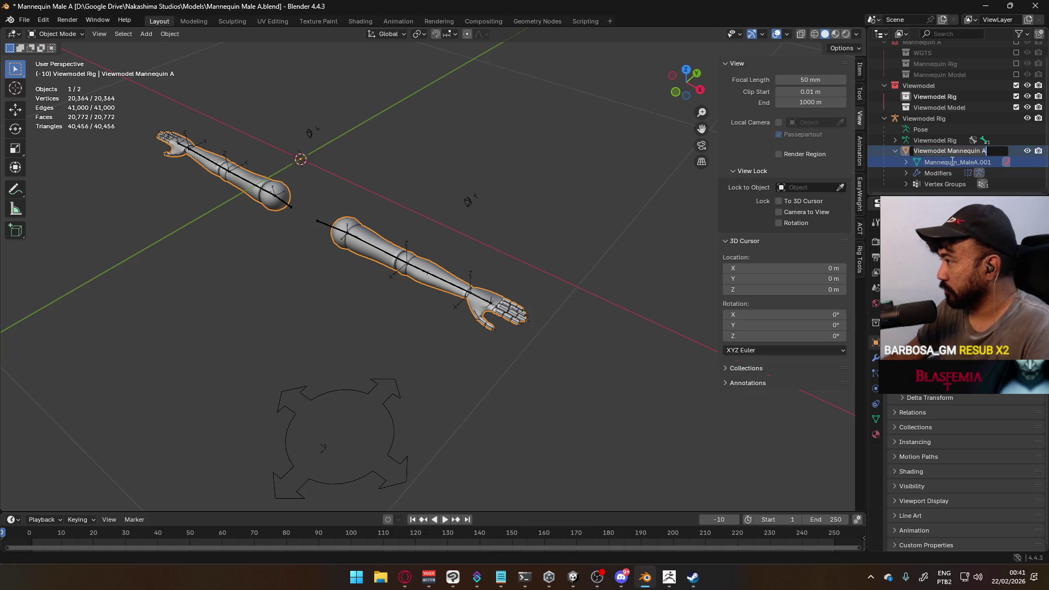
key("ctrl+c")
double_click(953, 161)
key("ctrl+v")
key("Return")
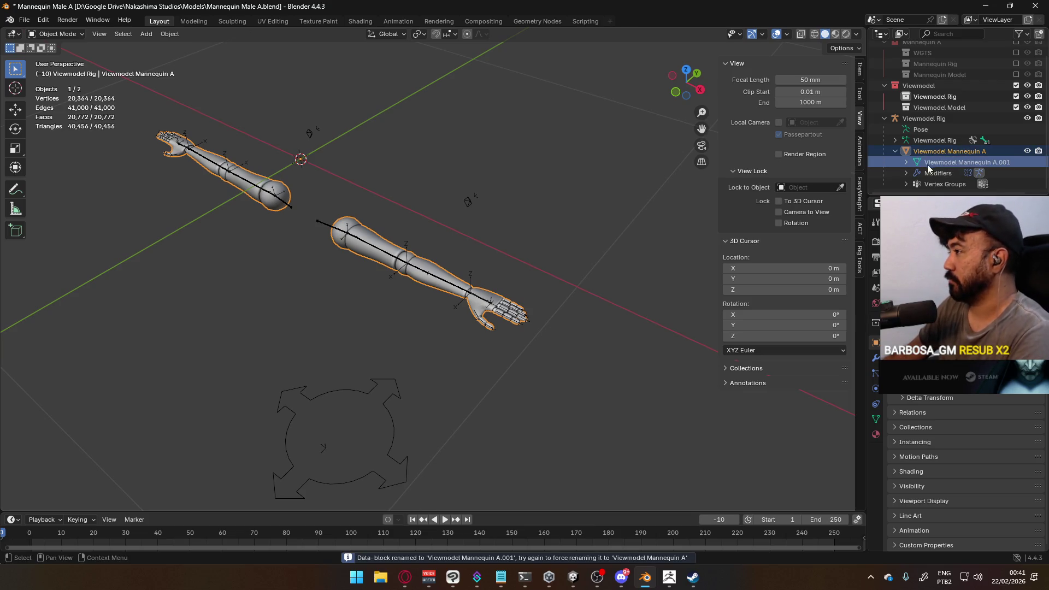
double_click(959, 164)
key("BackSpace")
key("BackSpace")
key("BackSpace")
key("Return")
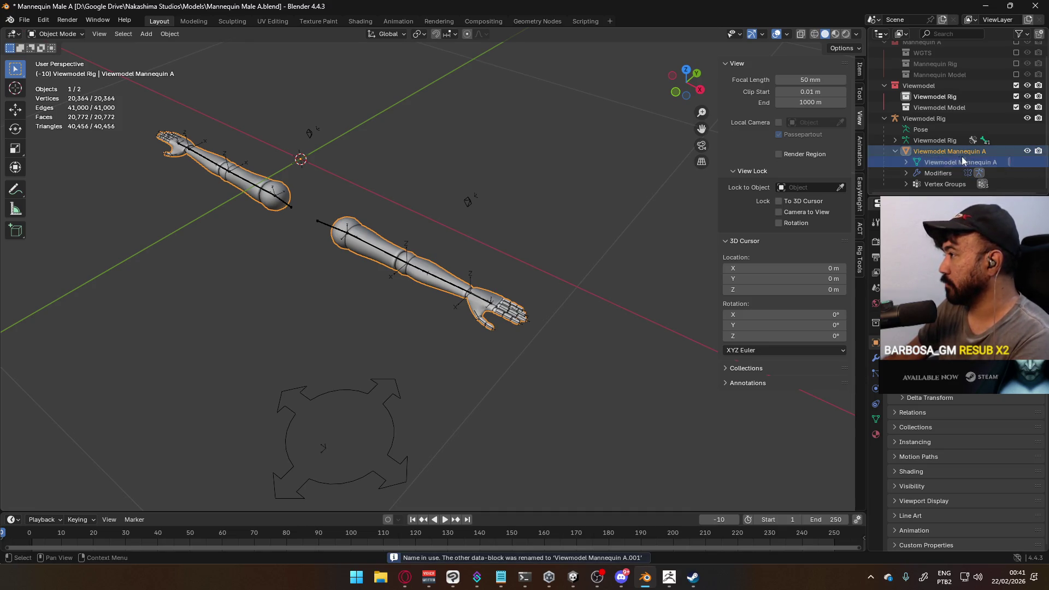
- Select the Viewmodel Mannequin A object and show its material settings
left_click(906, 162)
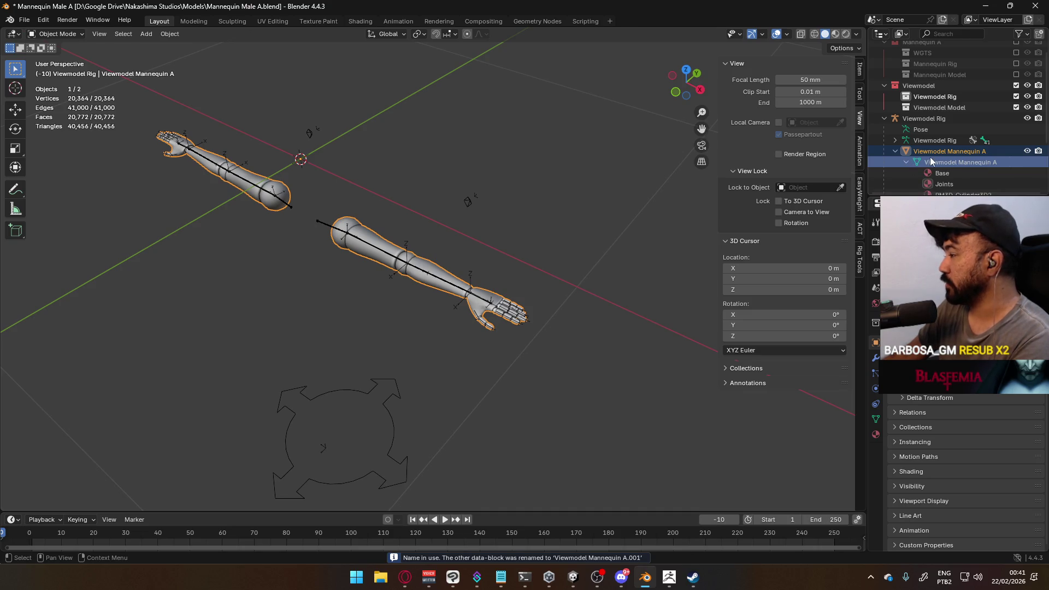
scroll(930, 158, "down", 2)
left_click(957, 151)
left_click(960, 116)
left_click(955, 110)
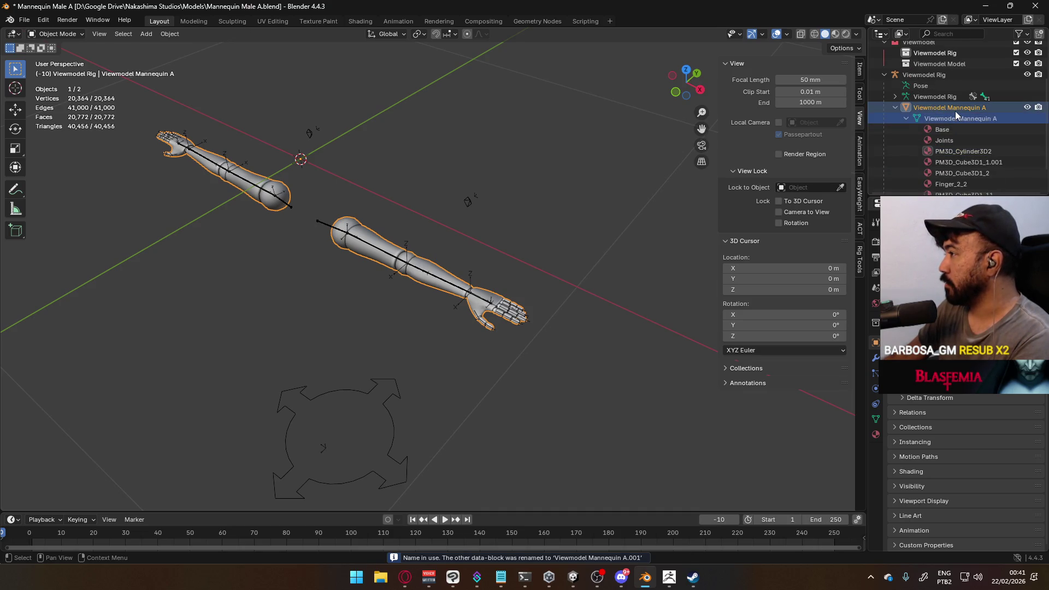
left_click(874, 432)
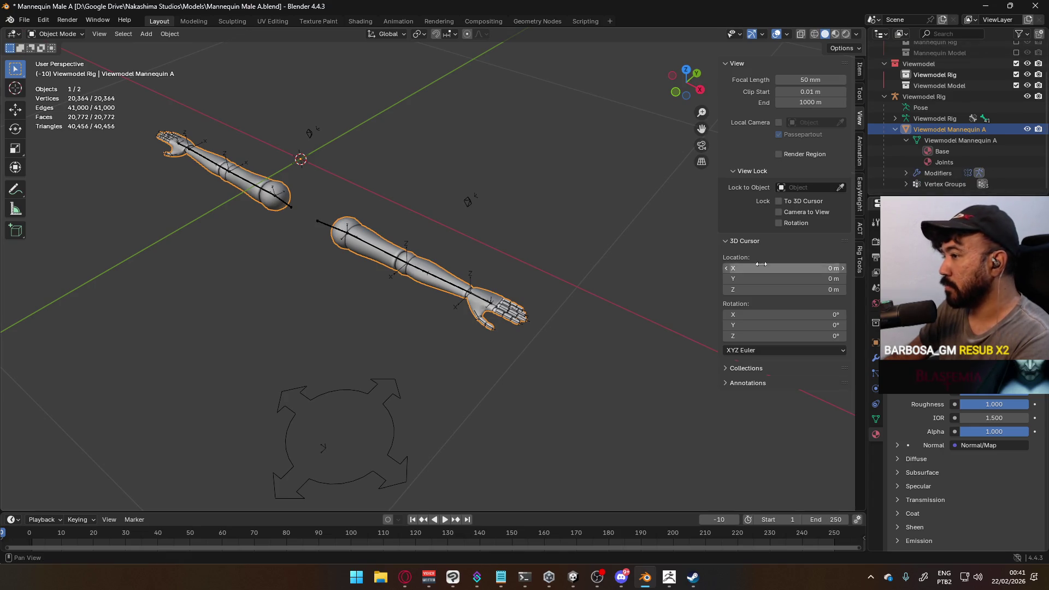
- In front view, raise the Viewmodel Rig's root bone 1.5 m along Z in Edit Mode
middle_click_drag(605, 267, 622, 246)
key("KP_1")
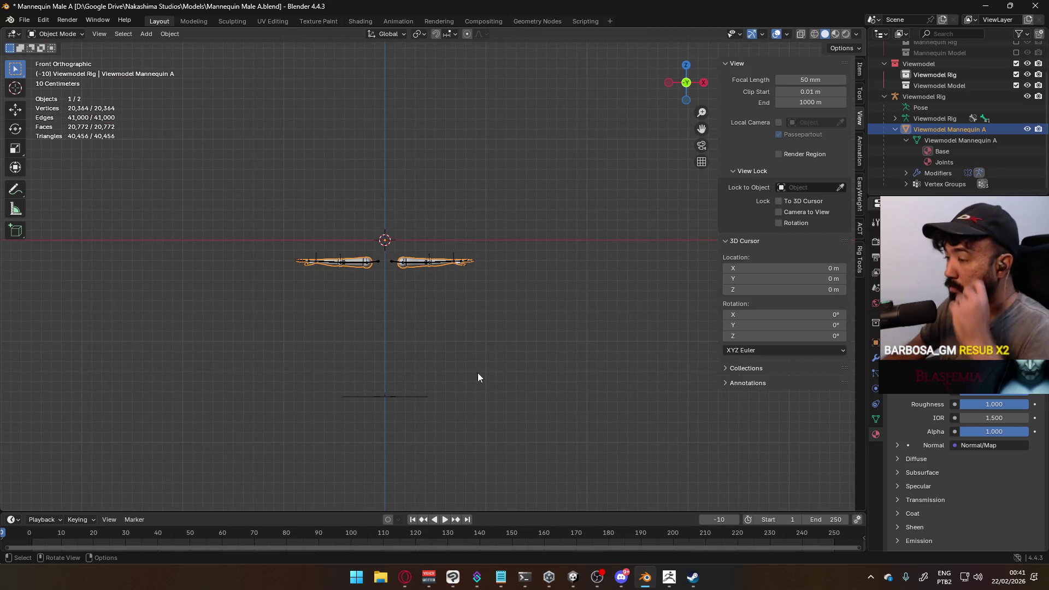
left_click(405, 394)
key("Tab")
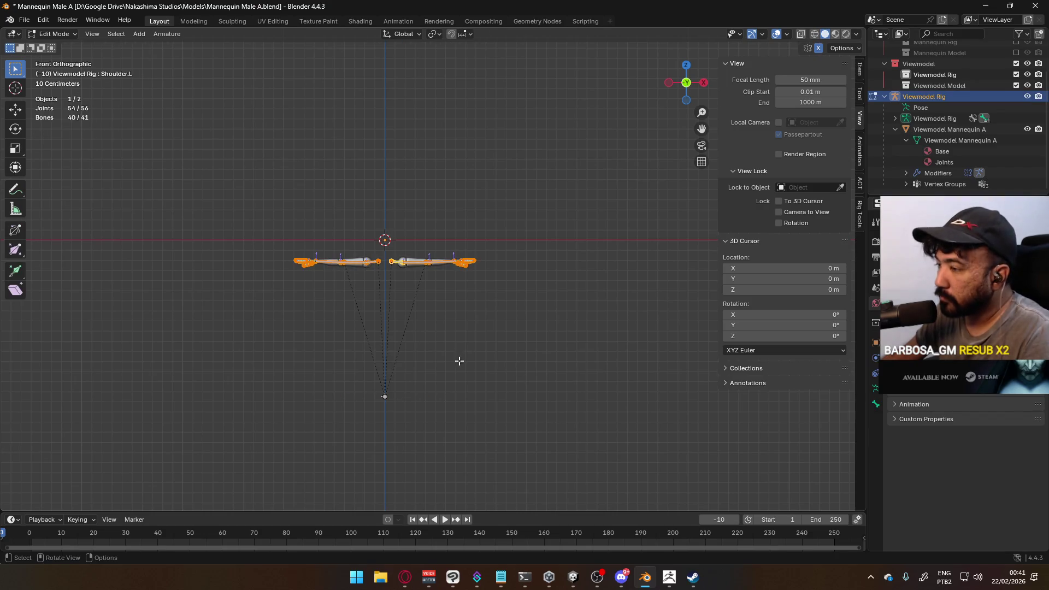
left_click(384, 394)
key("g")
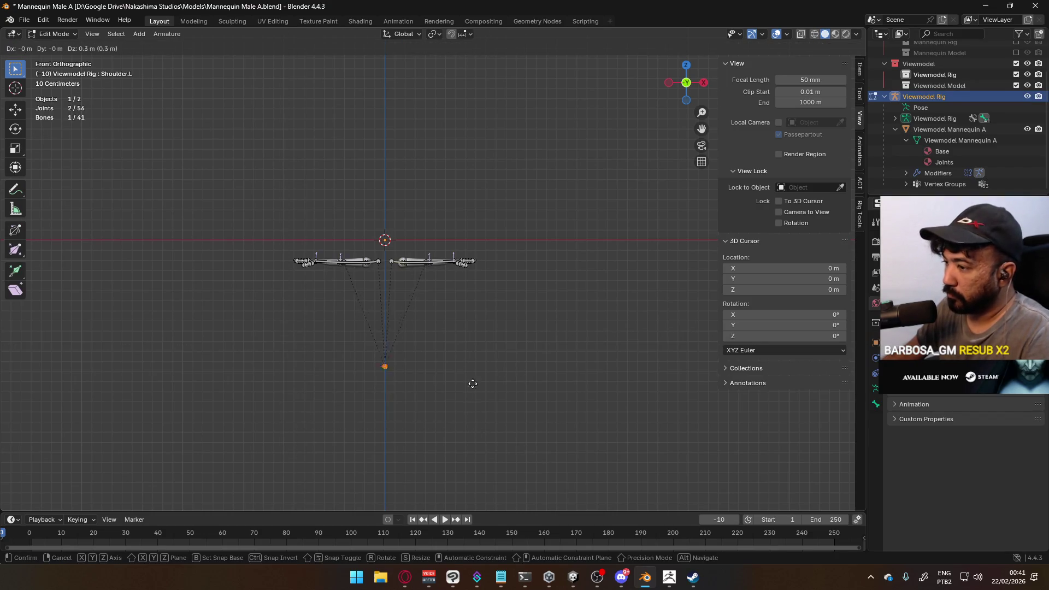
key("Return")
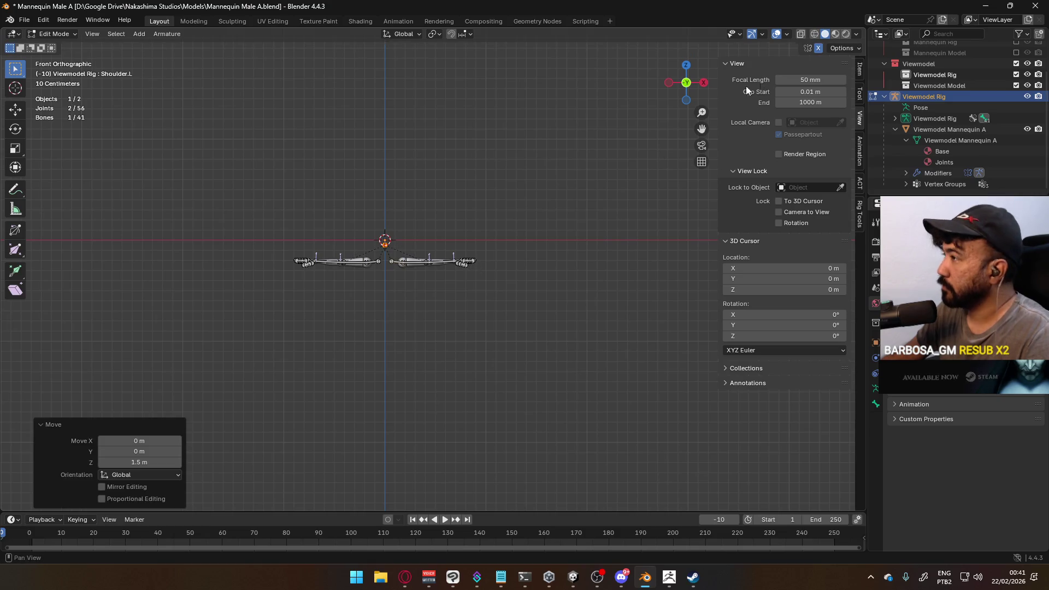
- From the right side view, select the root bone's joint and display its transform values
key("KP_3")
scroll(478, 225, "up", 3)
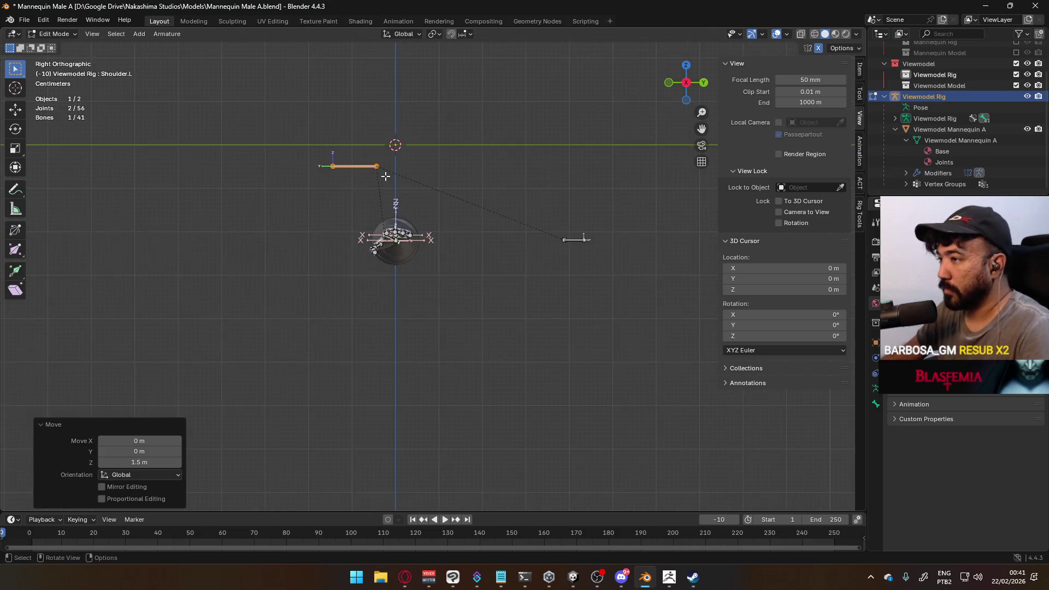
left_click(378, 166)
middle_click_drag(412, 156, 405, 227, "shift")
left_click(859, 70)
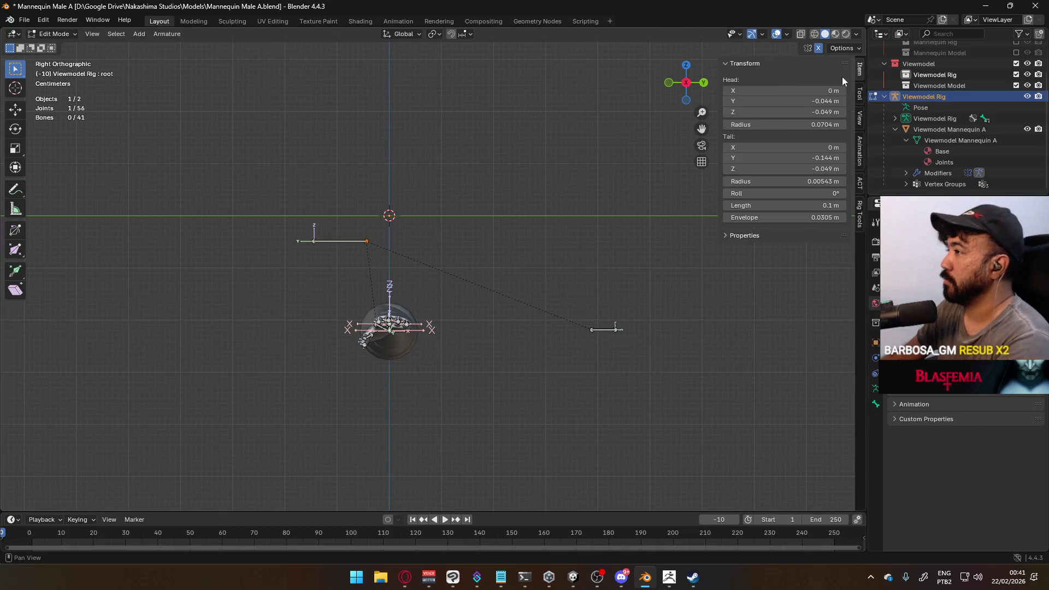
- Set the root bone's head Y to 0 and tail Y to -0.1 m
left_click(796, 101)
type("0")
key("Return")
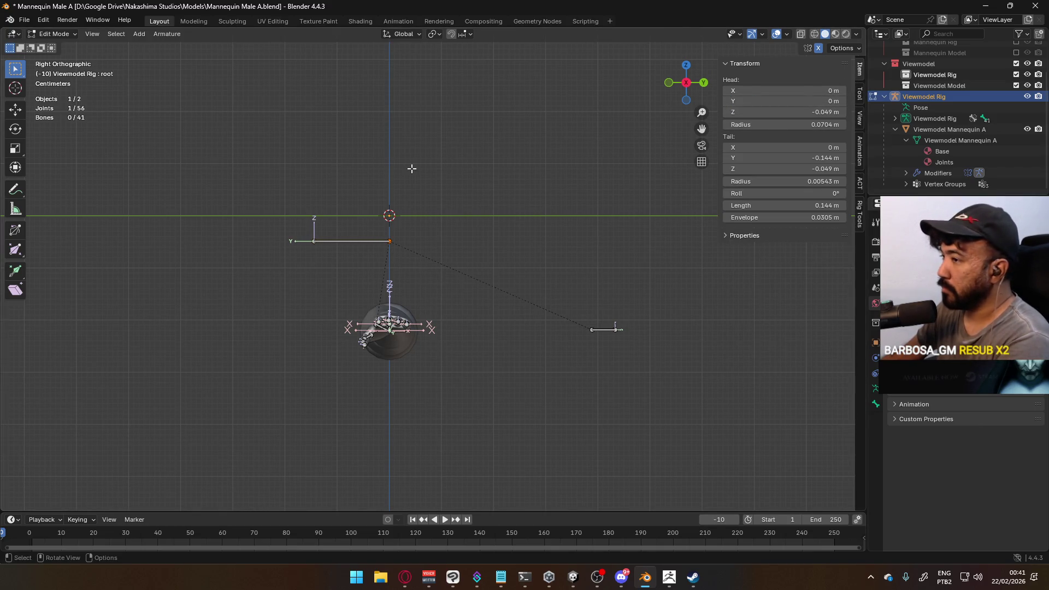
left_click(817, 158)
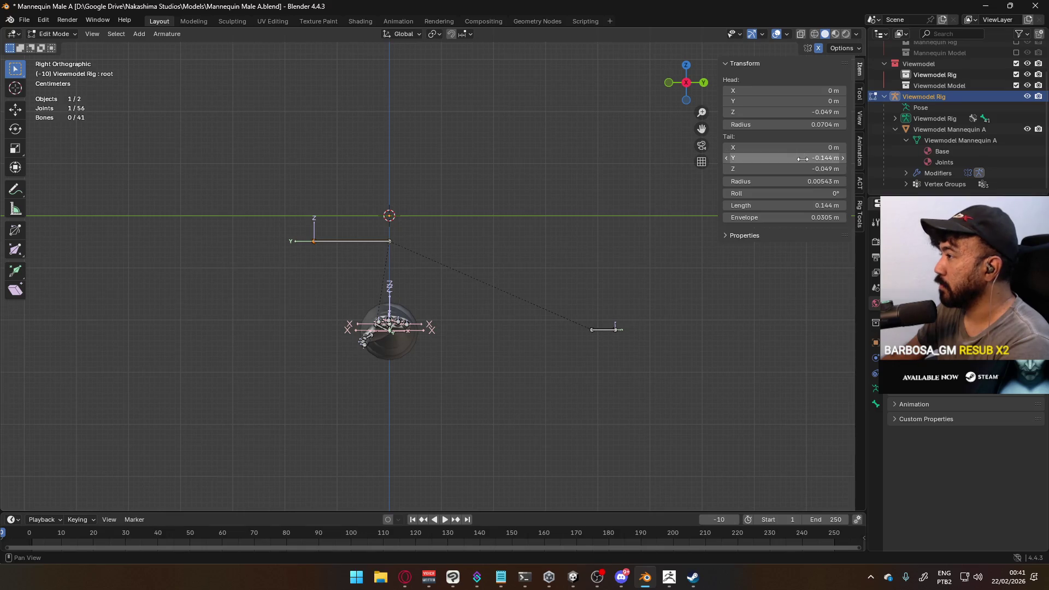
type("1")
key("Return")
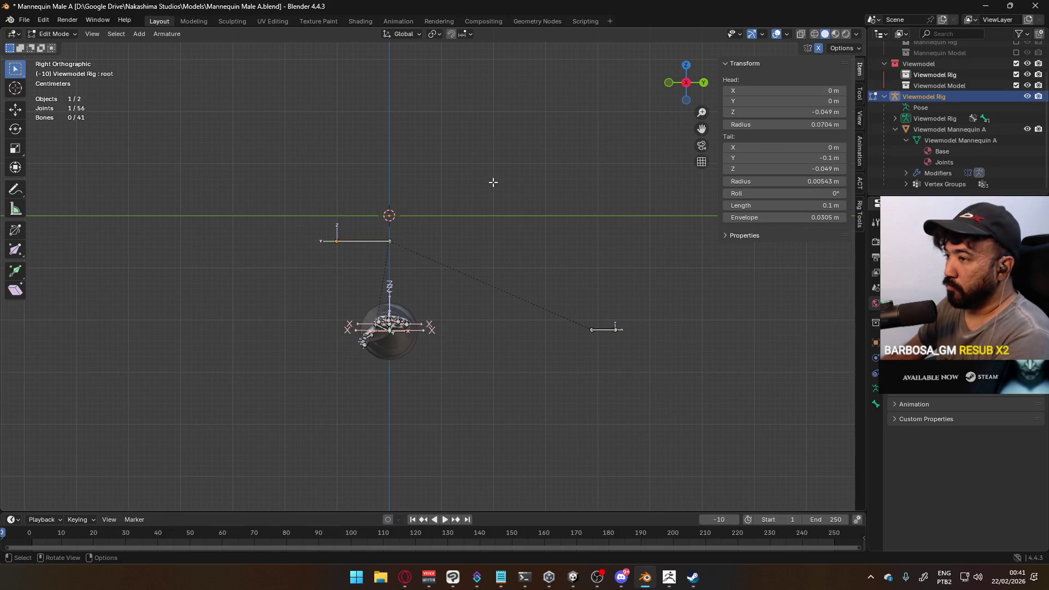
- Set the root bone's head Z and tail Z both to 0 m
left_click_drag(304, 215, 508, 256)
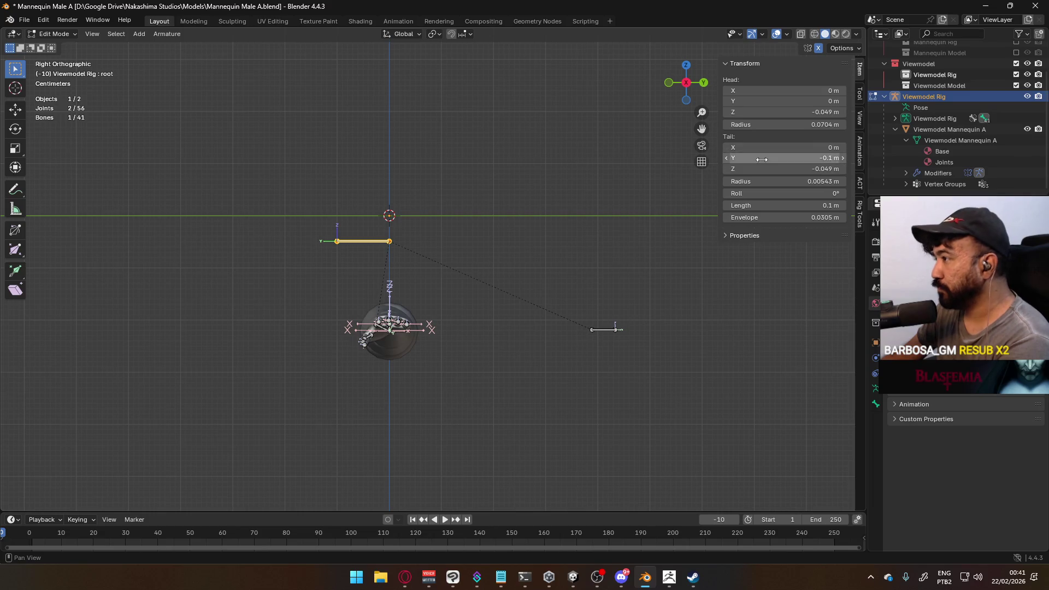
key("ctrl+z")
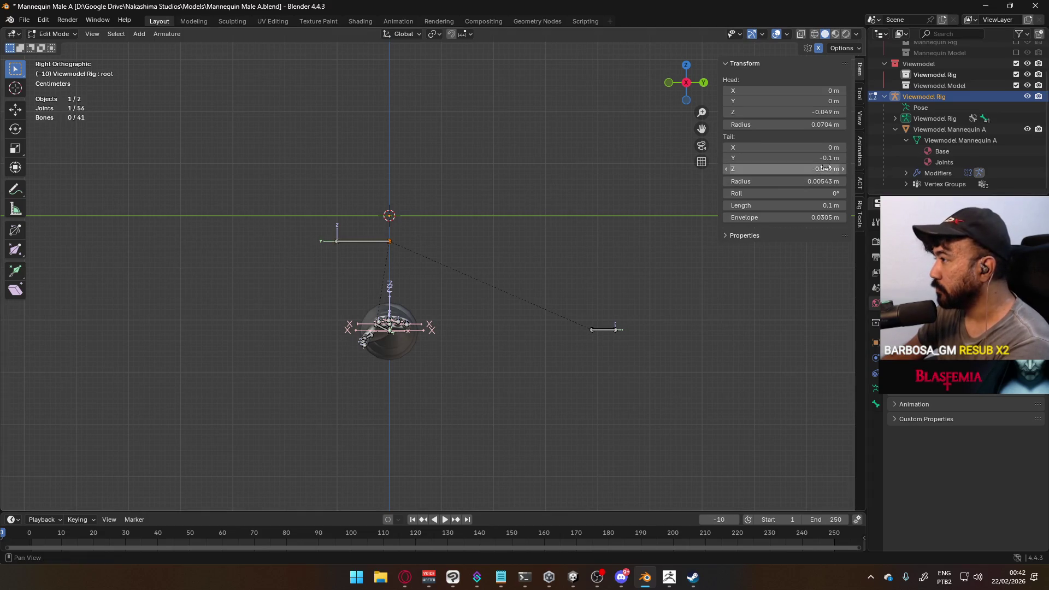
left_click(809, 112)
type("0")
key("Return")
left_click(809, 169)
type("0")
key("Return")
- Check the rig from the right side and return to Object Mode
mouse_move(434, 181)
middle_mouse_down()
mouse_move(494, 245)
mouse_move(551, 234)
mouse_move(483, 241)
mouse_move(479, 226)
middle_mouse_up()
scroll(502, 234, "down", 5)
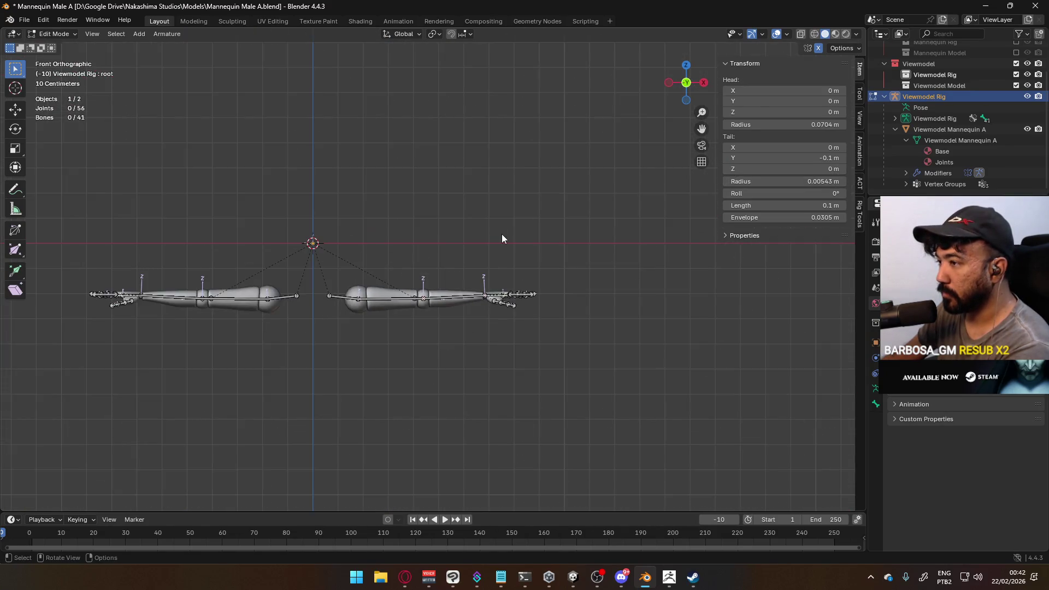
key("KP_3")
scroll(498, 240, "up", 3)
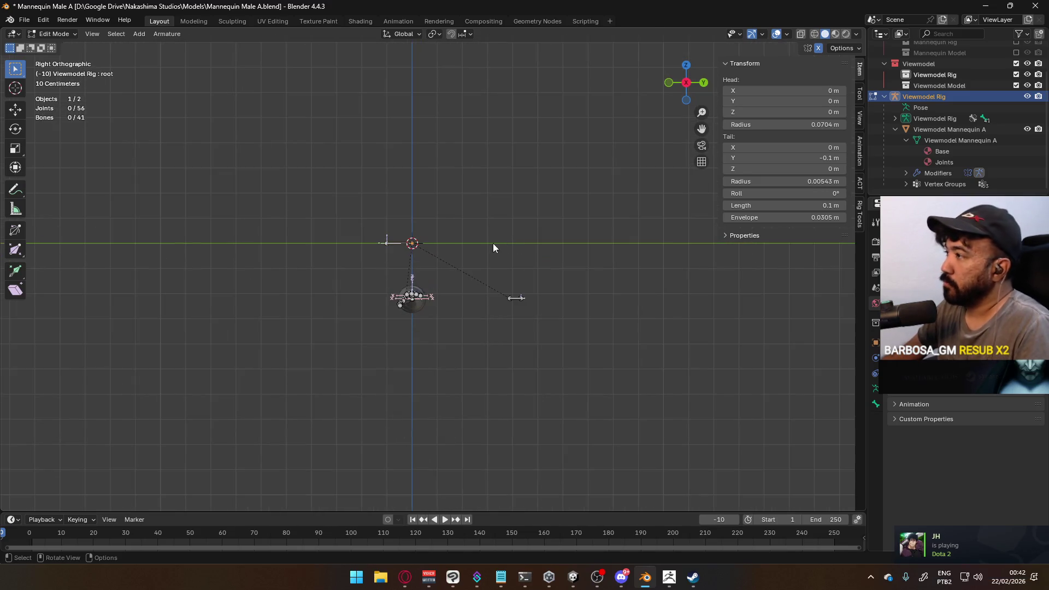
key("Tab")
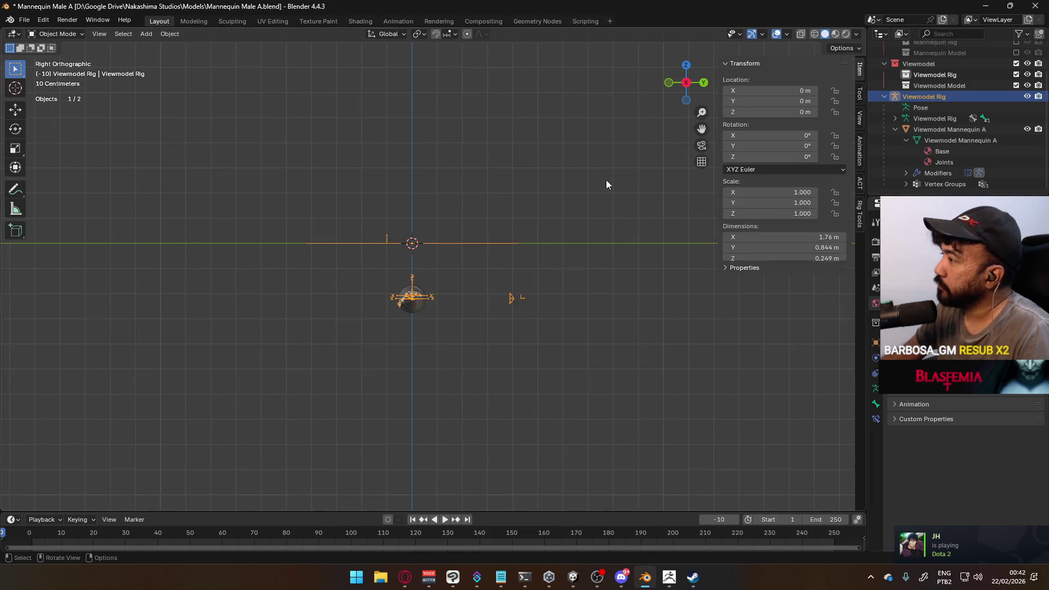
- Move the Viewmodel Mannequin A mesh into the Viewmodel Model collection
left_click(605, 180)
left_click(932, 119)
left_click(930, 133)
key("m")
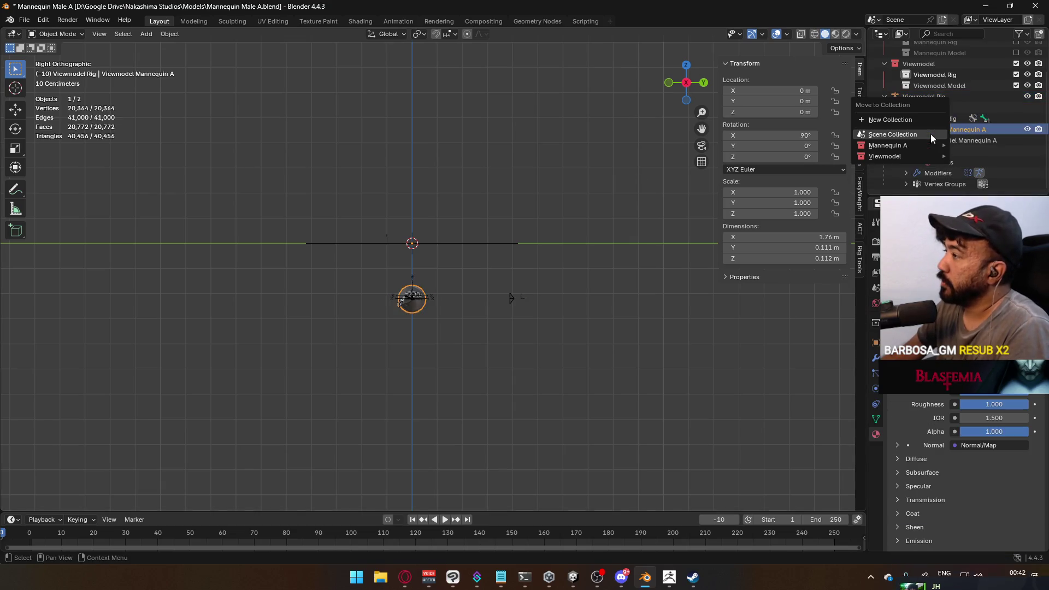
mouse_move(907, 145)
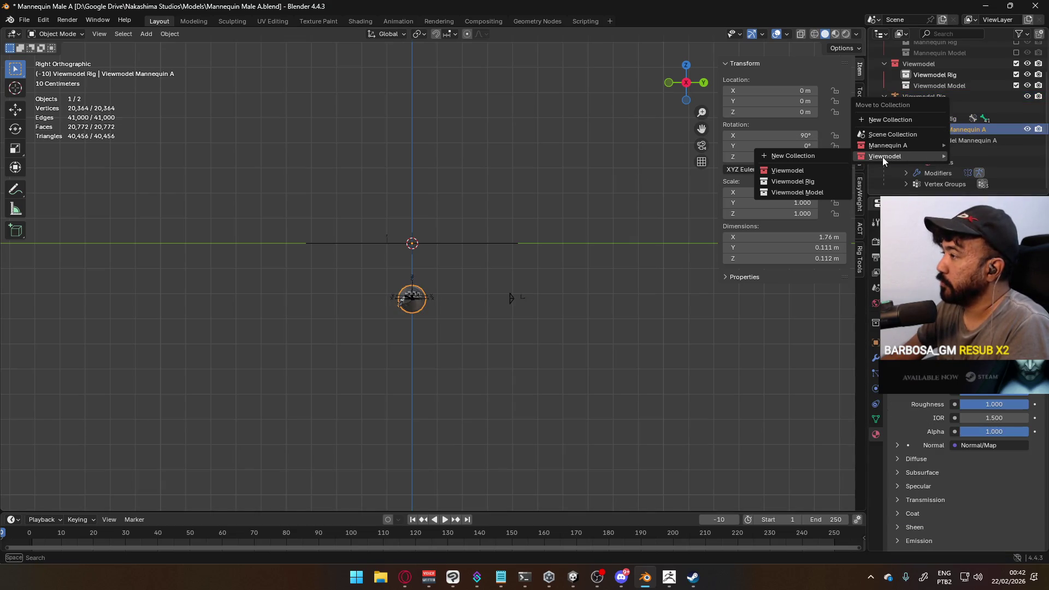
left_click(820, 183)
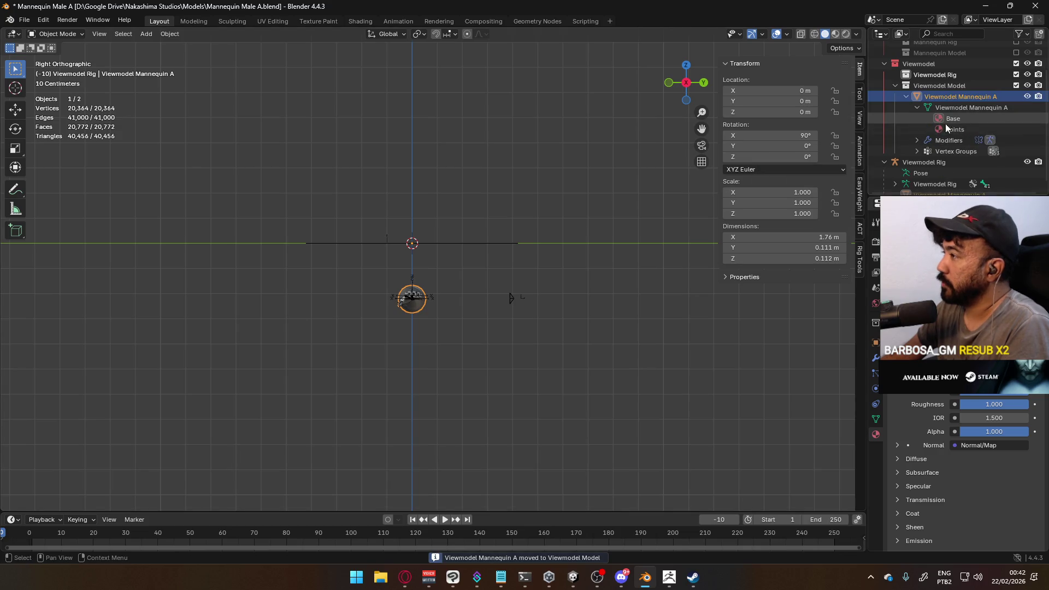
- Move the Viewmodel Rig into the Viewmodel Rig collection and collapse both Outliner rows
left_click(917, 164)
key("m")
mouse_move(891, 169)
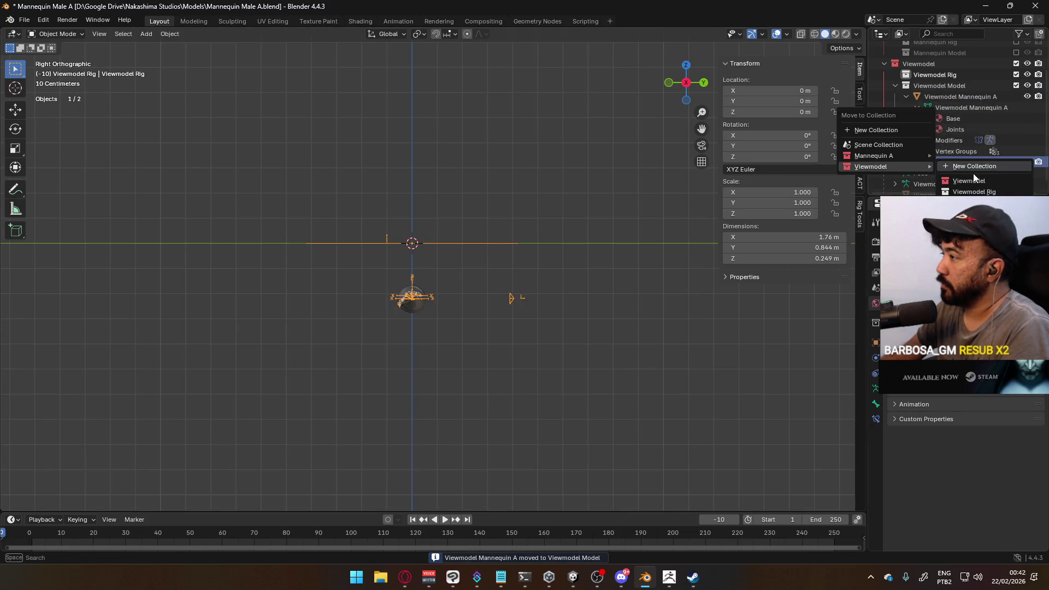
left_click(973, 173)
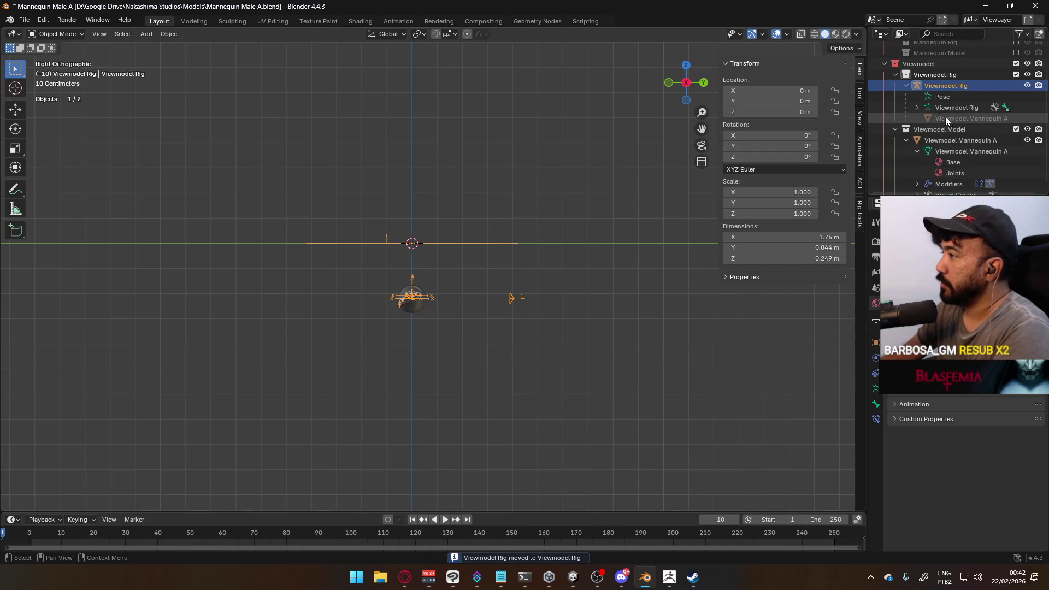
left_click(906, 86)
left_click(906, 130)
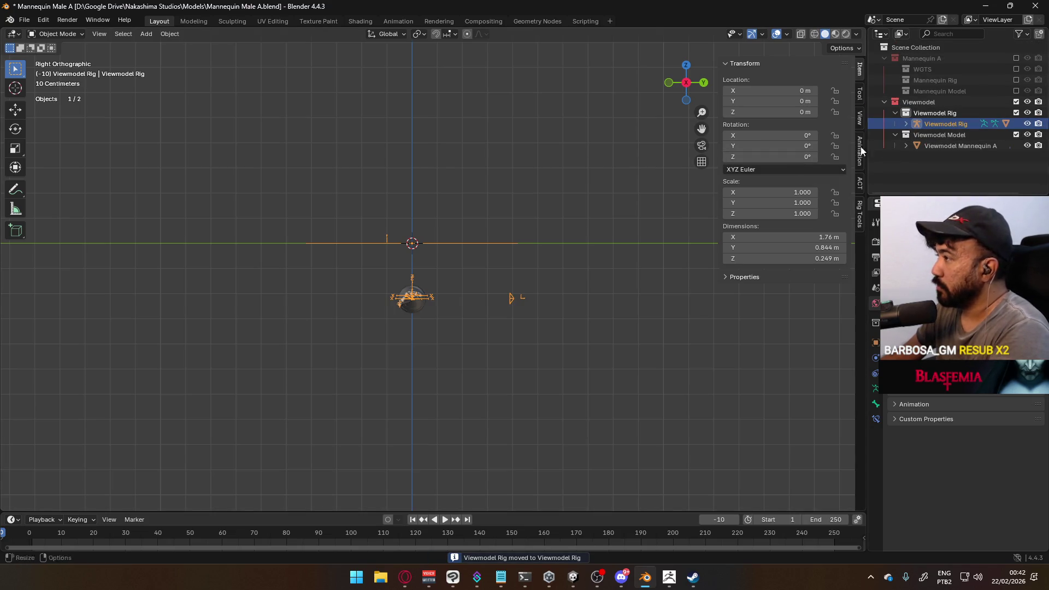
mouse_move(464, 235)
middle_mouse_down()
mouse_move(638, 285)
mouse_move(598, 303)
mouse_move(382, 243)
middle_mouse_up()
left_click(876, 388)
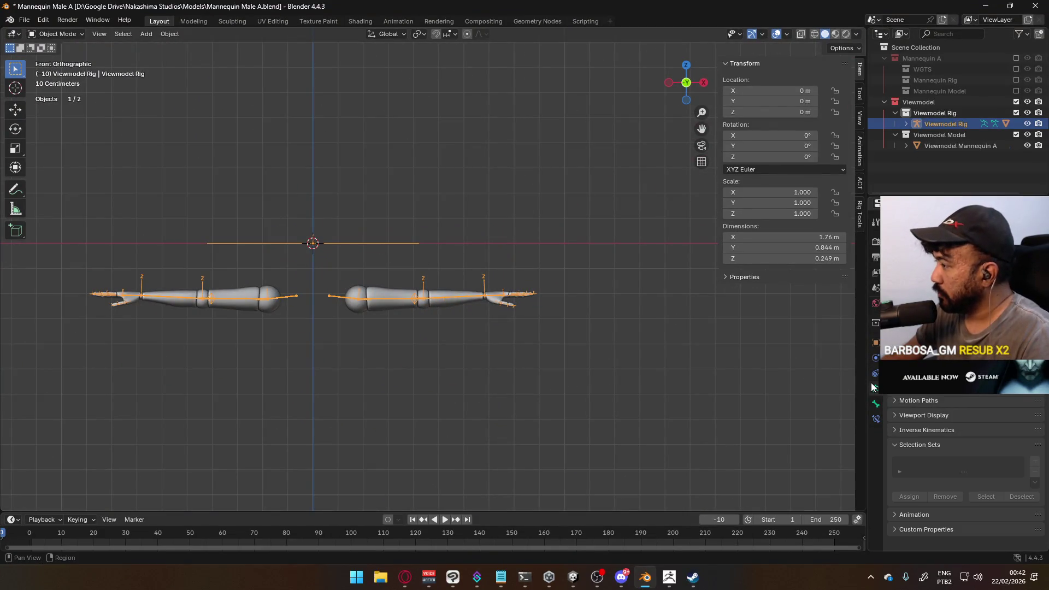
middle_click_drag(374, 212, 344, 209)
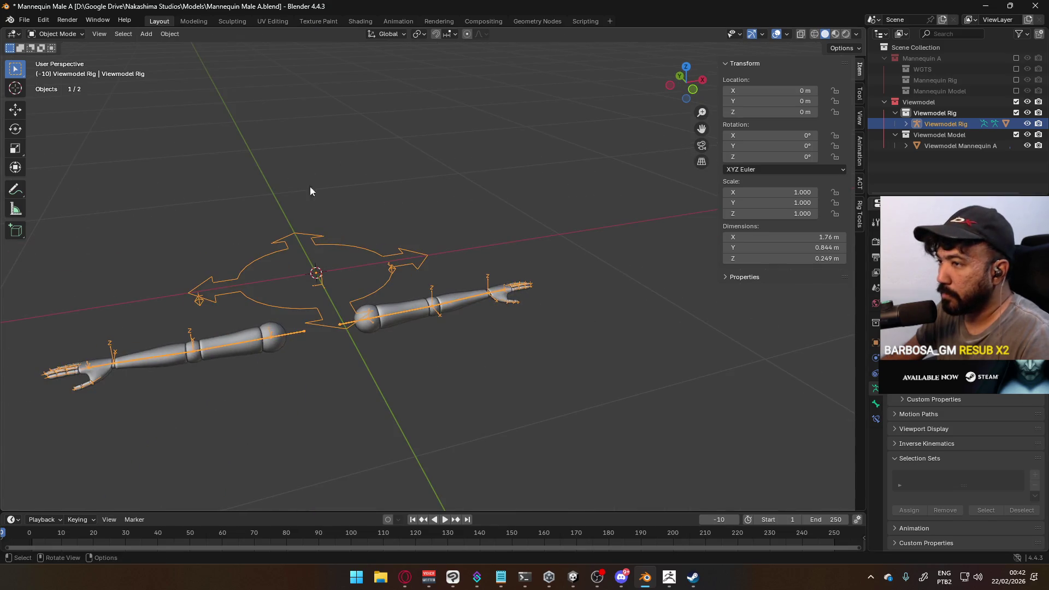
left_click(54, 34)
left_click(64, 70)
left_click(398, 285)
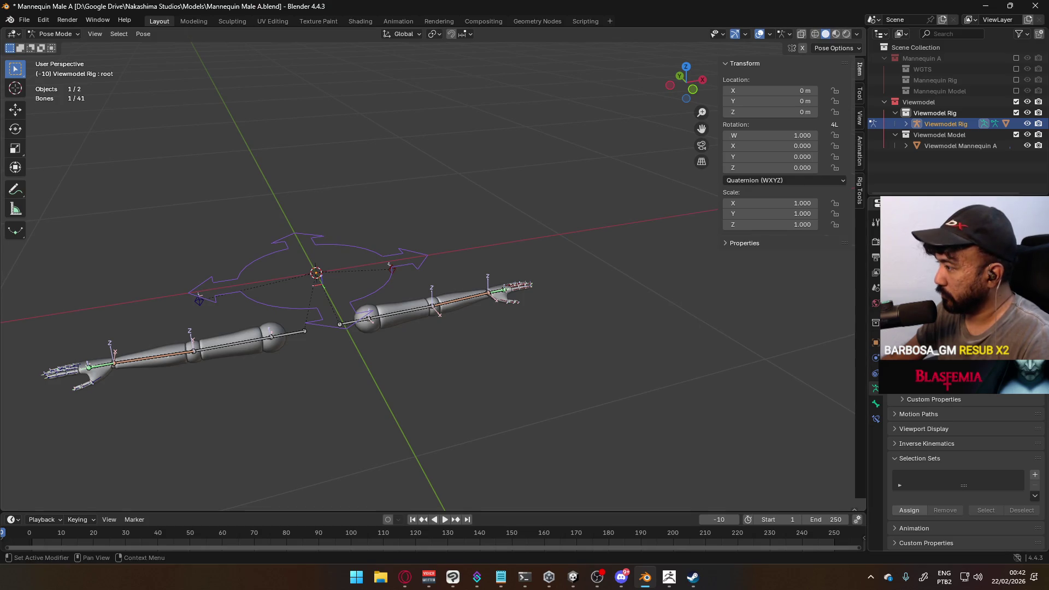
left_click(910, 306)
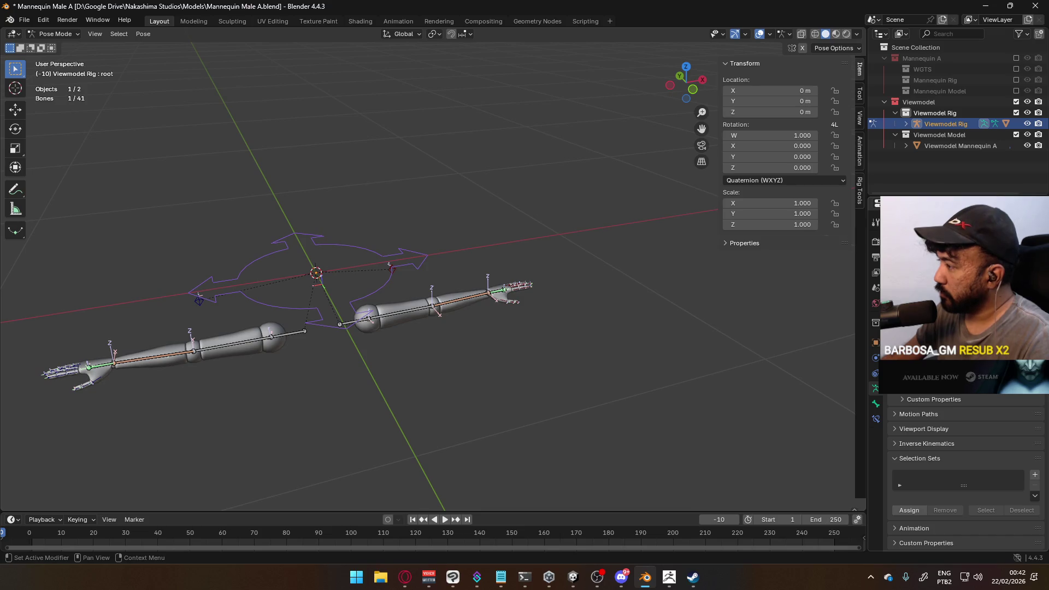
middle_click_drag(598, 293, 558, 289)
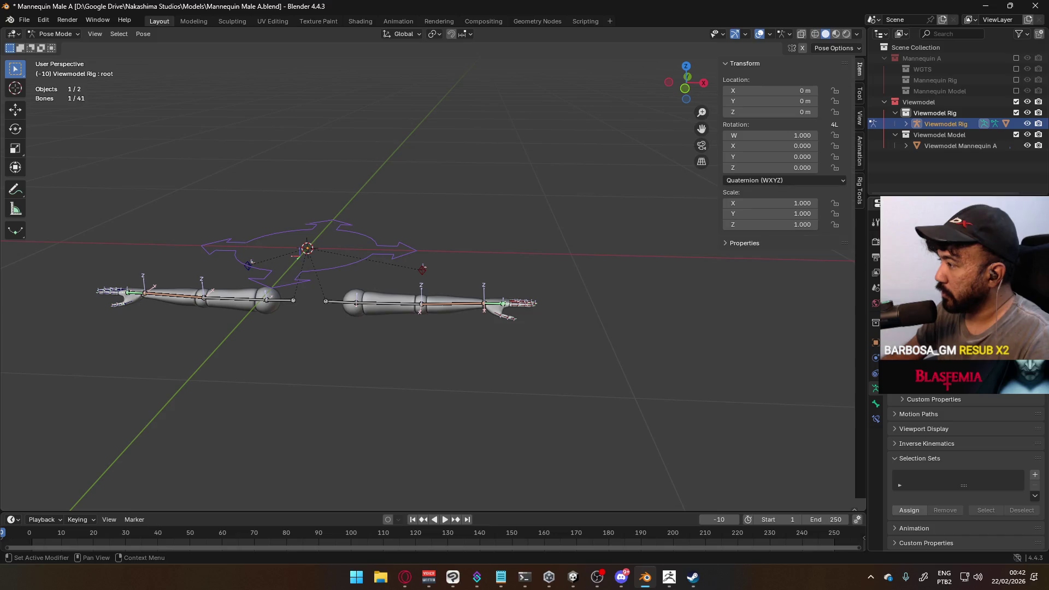
key("alt+a")
mouse_move(546, 273)
middle_mouse_down("alt")
mouse_move(474, 238)
mouse_move(414, 264)
mouse_move(561, 323)
mouse_move(379, 314)
middle_mouse_up("alt")
key("ctrl+Tab")
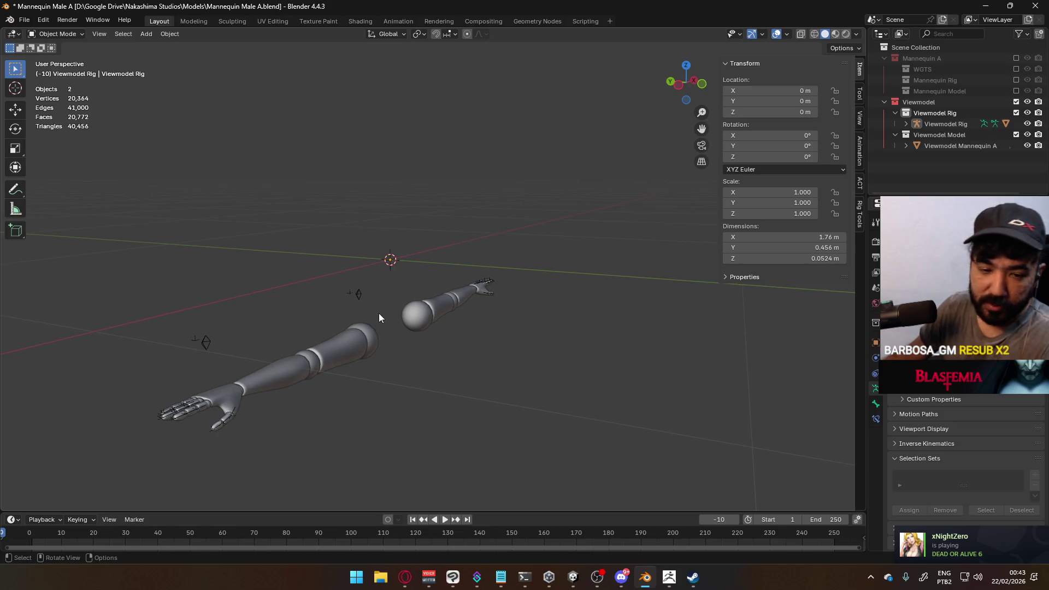
left_click(895, 134)
left_click(896, 113)
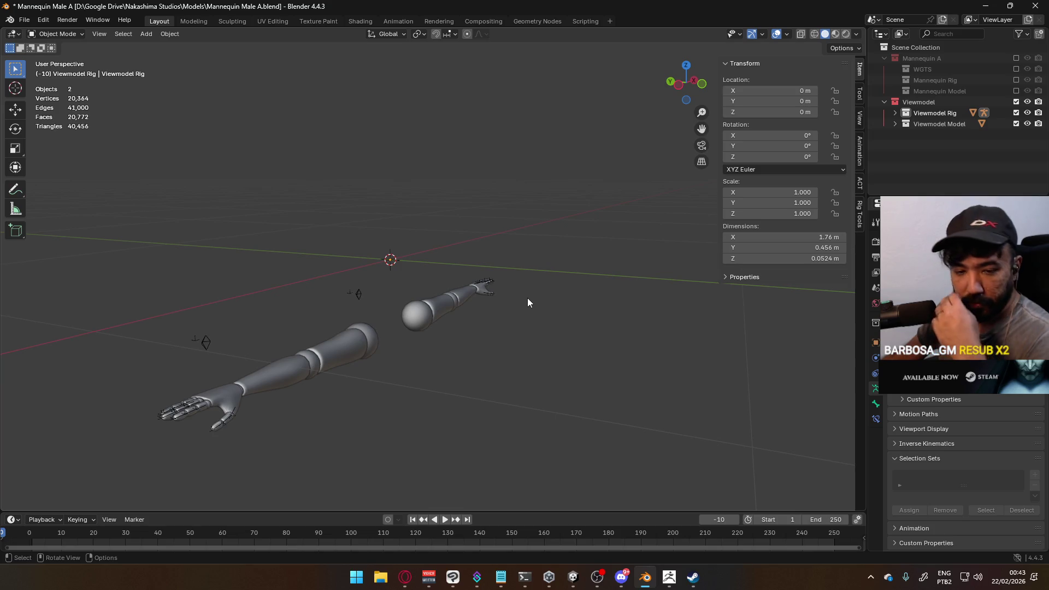
mouse_move(534, 290)
middle_mouse_down()
mouse_move(499, 359)
mouse_move(466, 371)
middle_mouse_up()
key("KP_1")
middle_click_drag(314, 312, 492, 289, "shift")
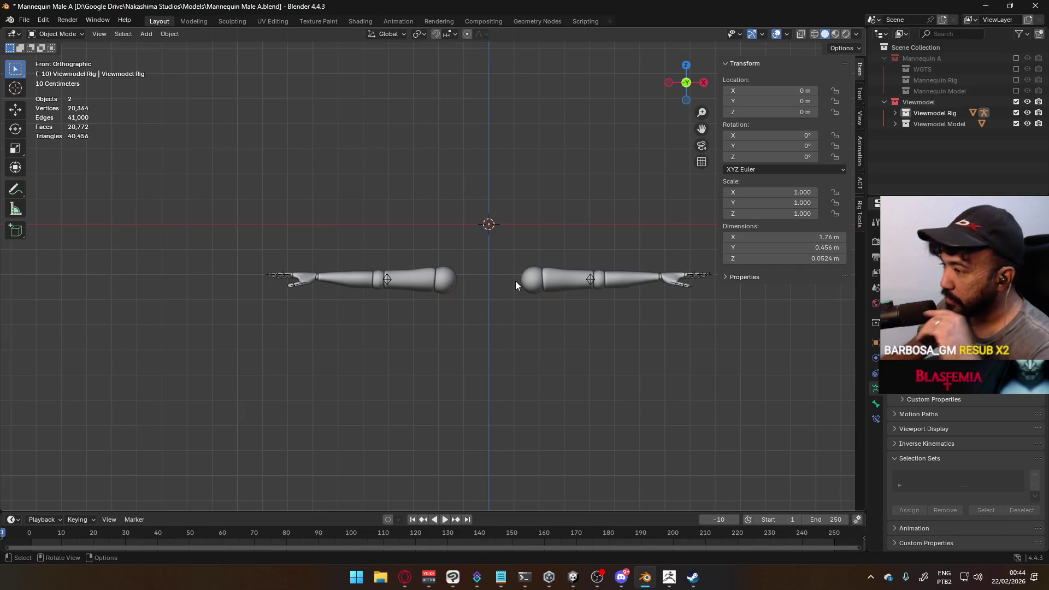
mouse_move(659, 359)
middle_mouse_down()
mouse_move(557, 328)
mouse_move(584, 359)
middle_mouse_up()
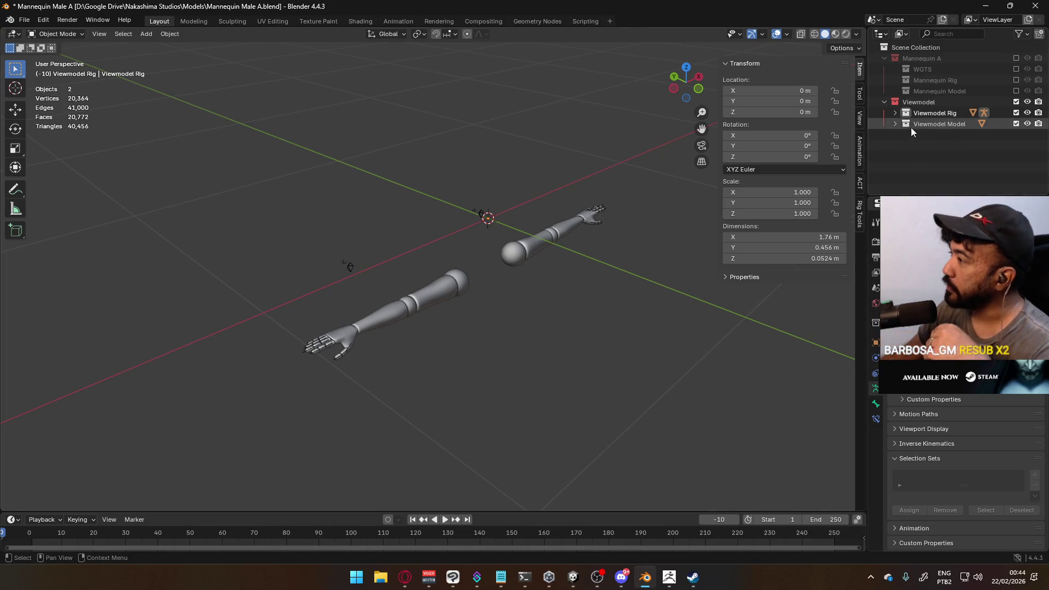
left_click(895, 112)
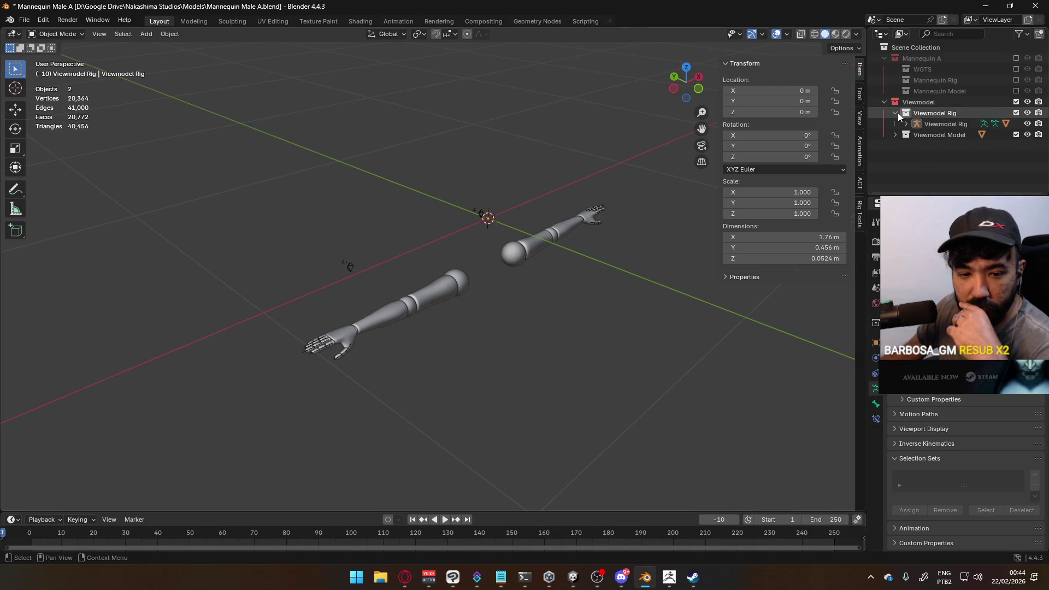
left_click(897, 112)
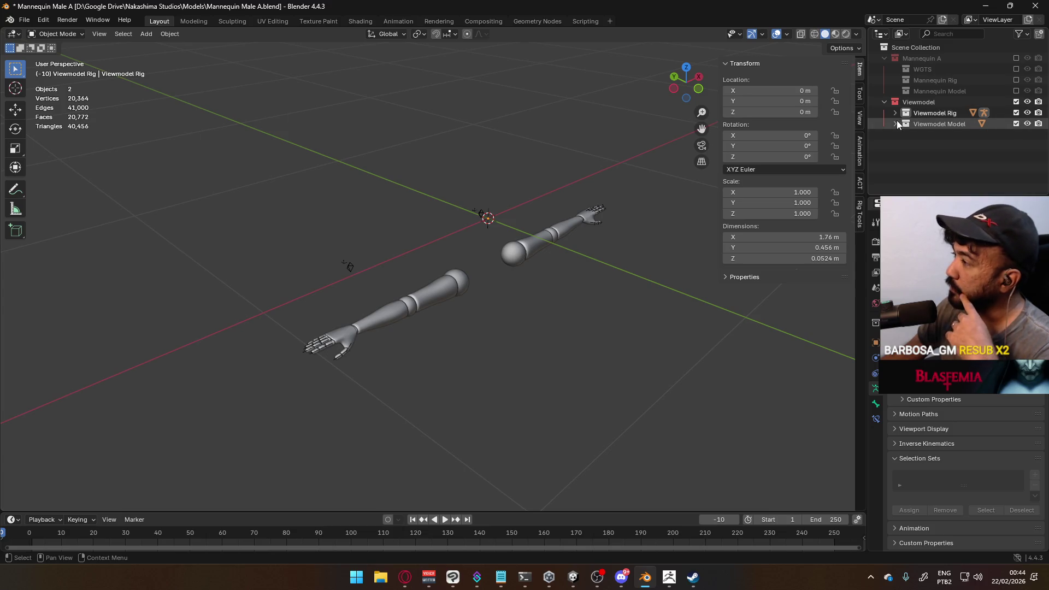
left_click(895, 122)
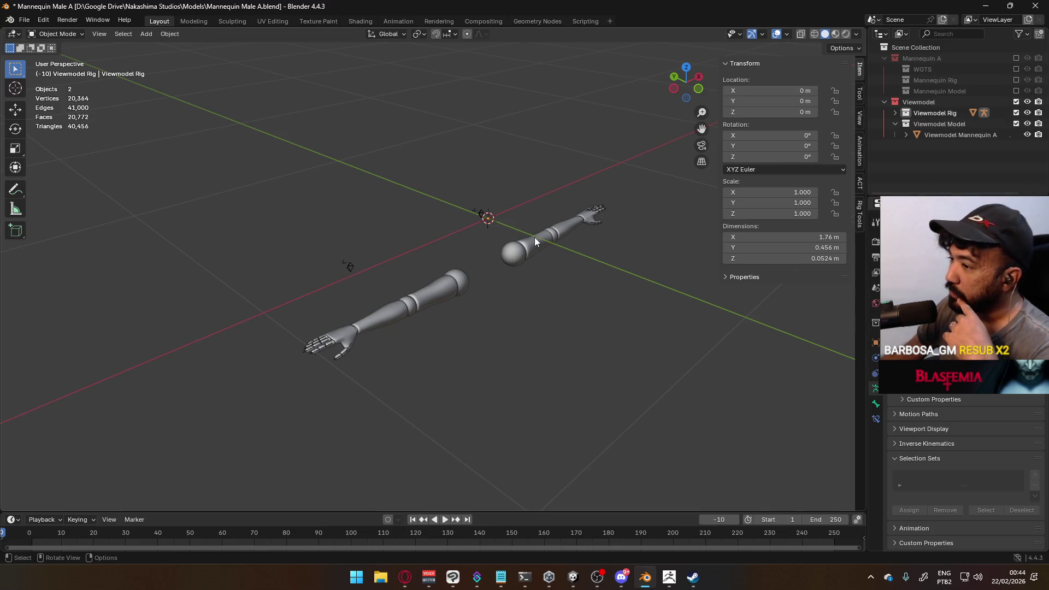
mouse_move(485, 213)
middle_mouse_down()
mouse_move(633, 281)
mouse_move(526, 303)
middle_mouse_up()
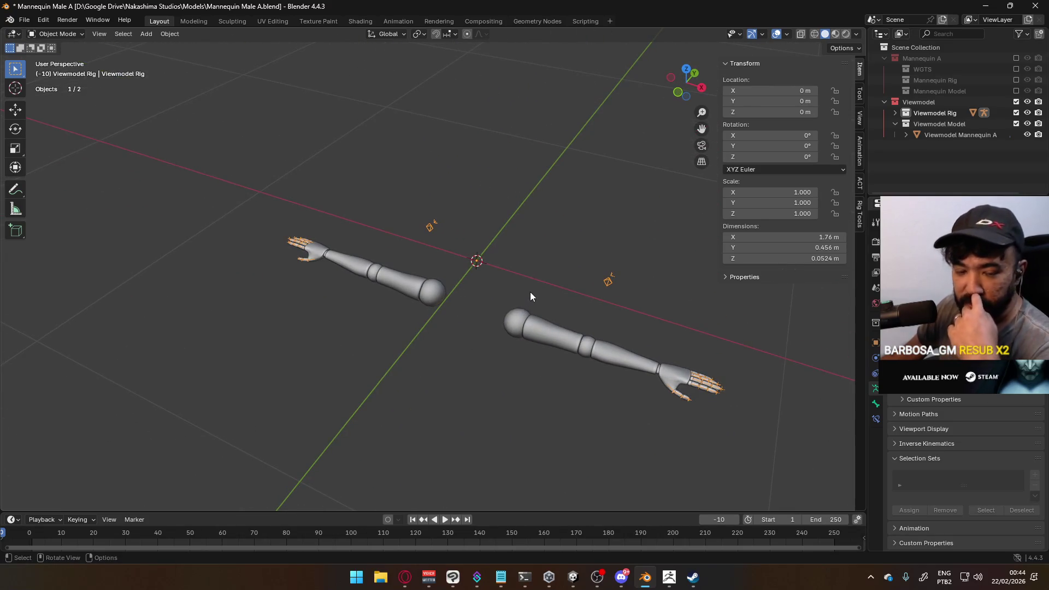
left_click(906, 135)
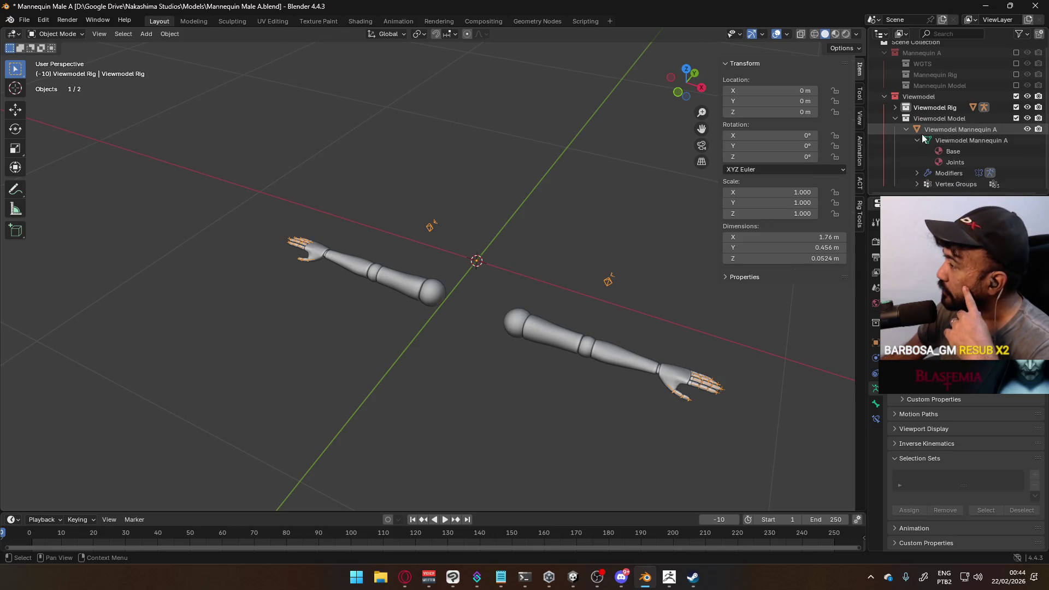
left_click(917, 143)
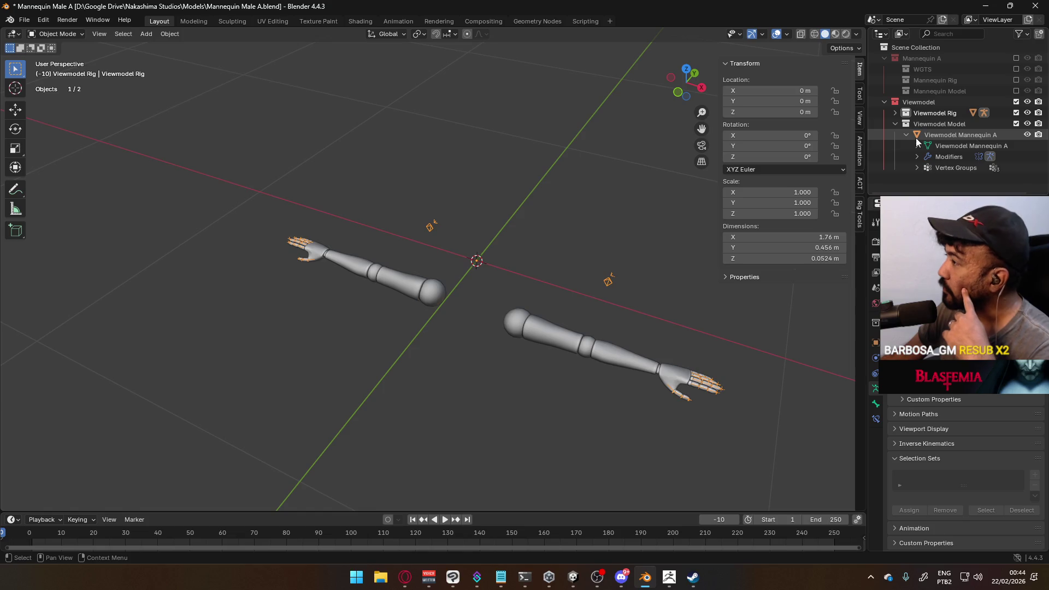
left_click(896, 113)
left_click(906, 124)
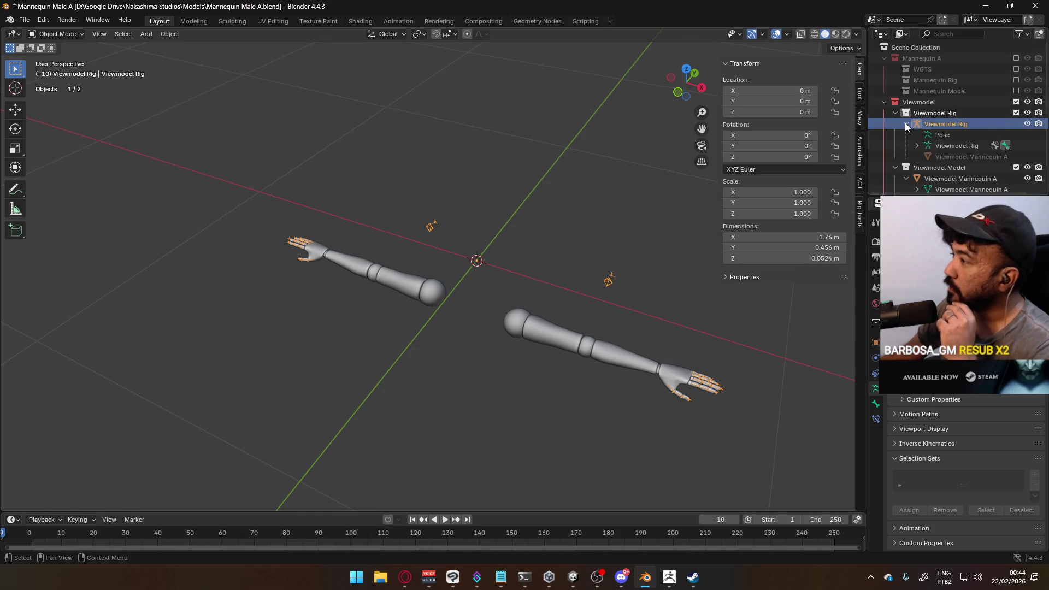
left_click(906, 124)
middle_click_drag(626, 209, 583, 241)
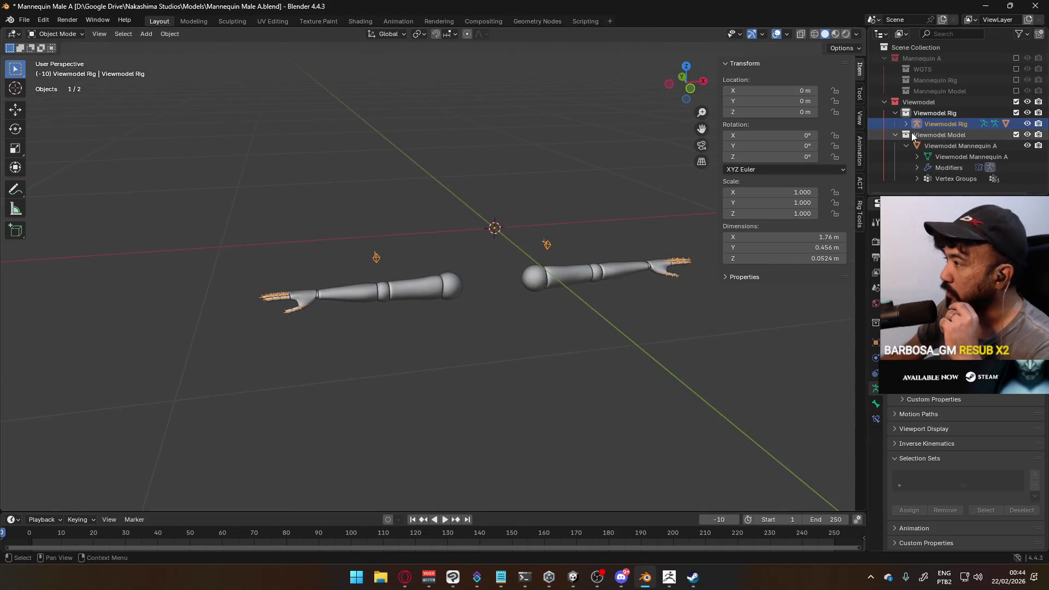
left_click(905, 145)
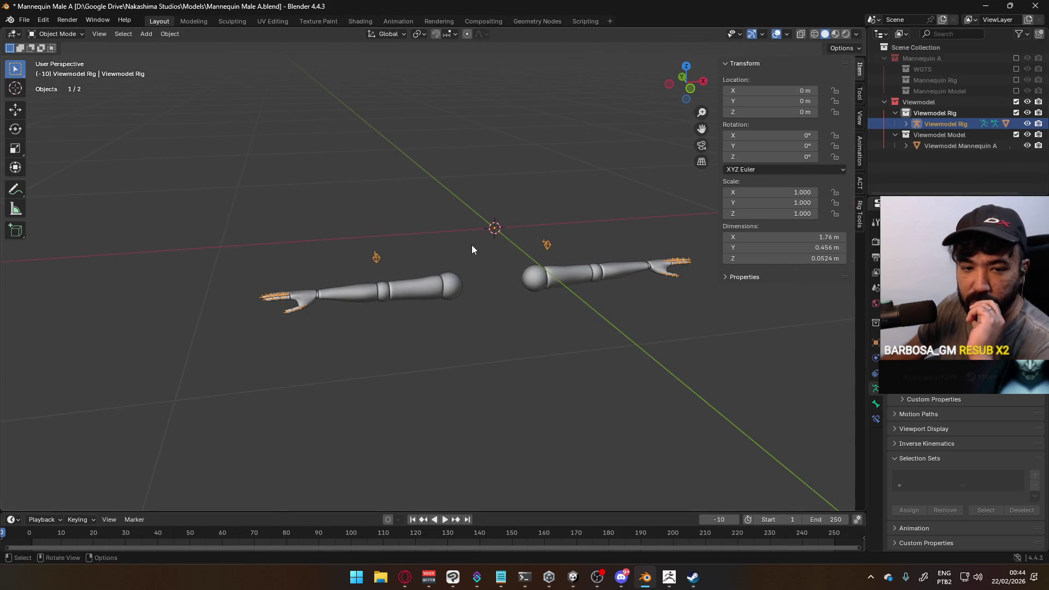
mouse_move(478, 231)
middle_mouse_down()
mouse_move(526, 248)
mouse_move(562, 240)
mouse_move(558, 258)
middle_mouse_up()
left_click(544, 277)
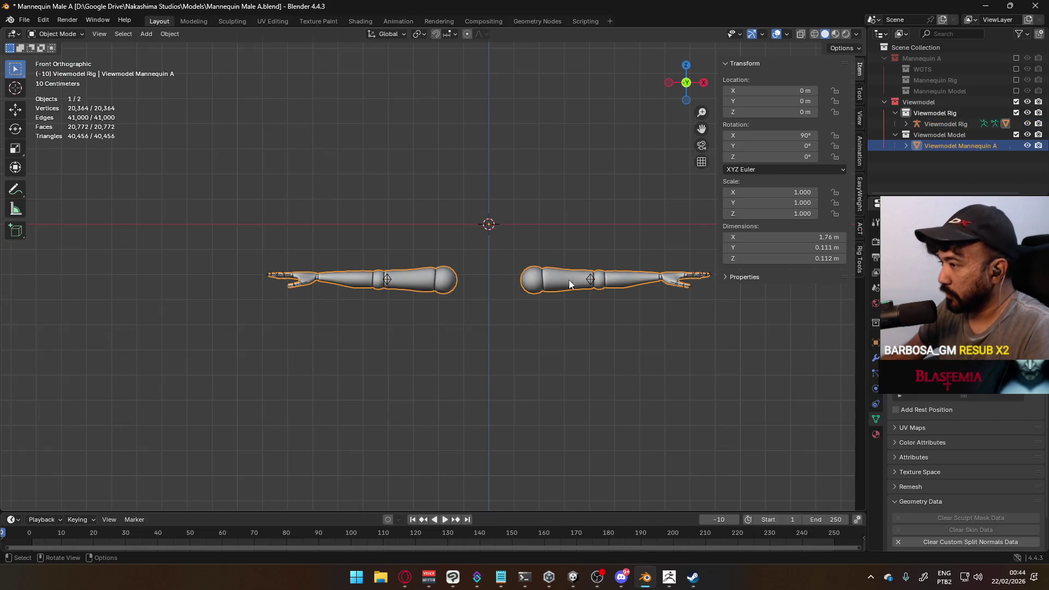
- Select the Viewmodel Rig, frame one arm in front view, and enter Edit Mode
left_click(597, 288)
middle_click_drag(615, 289, 517, 297, "shift")
scroll(546, 295, "up", 4)
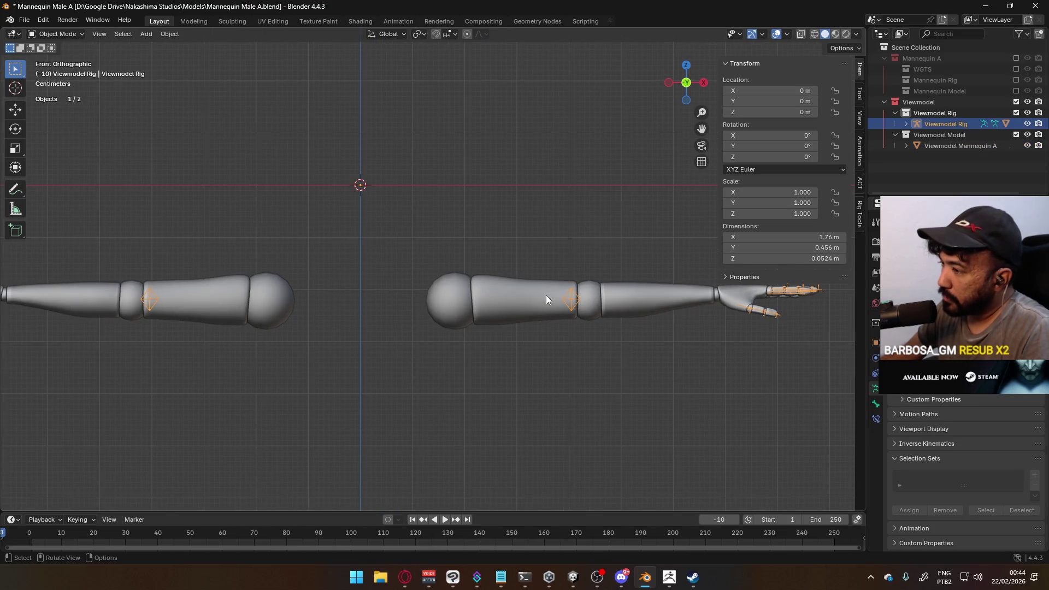
mouse_move(511, 298)
middle_mouse_down()
mouse_move(599, 301)
mouse_move(553, 320)
mouse_move(501, 312)
middle_mouse_up()
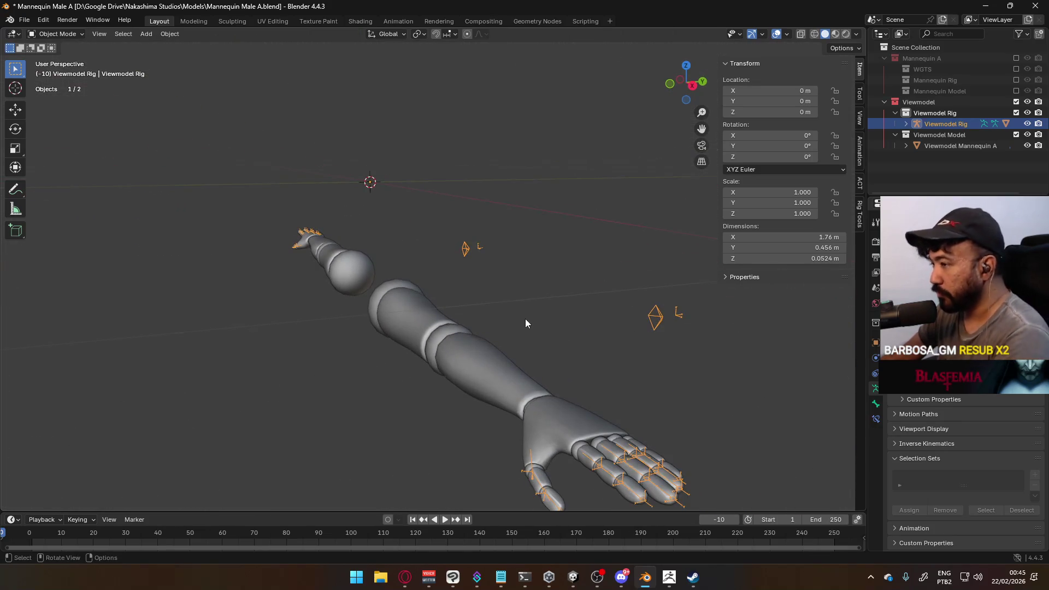
key("KP_1")
key("Tab")
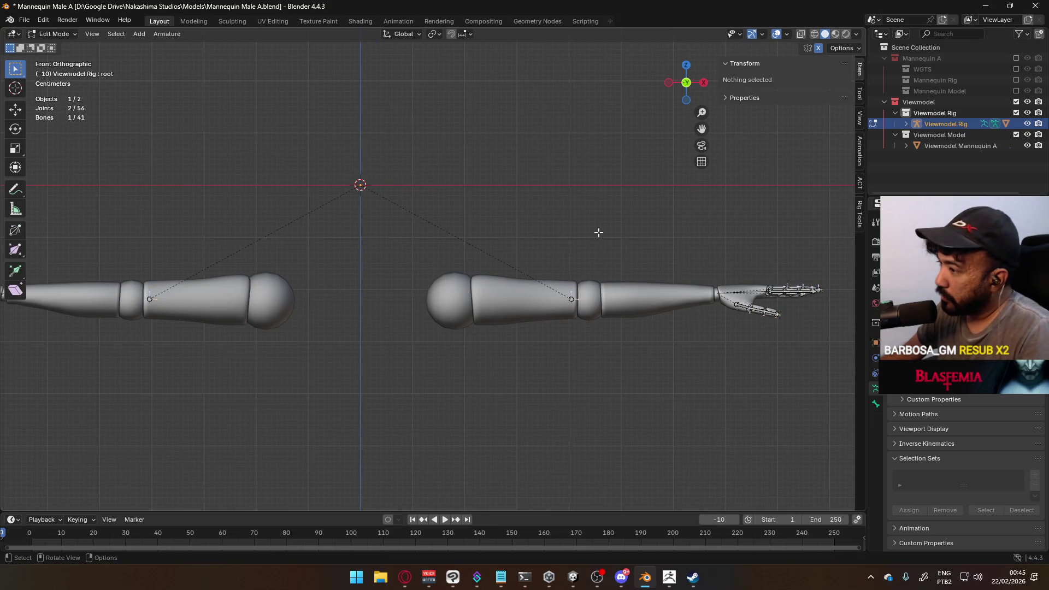
- Nudge the elbow joint about 0.036 m along X, then return to Object Mode
left_click(571, 298, "shift")
scroll(574, 306, "up", 5)
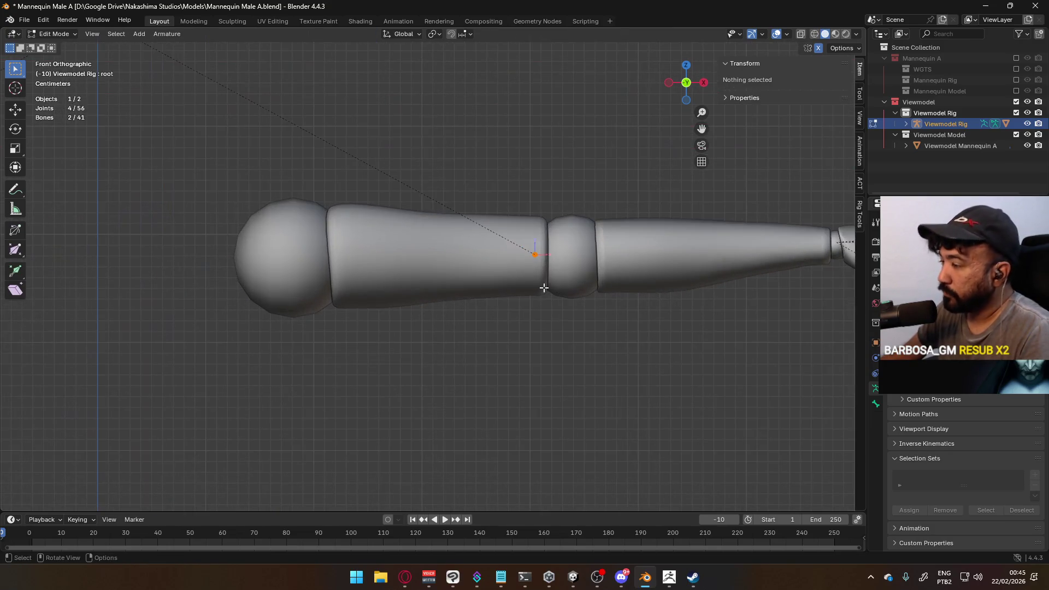
key("g")
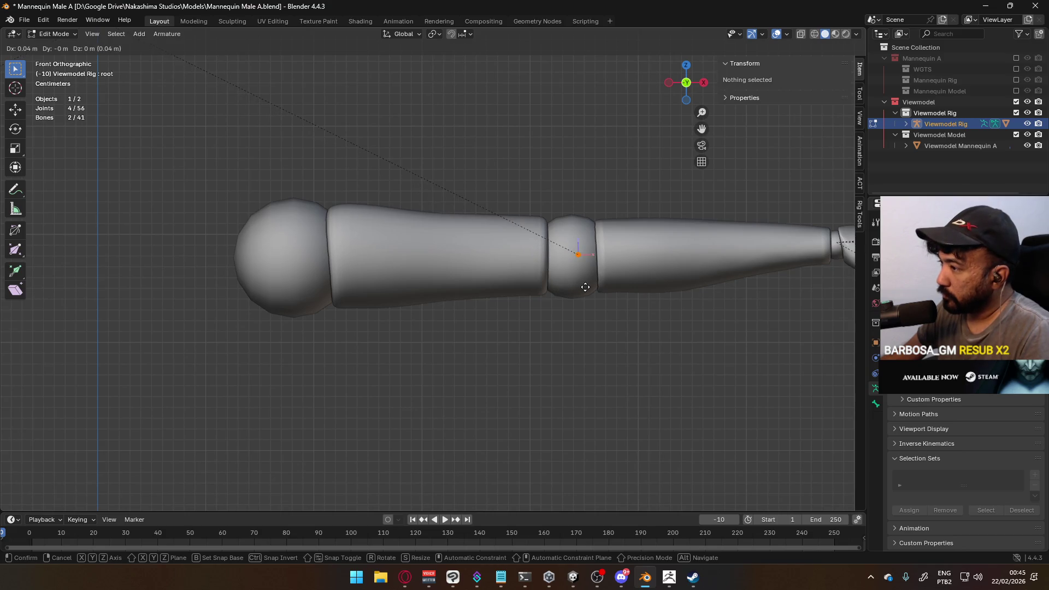
left_click(585, 287)
scroll(588, 282, "up", 5)
key("g")
key("x")
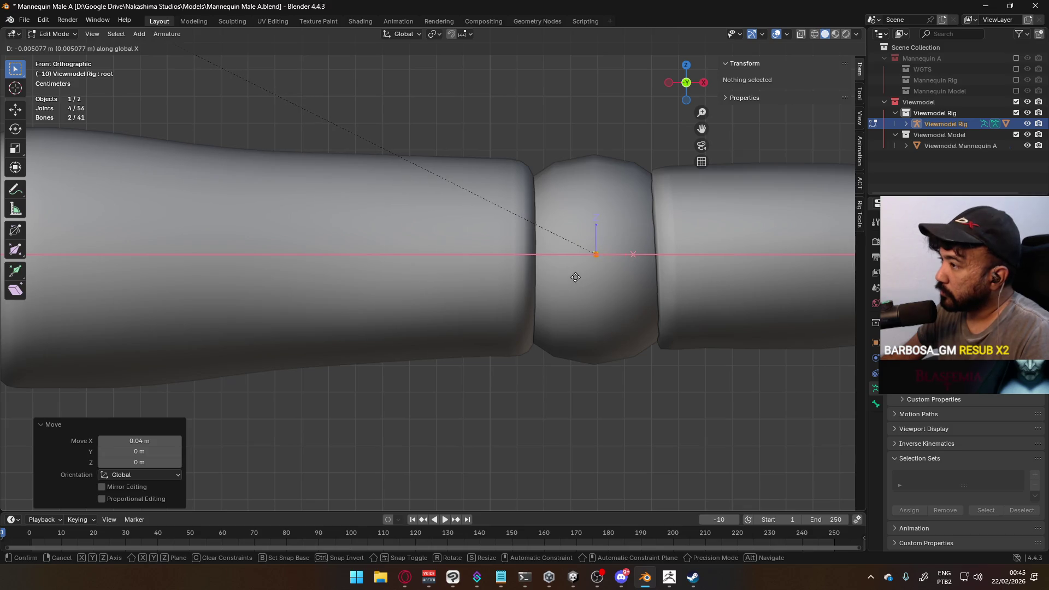
left_click(578, 277)
scroll(563, 290, "down", 6)
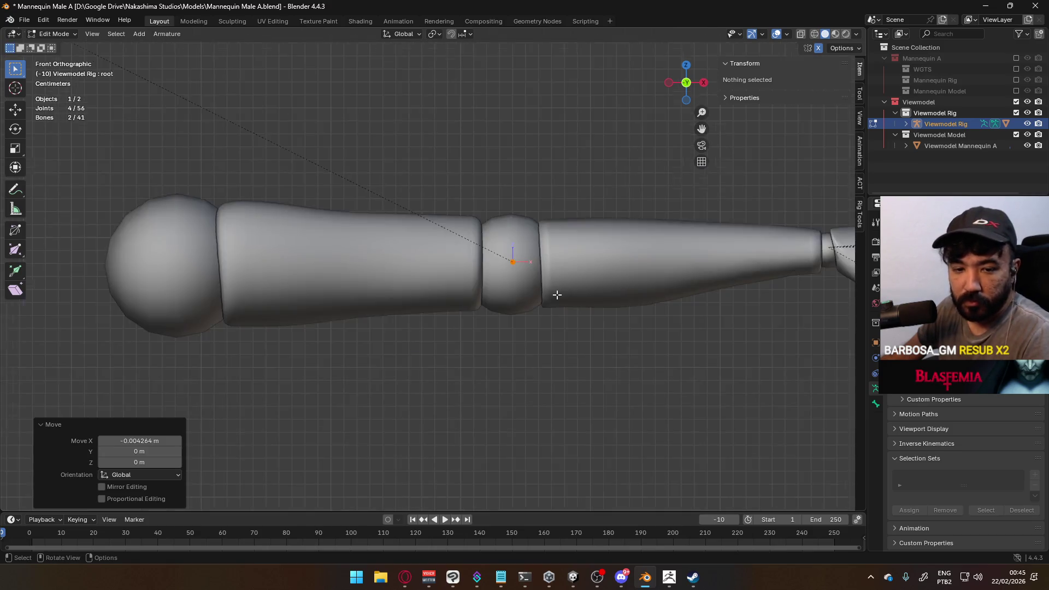
scroll(516, 268, "up", 2)
key("Tab")
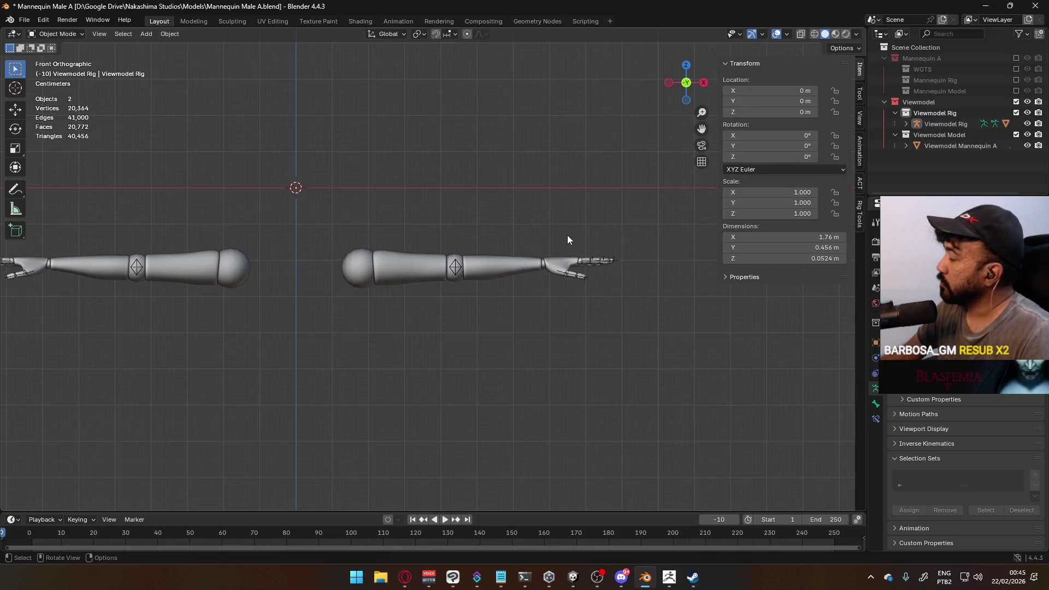
- Re-enable the Mannequin A collection, frame the mannequin, and enter Edit Mode on the Viewmodel Rig
mouse_move(567, 245)
middle_mouse_down()
mouse_move(461, 304)
mouse_move(373, 304)
mouse_move(369, 288)
mouse_move(532, 244)
mouse_move(520, 241)
middle_mouse_up()
scroll(591, 224, "down", 3)
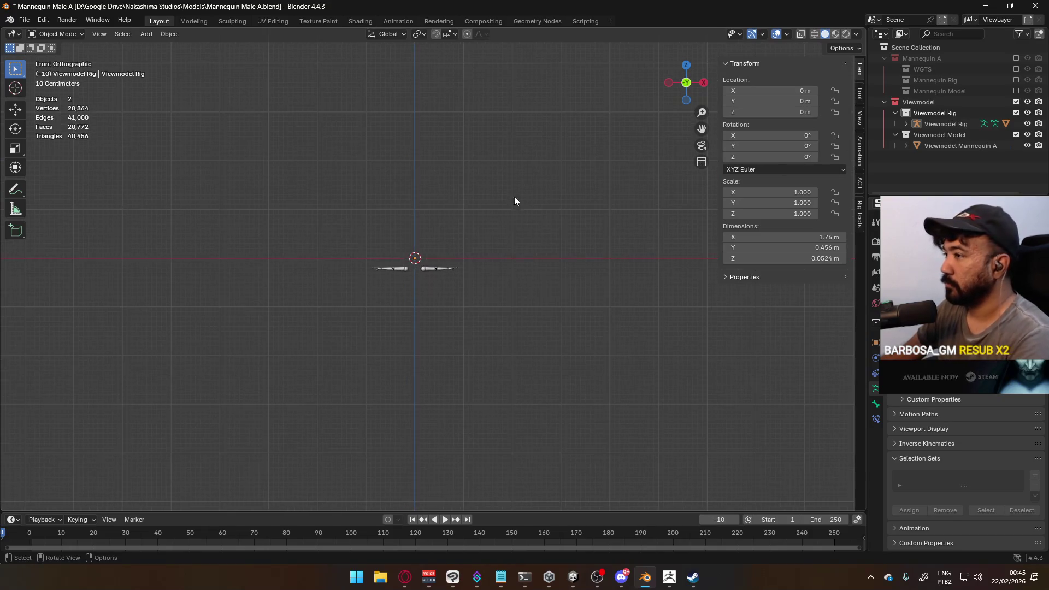
left_click(1016, 58)
middle_click_drag(525, 177, 556, 281, "shift")
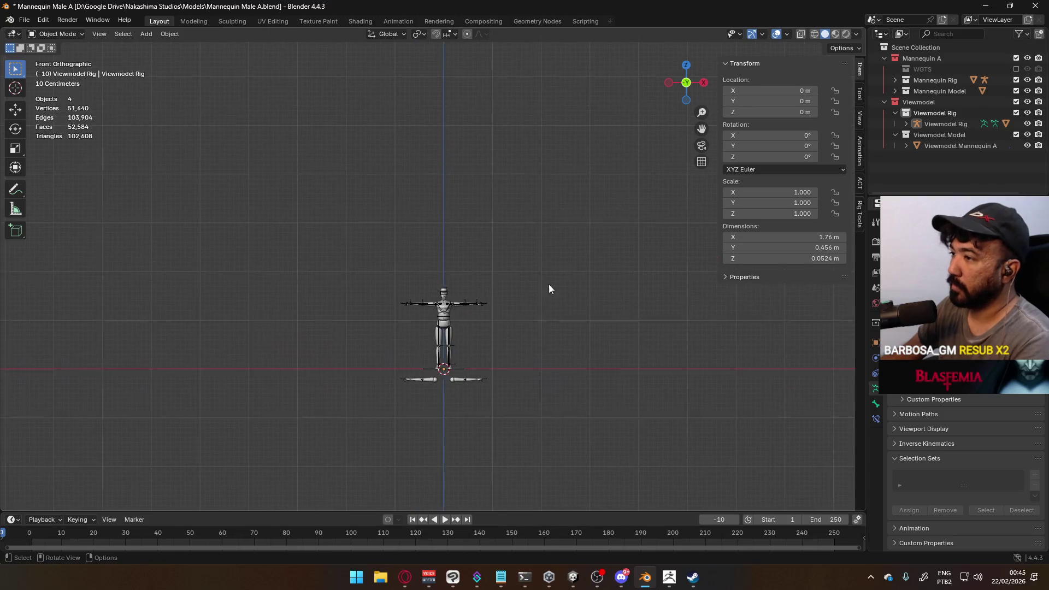
scroll(465, 360, "up", 6)
scroll(567, 404, "up", 4)
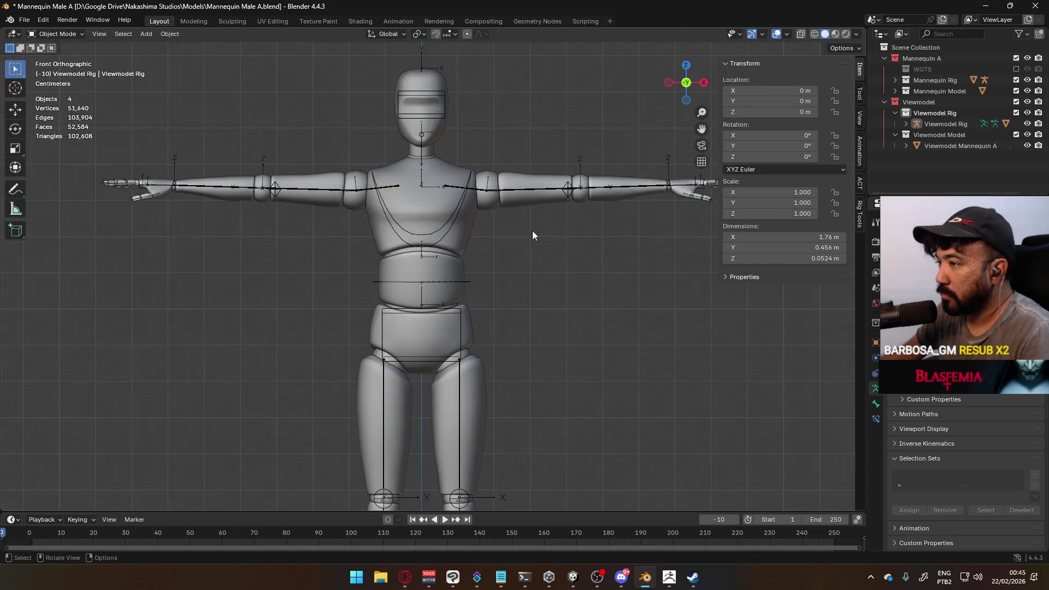
left_click(454, 255)
key("Tab")
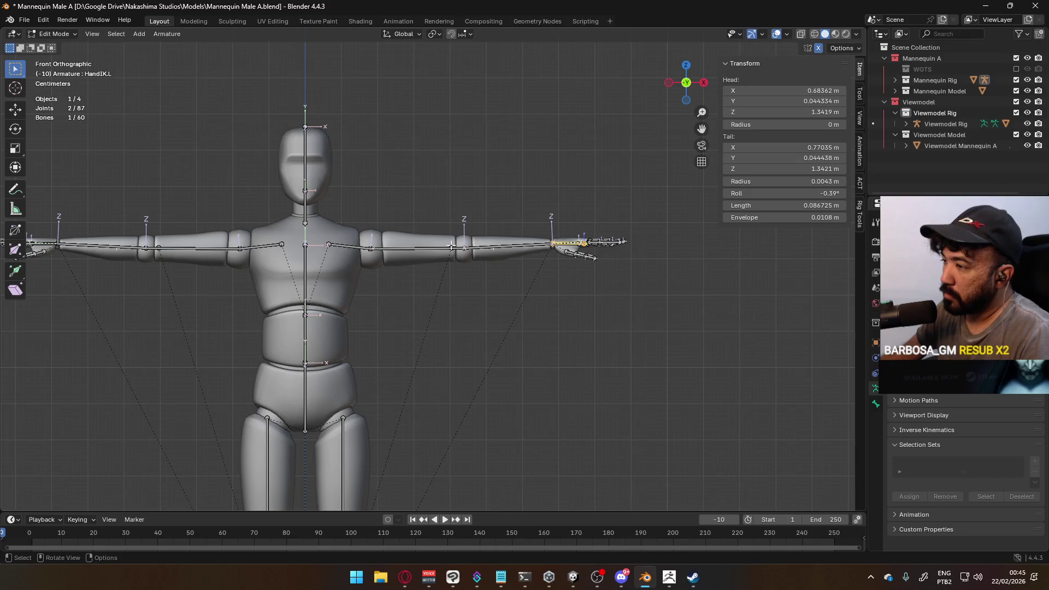
- Move the ElbowIK.L bone about 0.035 m along global X
left_click(451, 247)
scroll(452, 247, "up", 4)
scroll(471, 222, "up", 3)
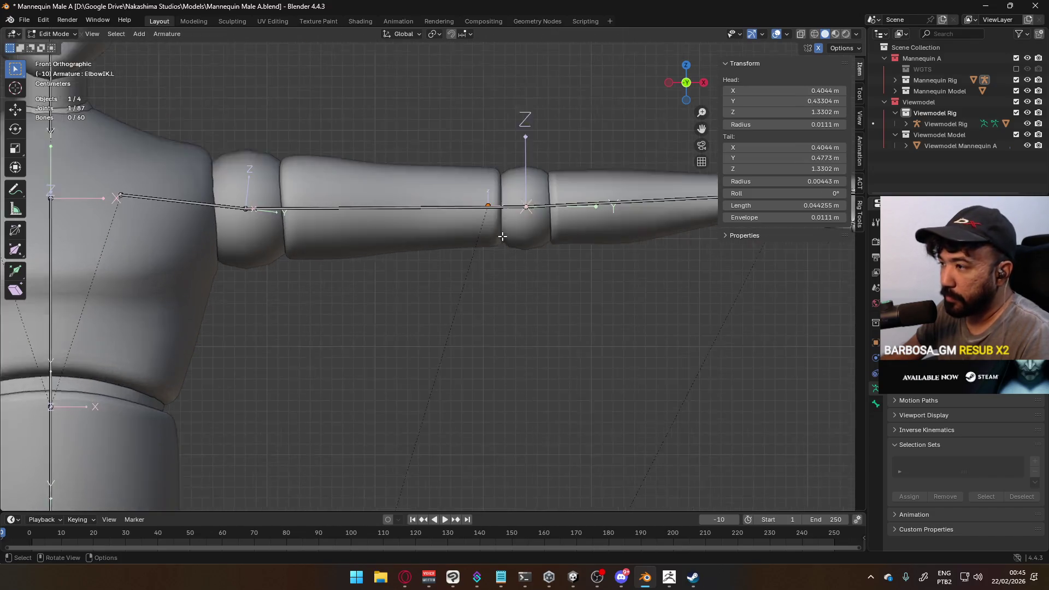
key("g")
key("x")
key("Escape")
middle_click_drag(557, 237, 505, 123)
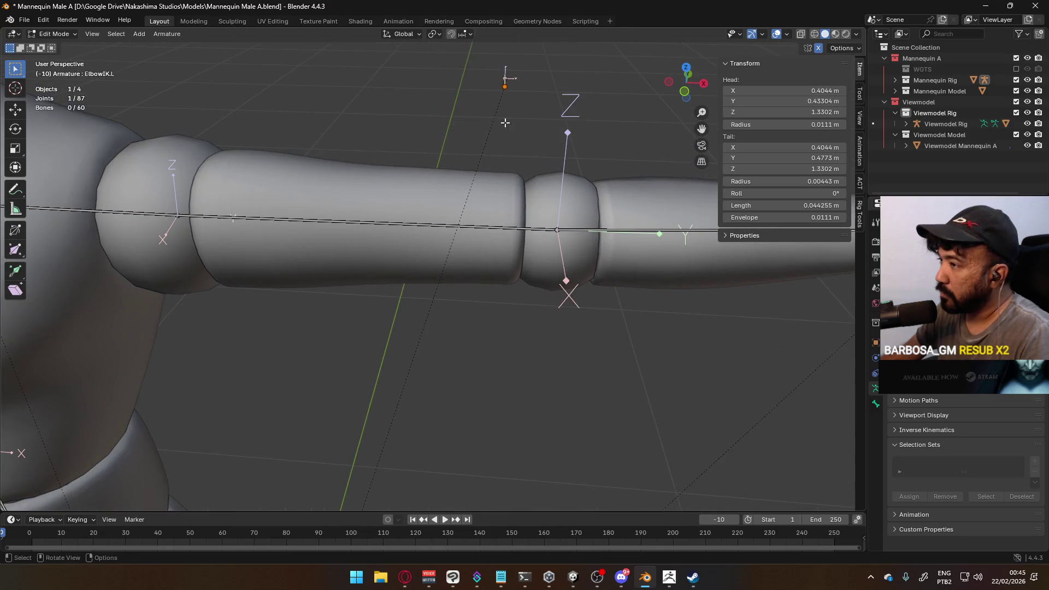
left_click(505, 81)
key("KP_1")
key("g")
key("x")
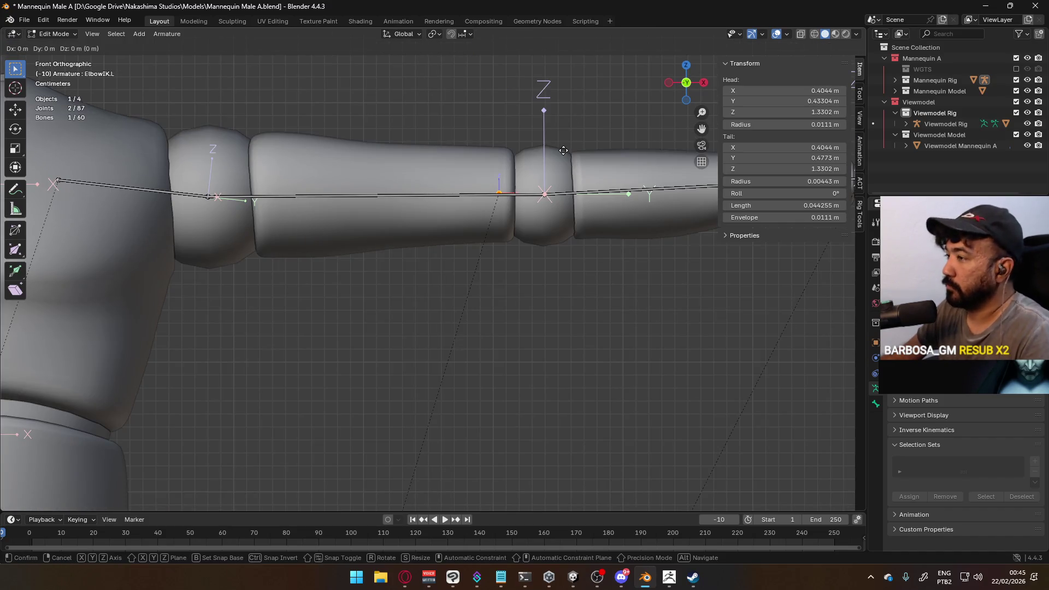
left_click(609, 152)
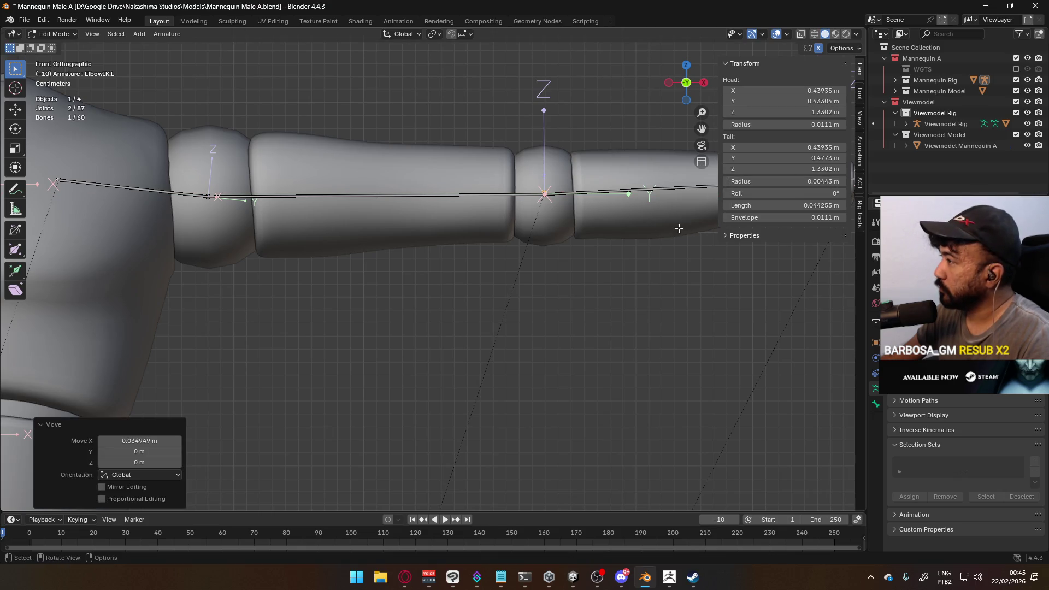
- Hide the Mannequin A collection again
scroll(644, 232, "down", 10)
scroll(644, 233, "down", 3)
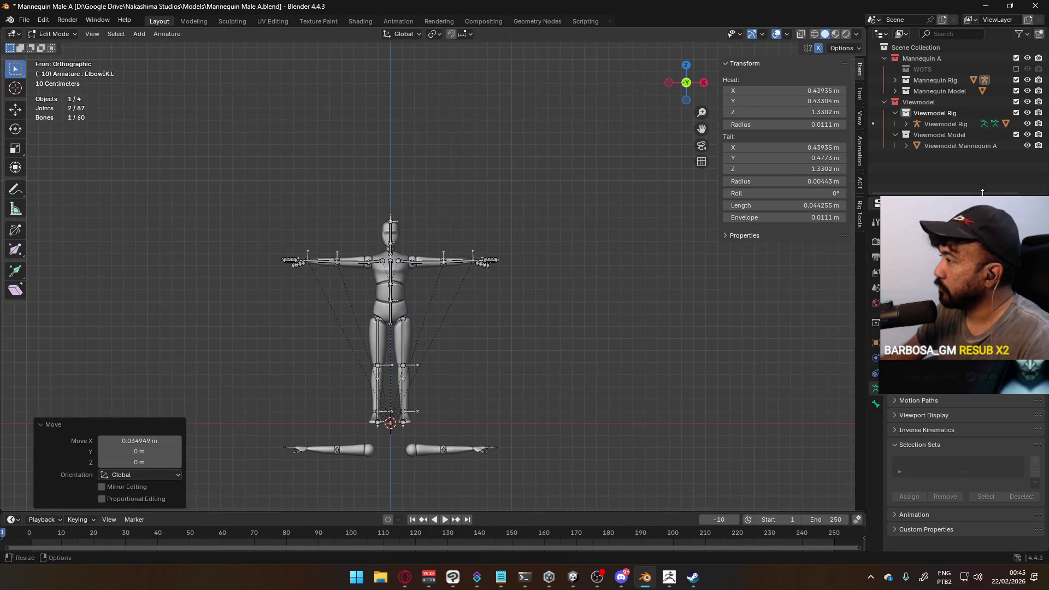
left_click(1015, 58)
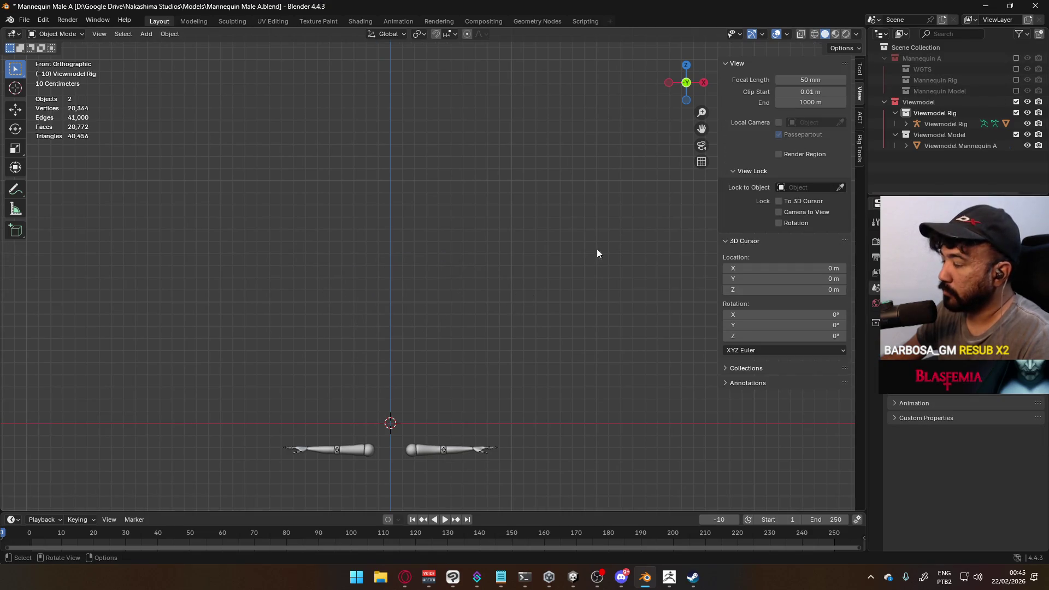
- Select the arms mesh and save the file
mouse_move(425, 392)
middle_mouse_down()
mouse_move(517, 260)
mouse_move(494, 267)
mouse_move(517, 290)
mouse_move(487, 300)
mouse_move(555, 260)
middle_mouse_up()
left_click(494, 267)
key("ctrl+s")
- Select the Viewmodel Rig, frame both arms in front view, and switch to Edit Mode
left_click(939, 124)
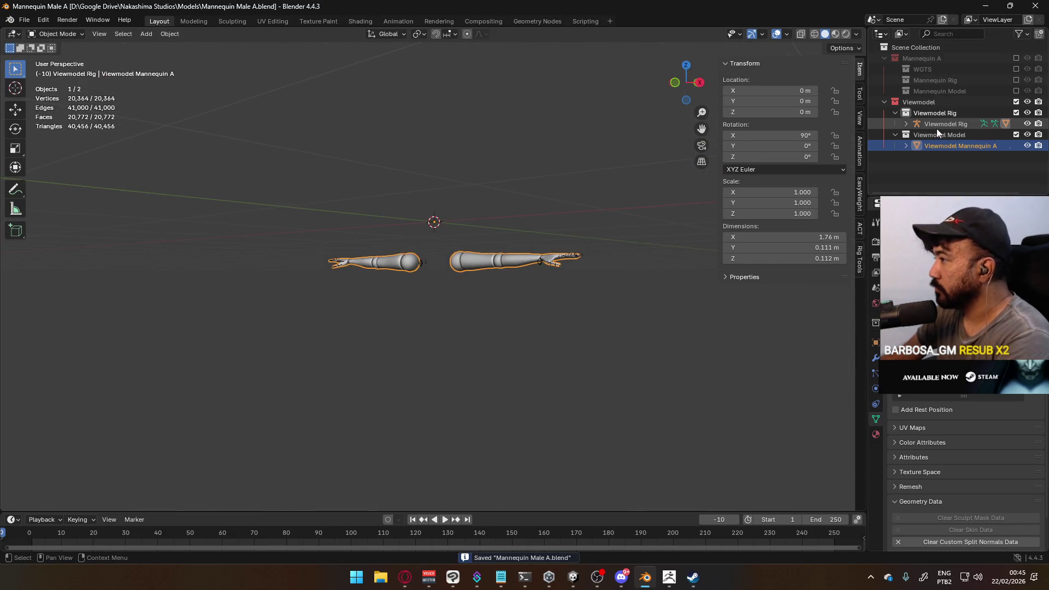
key("KP_1")
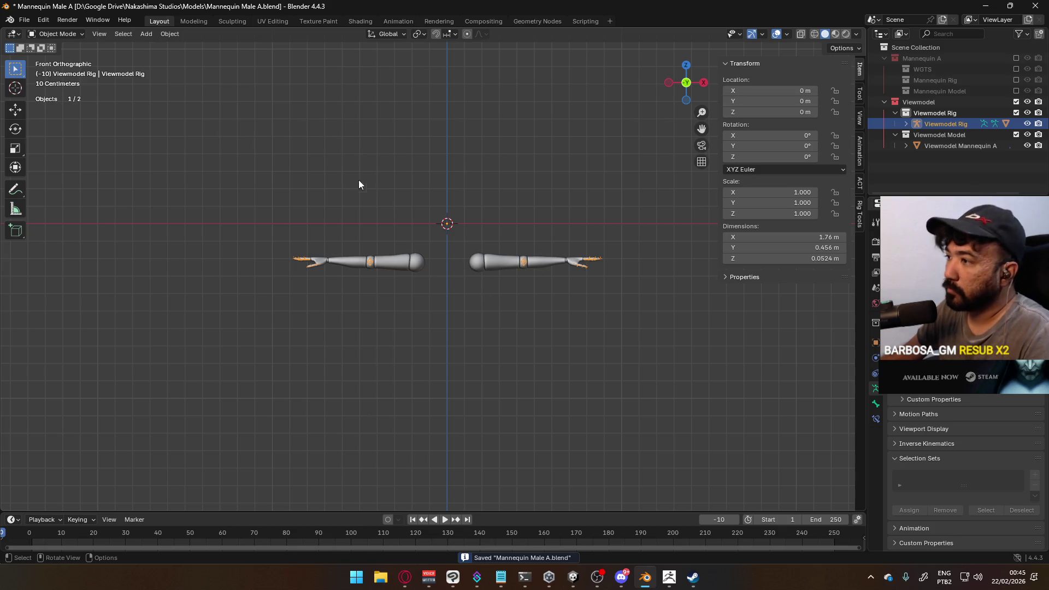
scroll(383, 194, "up", 2)
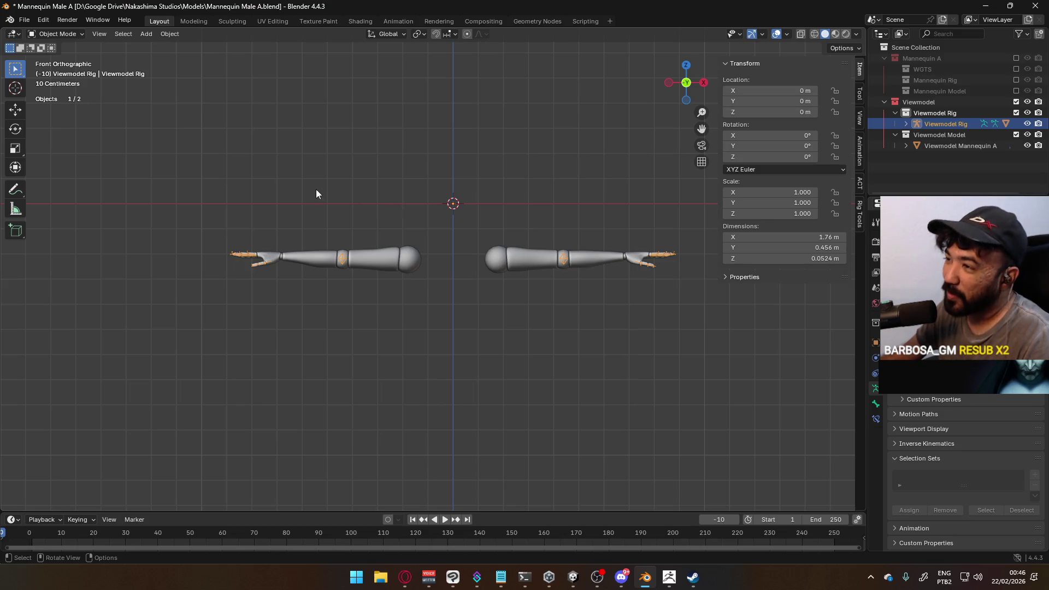
scroll(355, 205, "up", 2)
middle_click_drag(497, 206, 432, 234, "shift")
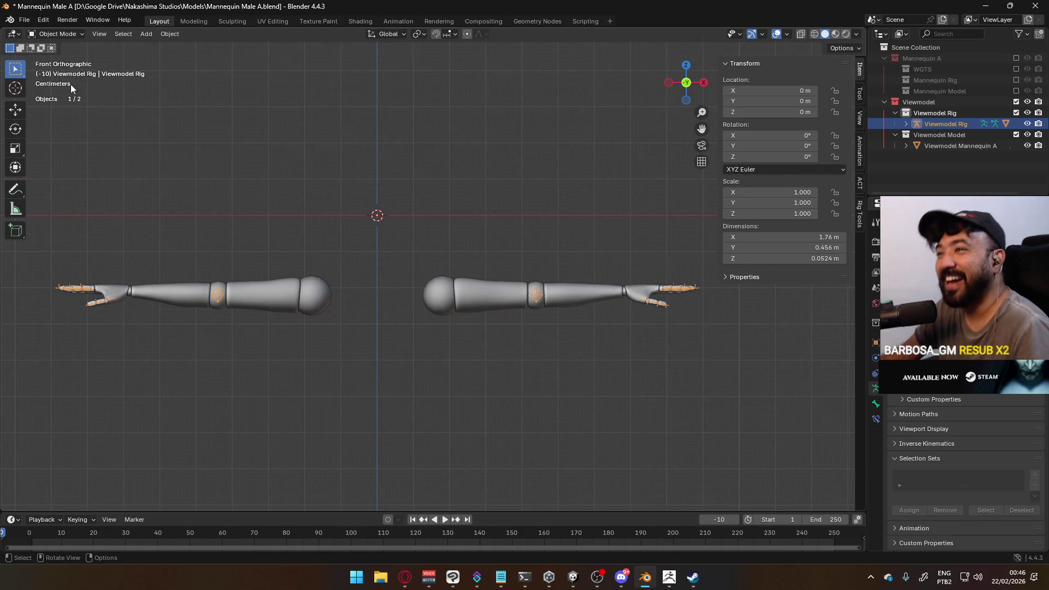
left_click(62, 35)
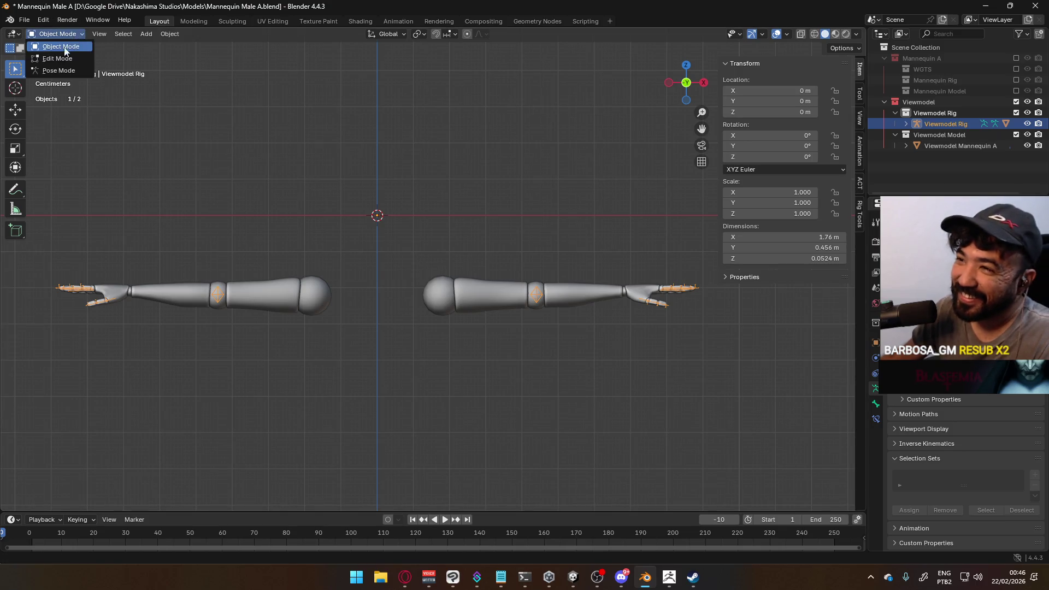
left_click(55, 60)
mouse_move(415, 233)
middle_mouse_down()
mouse_move(479, 206)
mouse_move(515, 243)
mouse_move(422, 226)
middle_mouse_up()
scroll(423, 227, "down", 4)
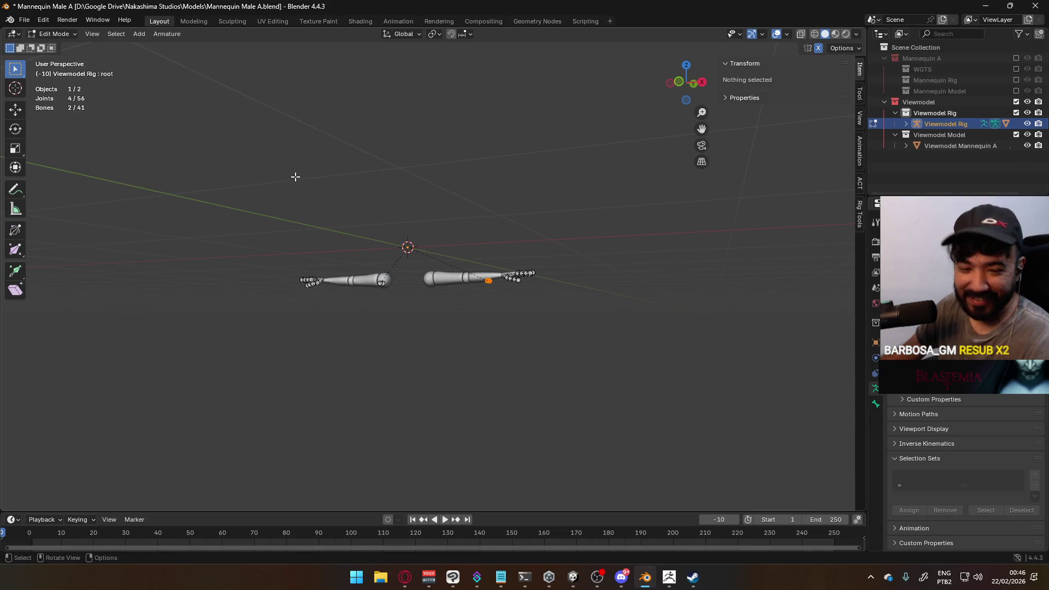
left_click(407, 247)
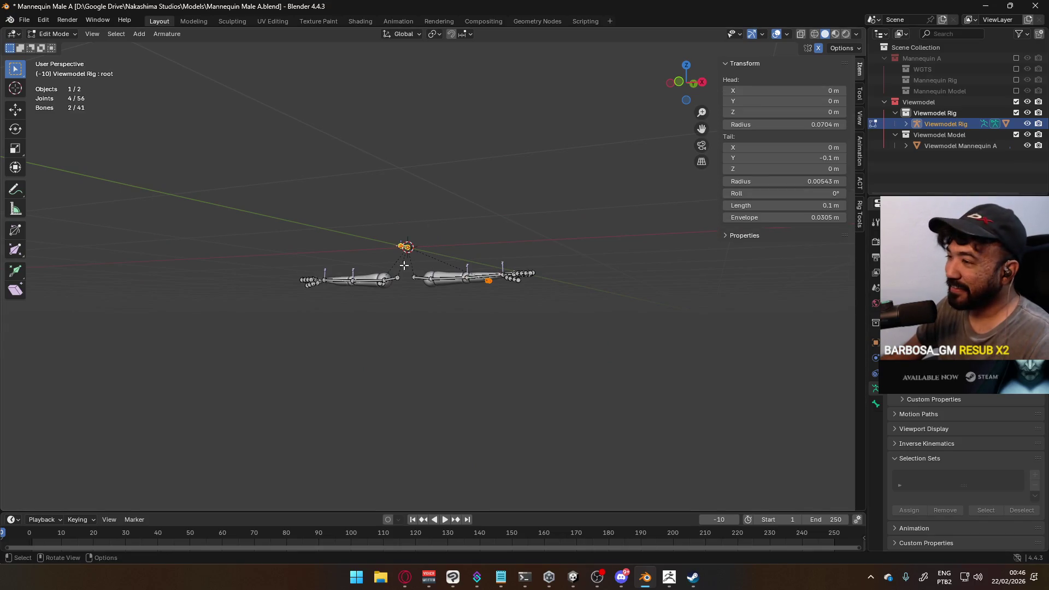
left_click(387, 262)
middle_click_drag(439, 246, 556, 298)
scroll(555, 298, "up", 3)
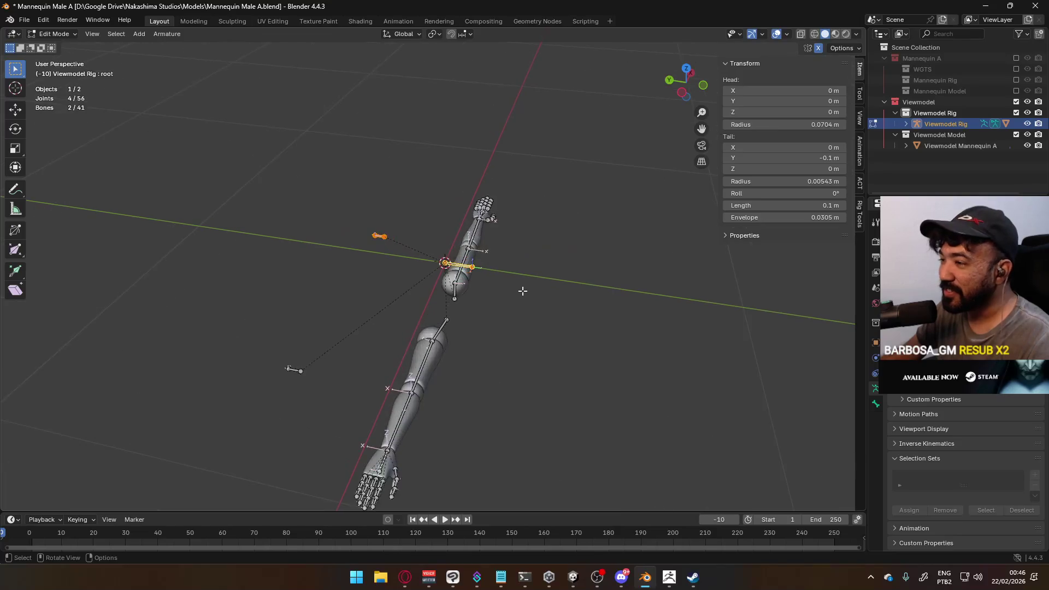
mouse_move(466, 315)
middle_mouse_down()
mouse_move(473, 306)
mouse_move(488, 317)
mouse_move(425, 288)
middle_mouse_up()
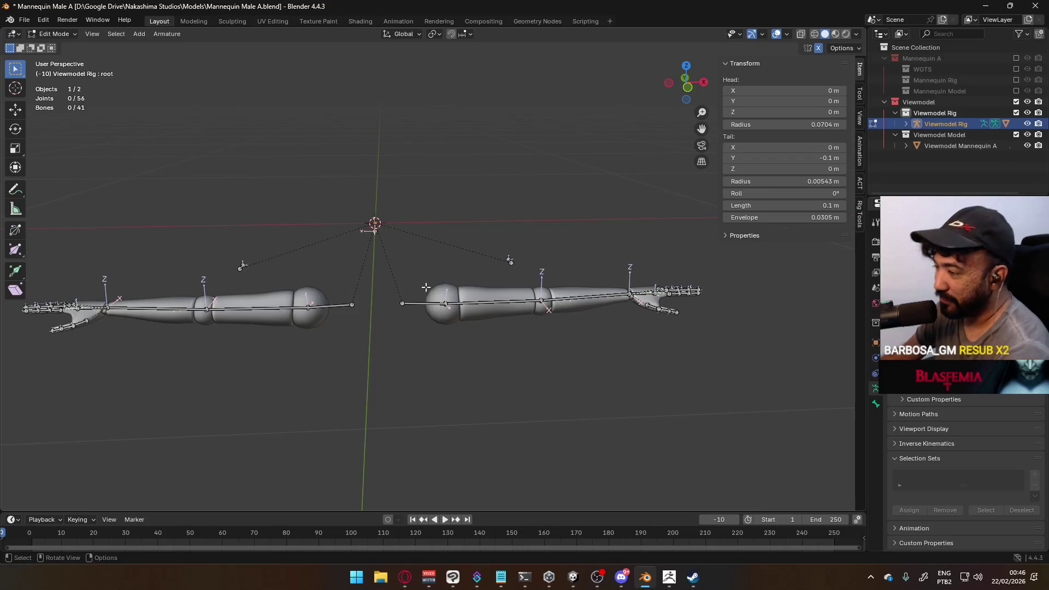
key("KP_3")
scroll(433, 269, "up", 3)
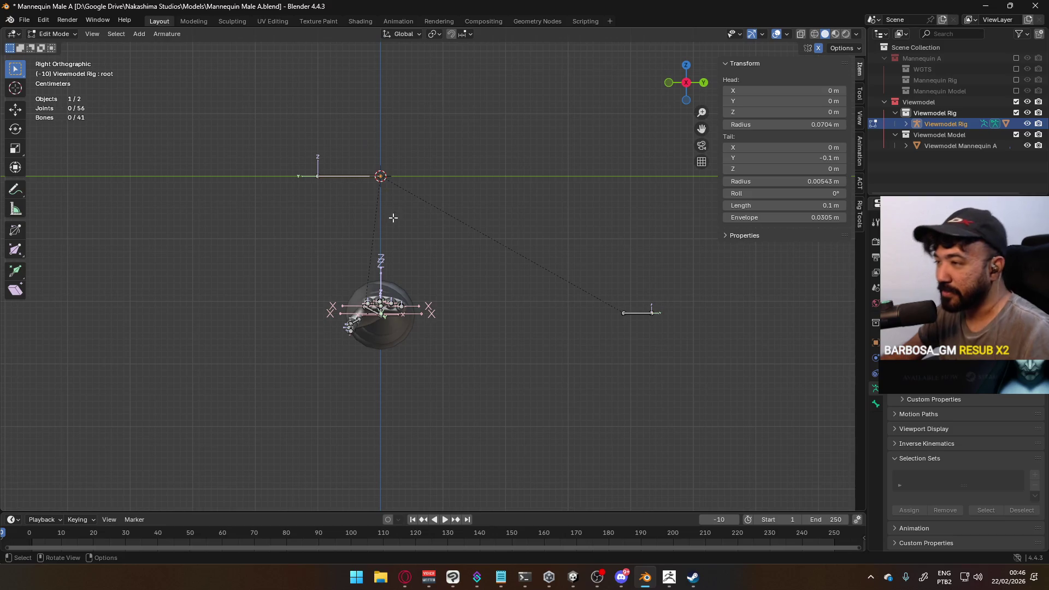
scroll(386, 200, "up", 2)
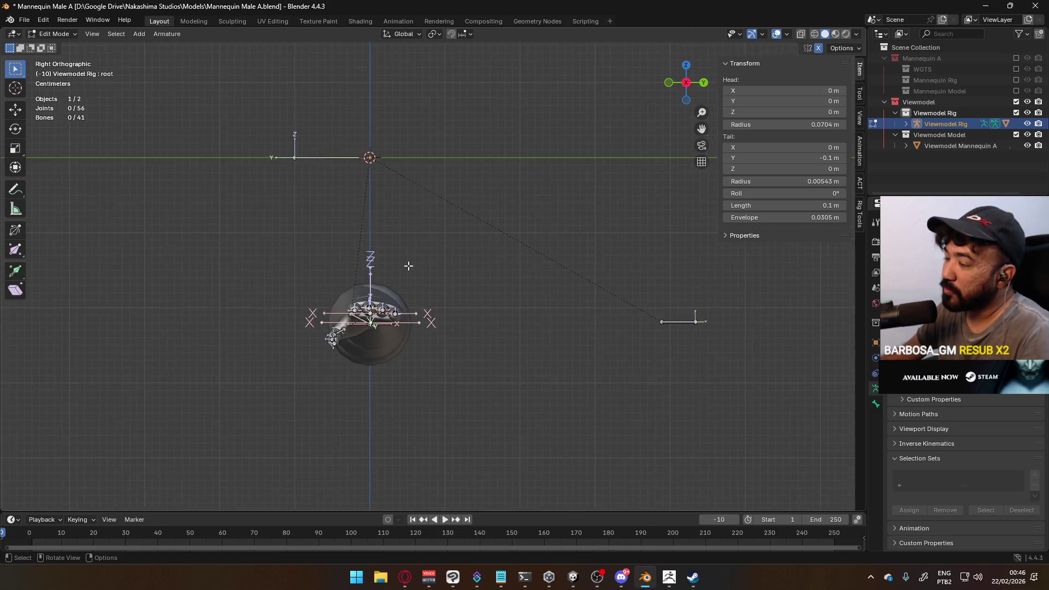
mouse_move(361, 211)
middle_mouse_down("shift")
mouse_move(379, 281)
mouse_move(407, 235)
middle_mouse_up("shift")
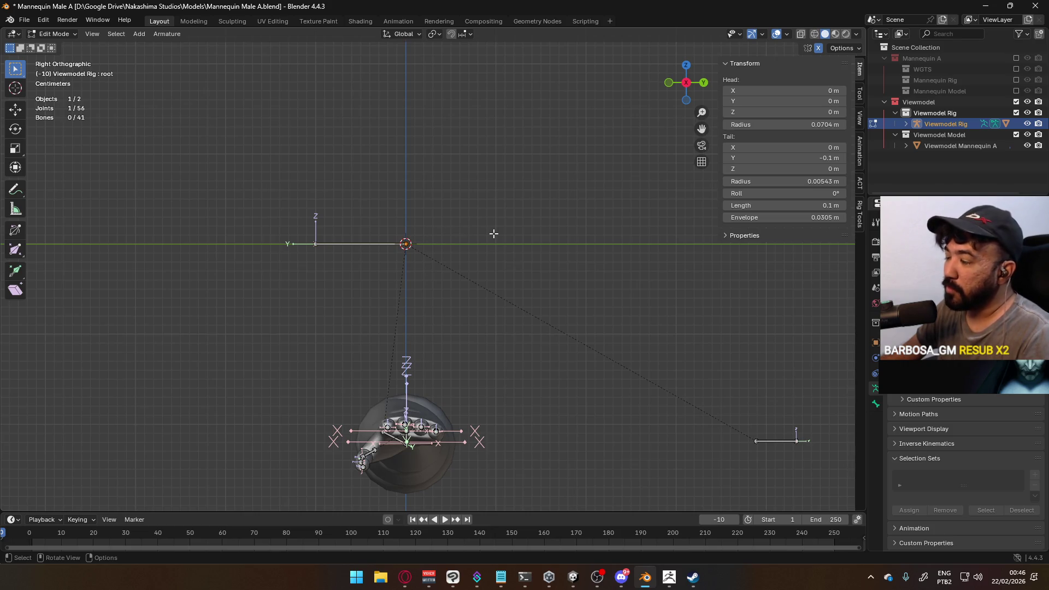
mouse_move(306, 240)
middle_mouse_down()
mouse_move(412, 288)
mouse_move(499, 262)
mouse_move(623, 289)
mouse_move(634, 312)
mouse_move(513, 342)
mouse_move(604, 113)
mouse_move(557, 241)
mouse_move(531, 276)
middle_mouse_up()
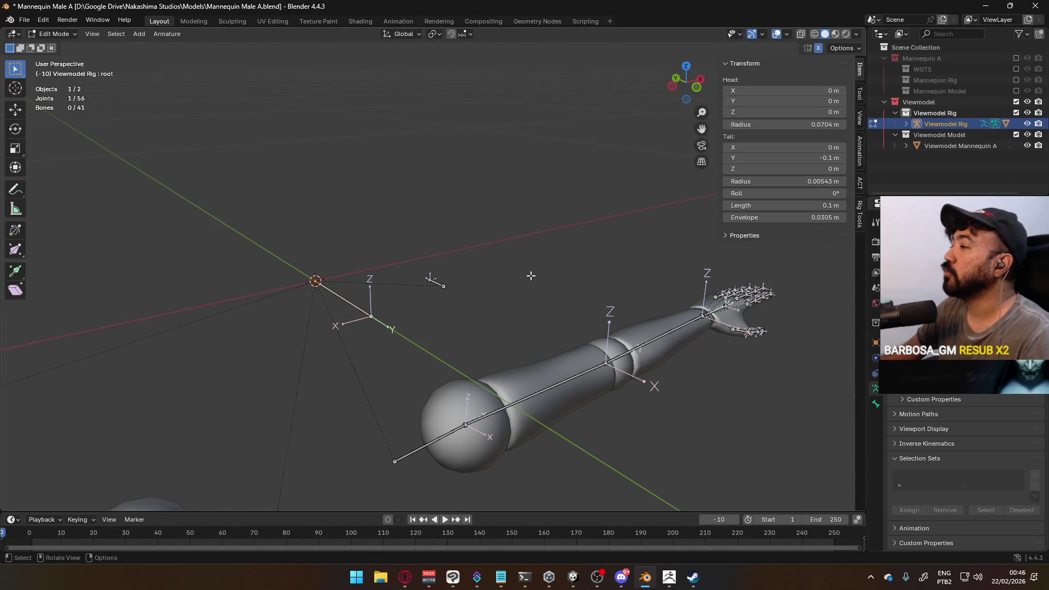
key("KP_3")
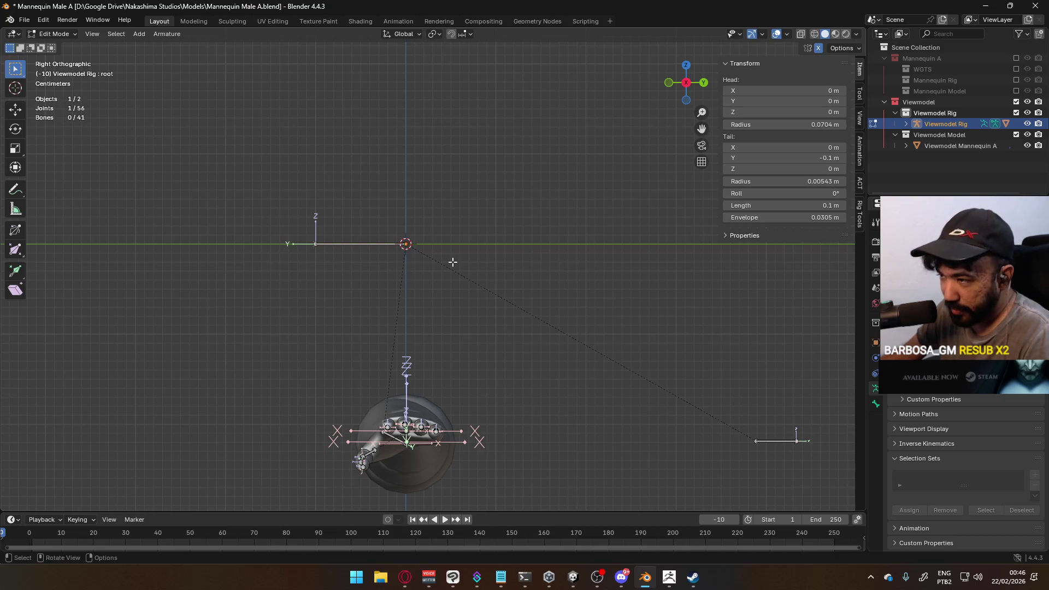
key("e")
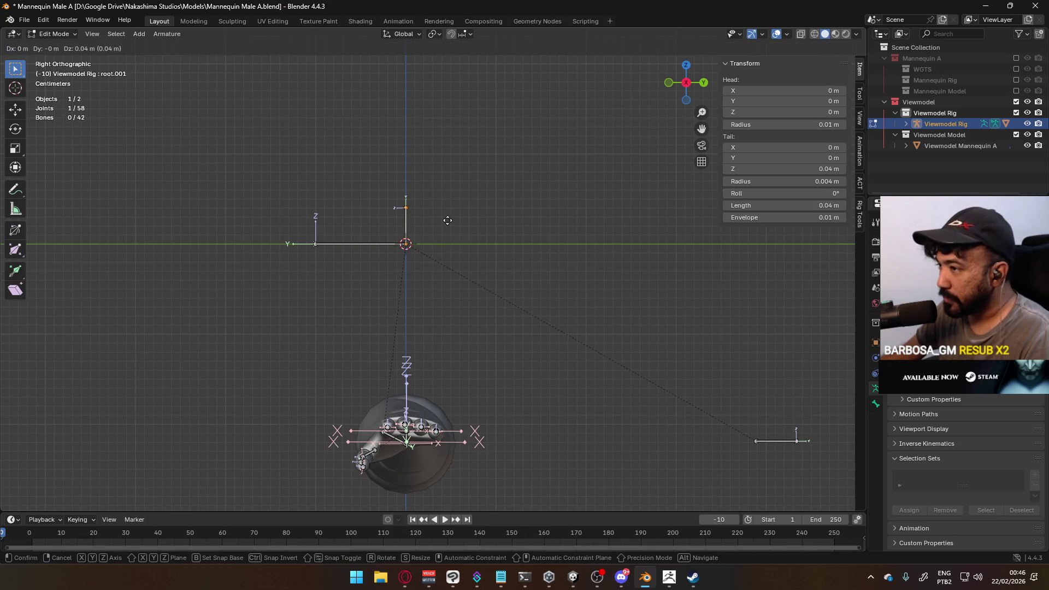
- Place the new upright bone at the origin with its tail at Z 0.05 m
left_click(448, 212)
mouse_move(448, 212)
middle_mouse_down()
mouse_move(574, 260)
mouse_move(606, 256)
middle_mouse_up()
left_click(407, 208)
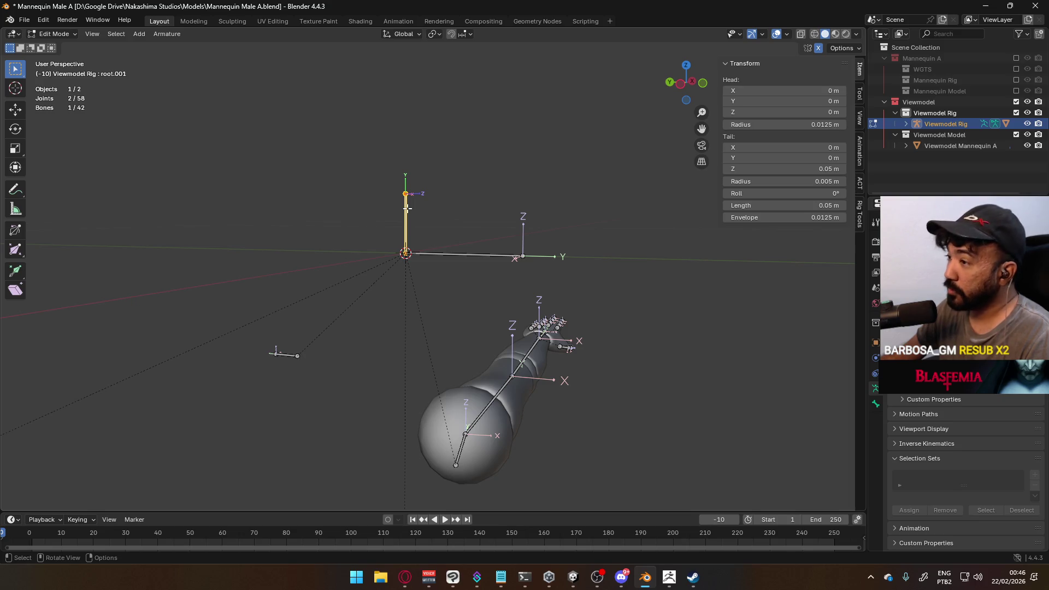
right_click(407, 208)
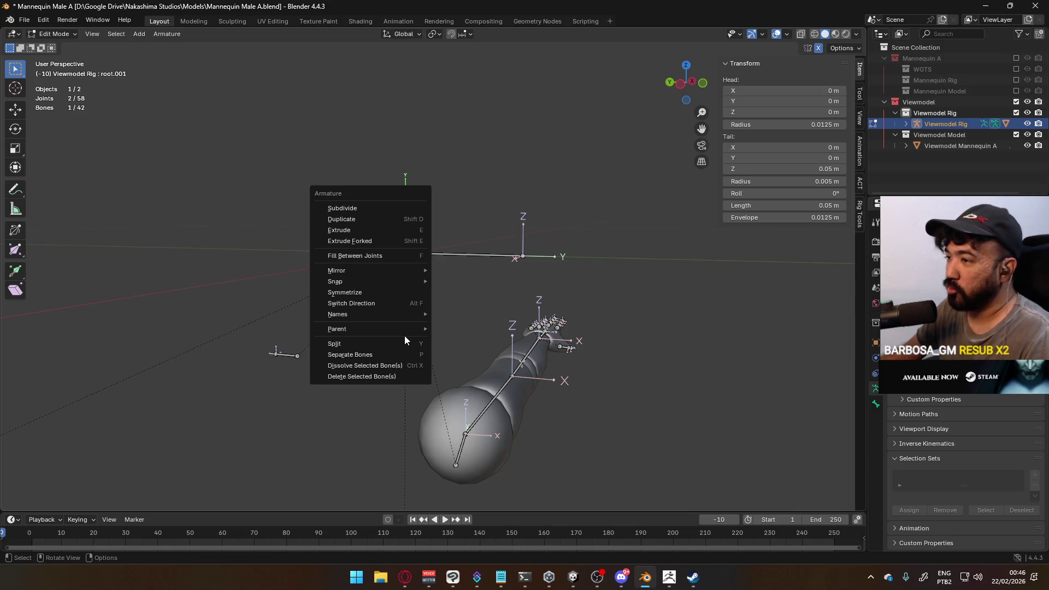
mouse_move(686, 321)
middle_mouse_down()
mouse_move(574, 283)
mouse_move(518, 303)
mouse_move(530, 285)
middle_mouse_up()
right_click(272, 222)
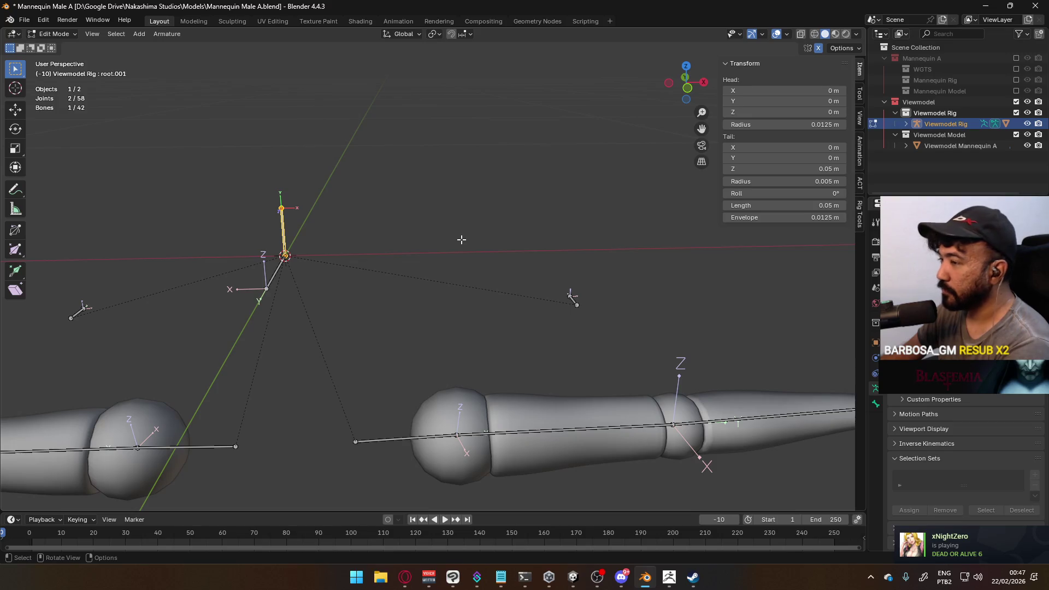
key("KP_3")
middle_click_drag(461, 239, 536, 254)
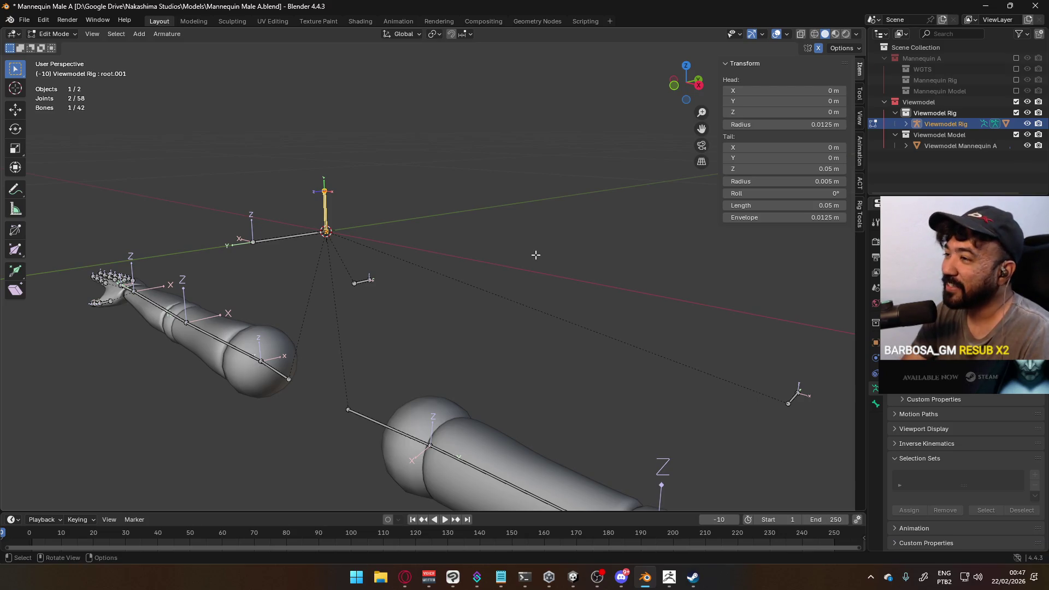
- Select the root.001 bone alone and clear its parent with Alt+P
key("x")
left_click(425, 159)
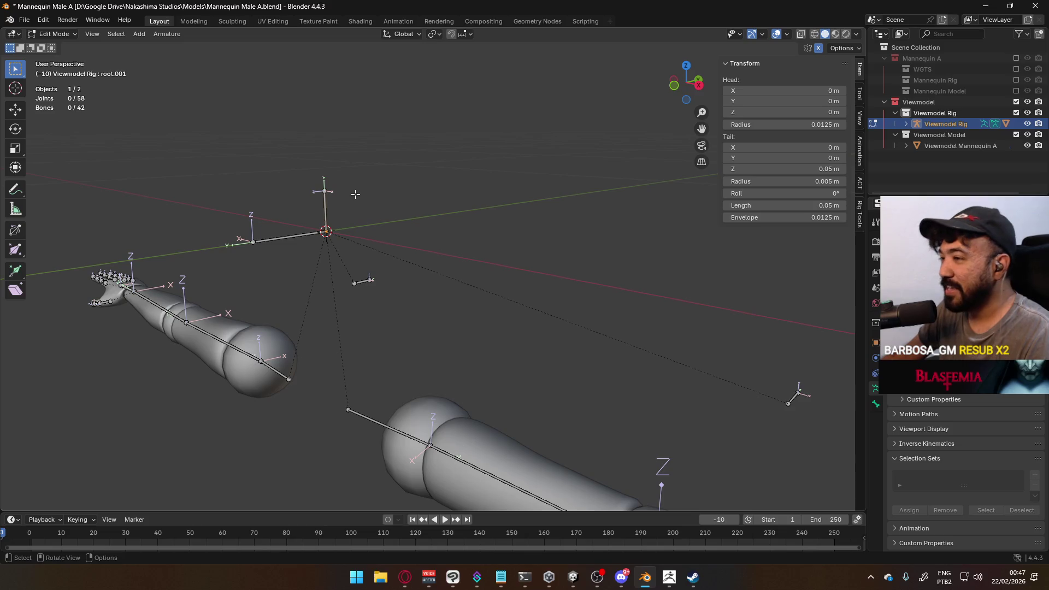
left_click(325, 202)
mouse_move(325, 202)
middle_mouse_down()
mouse_move(479, 101)
mouse_move(587, 331)
mouse_move(496, 293)
middle_mouse_up()
key("alt+p")
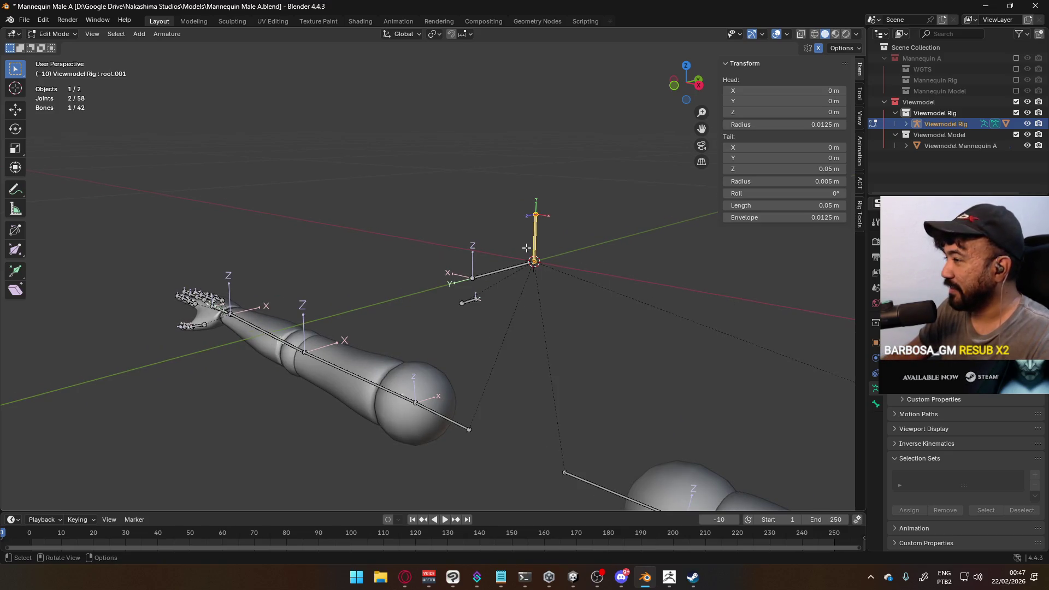
- Expand the Viewmodel Rig in the Outliner and rename bone root.001 to 'Head Socket'
left_click(906, 124)
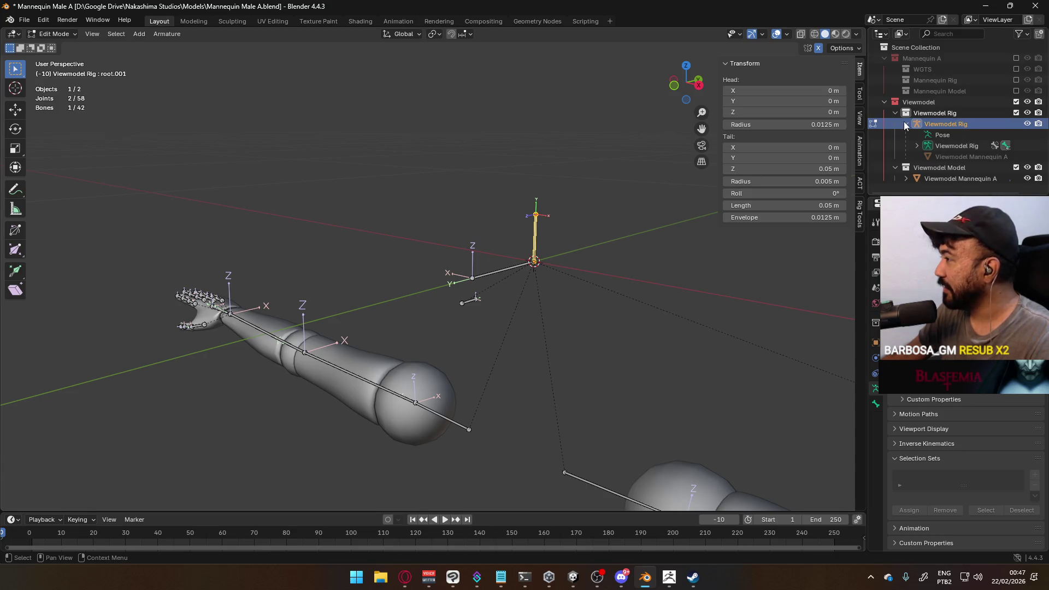
left_click(917, 146)
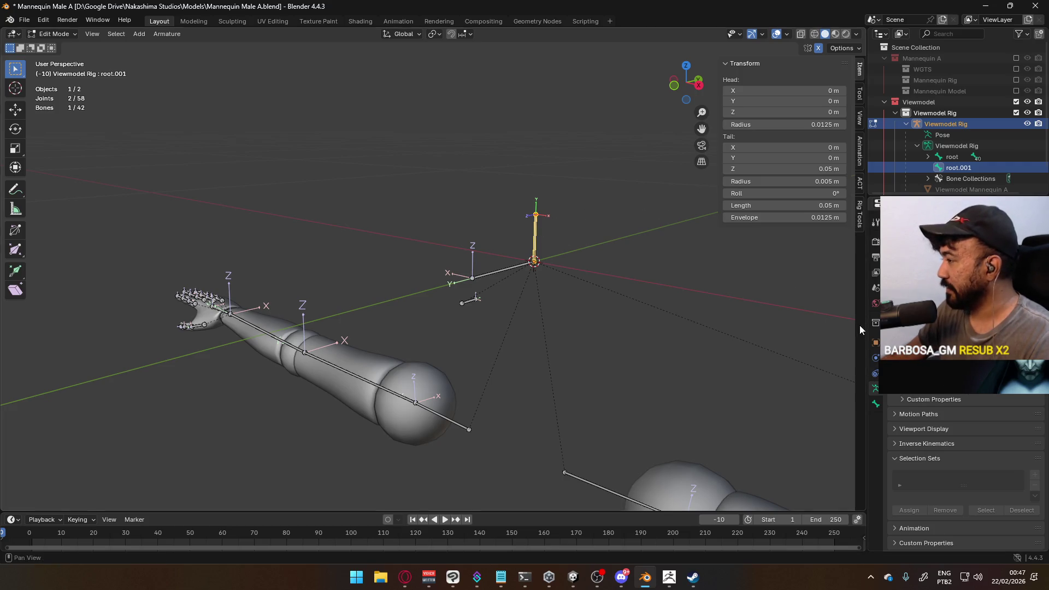
left_click(876, 342)
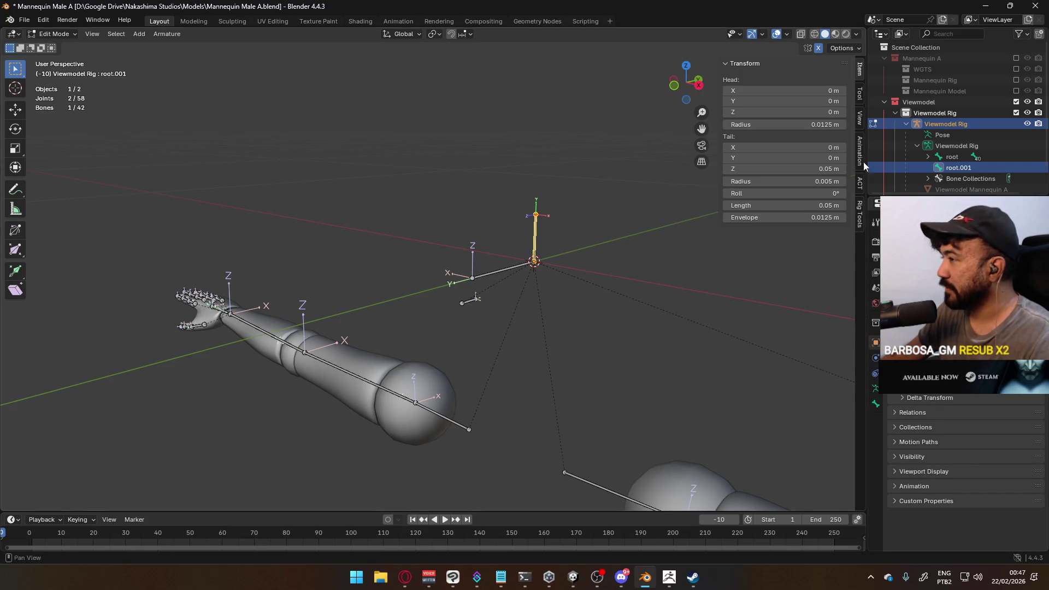
scroll(960, 168, "down", 1)
double_click(960, 147)
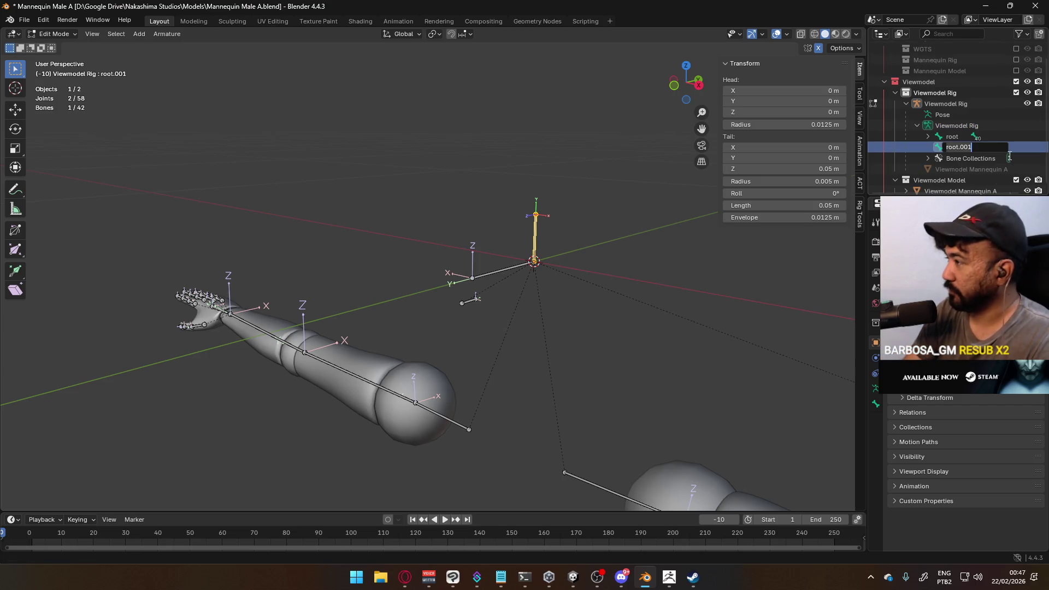
type("Head Socket")
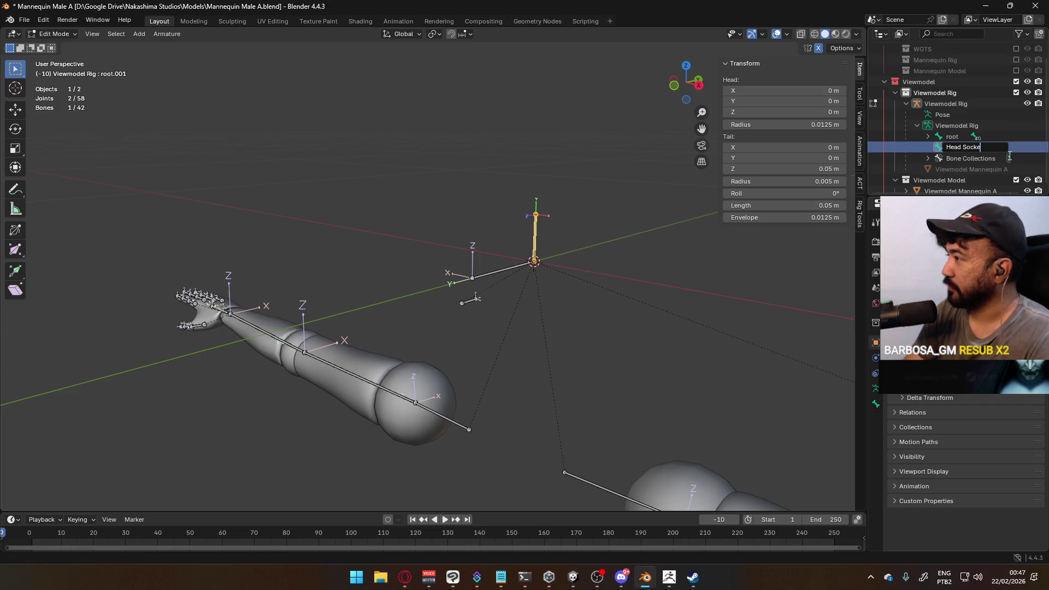
key("Return")
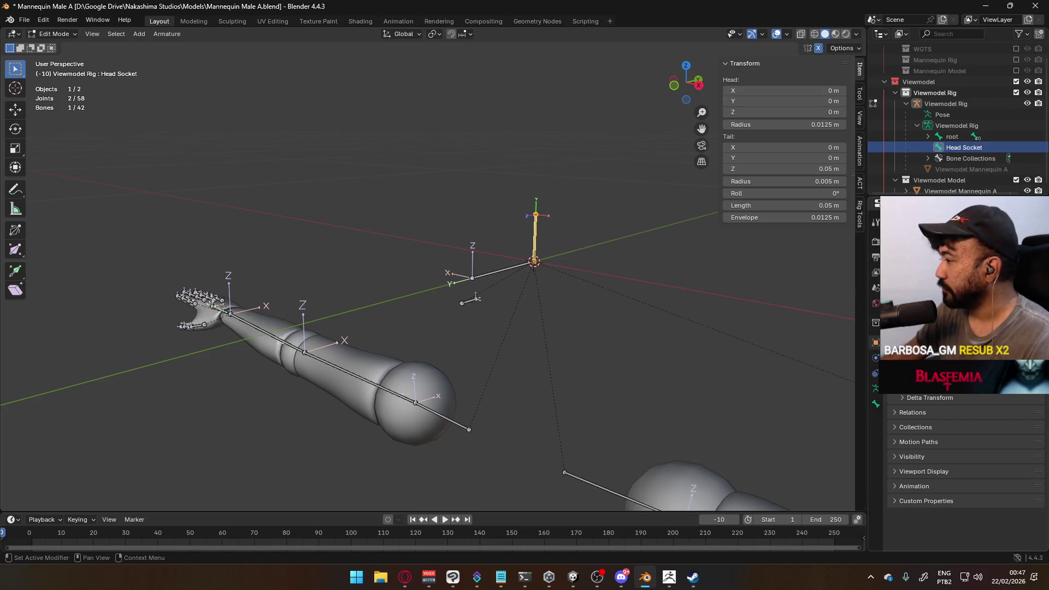
- Set the Head Socket bone's parent to root in Bone Relations
left_click(875, 405)
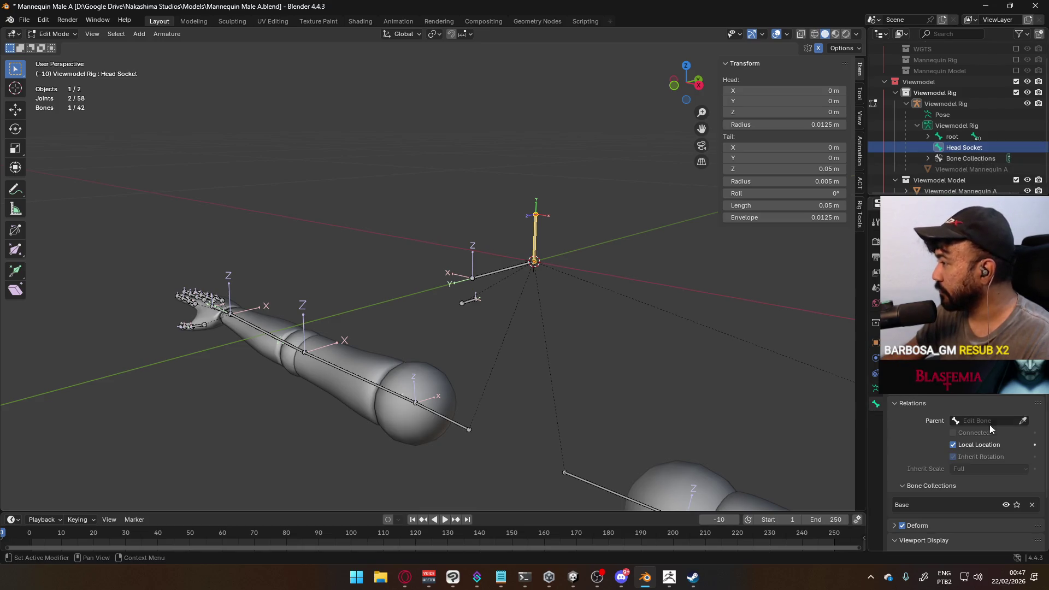
left_click(979, 421)
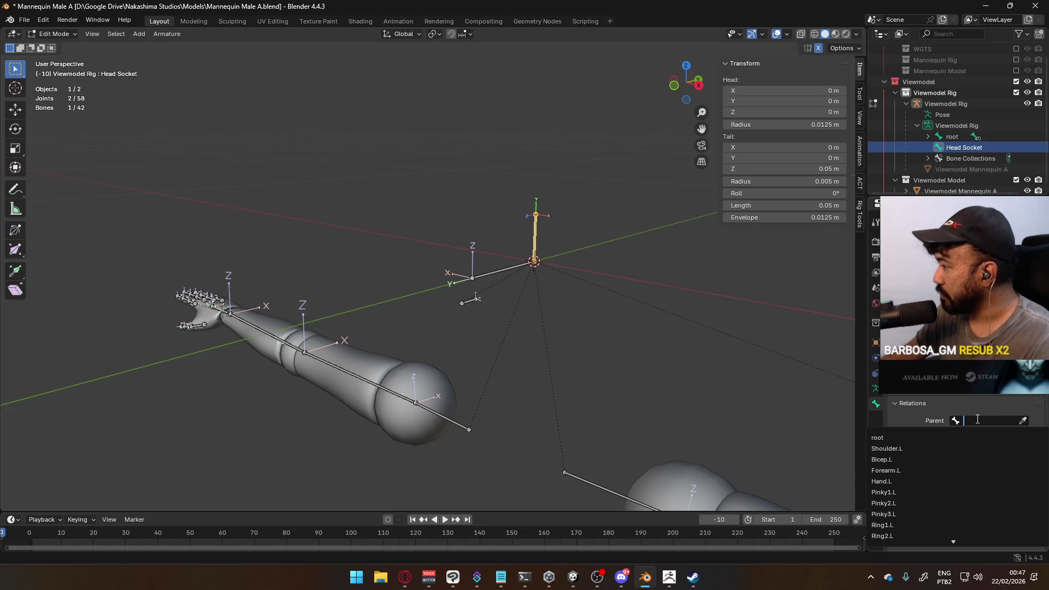
type("Head")
key("ctrl+BackSpace")
type("r")
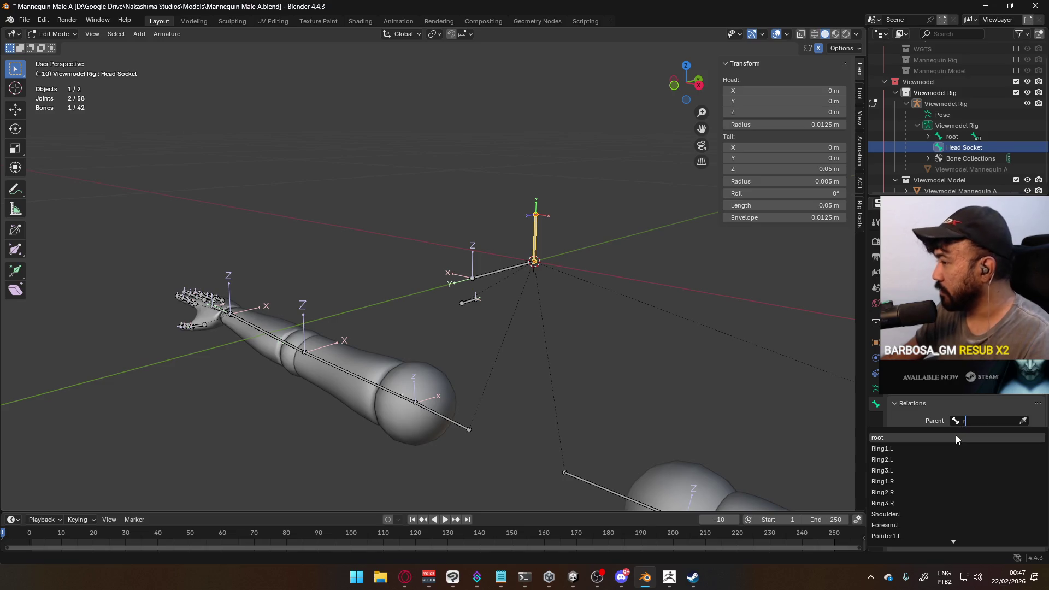
left_click(962, 438)
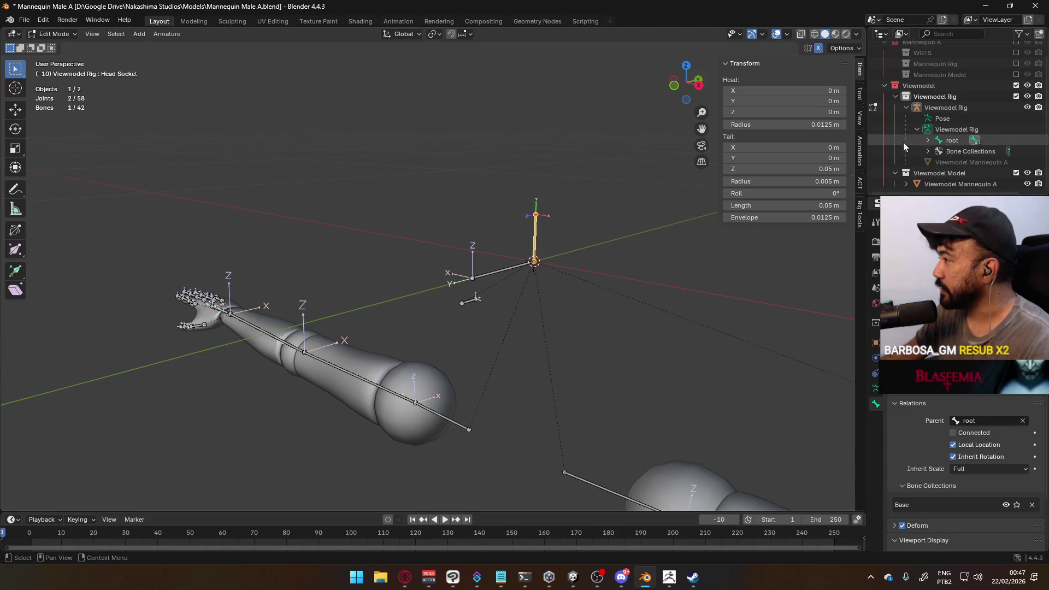
- Inspect the Head Socket bone's placement from the right, top and front views
mouse_move(640, 192)
middle_mouse_down()
mouse_move(541, 222)
mouse_move(567, 162)
mouse_move(787, 346)
mouse_move(828, 276)
mouse_move(792, 311)
mouse_move(819, 284)
mouse_move(613, 243)
middle_mouse_up()
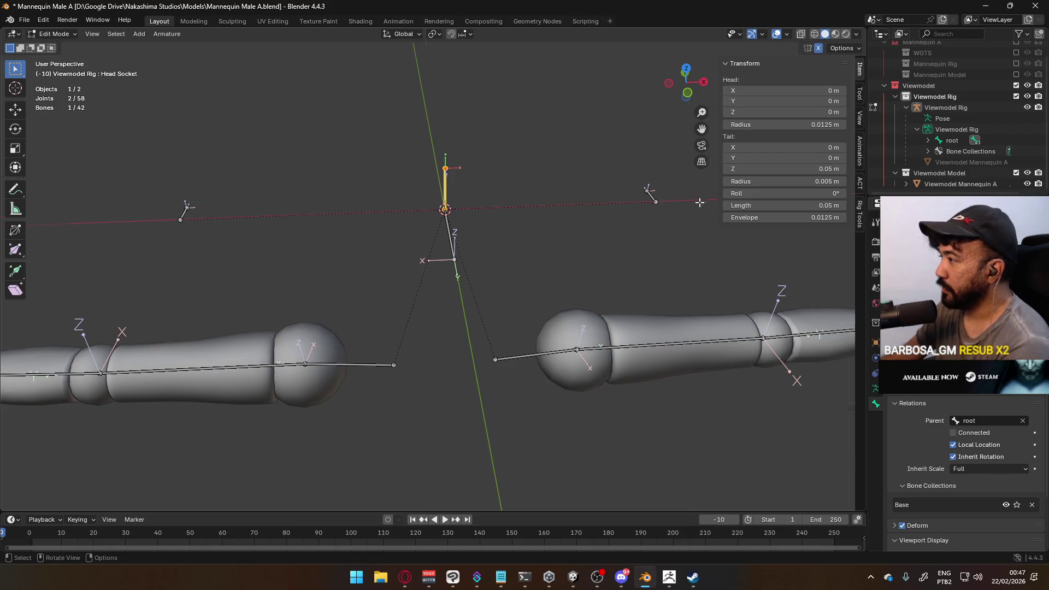
key("KP_3")
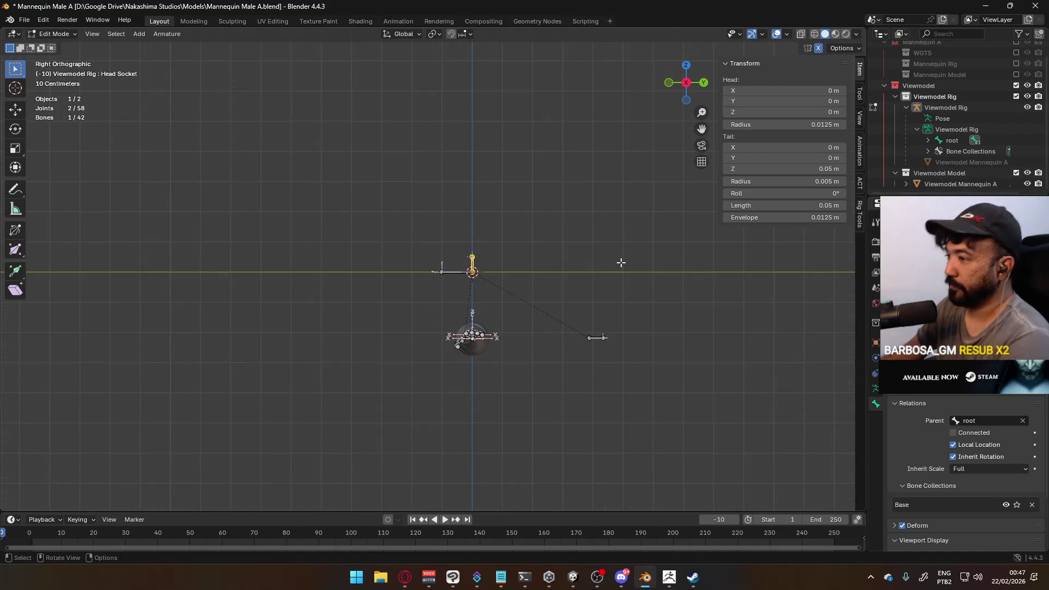
mouse_move(505, 302)
middle_mouse_down("shift")
mouse_move(555, 269)
mouse_move(549, 290)
mouse_move(504, 309)
mouse_move(424, 297)
mouse_move(447, 325)
mouse_move(512, 298)
mouse_move(481, 322)
middle_mouse_up("shift")
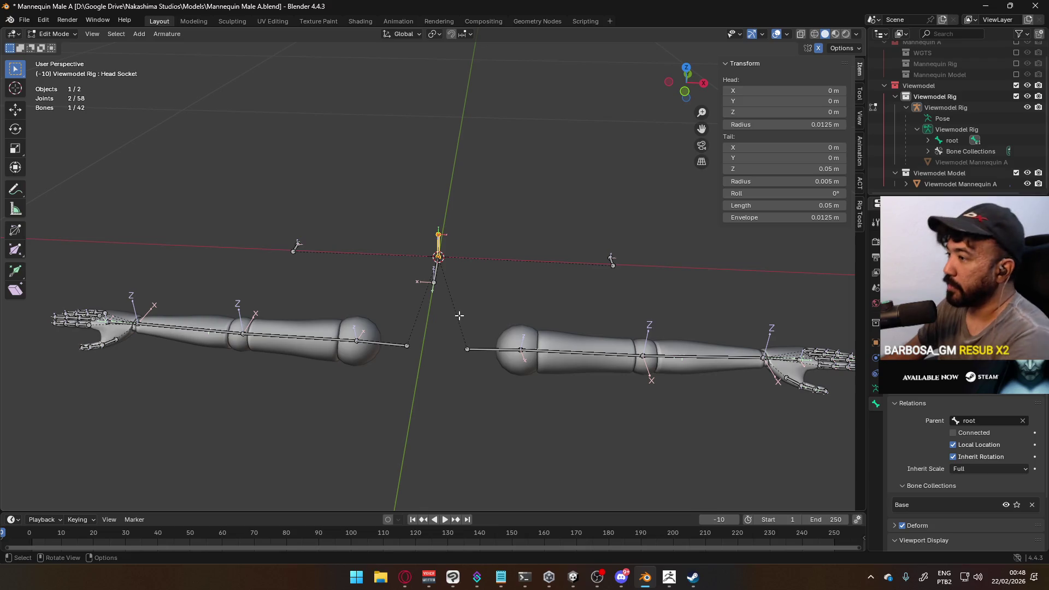
key("KP_7")
key("KP_1")
key("KP_3")
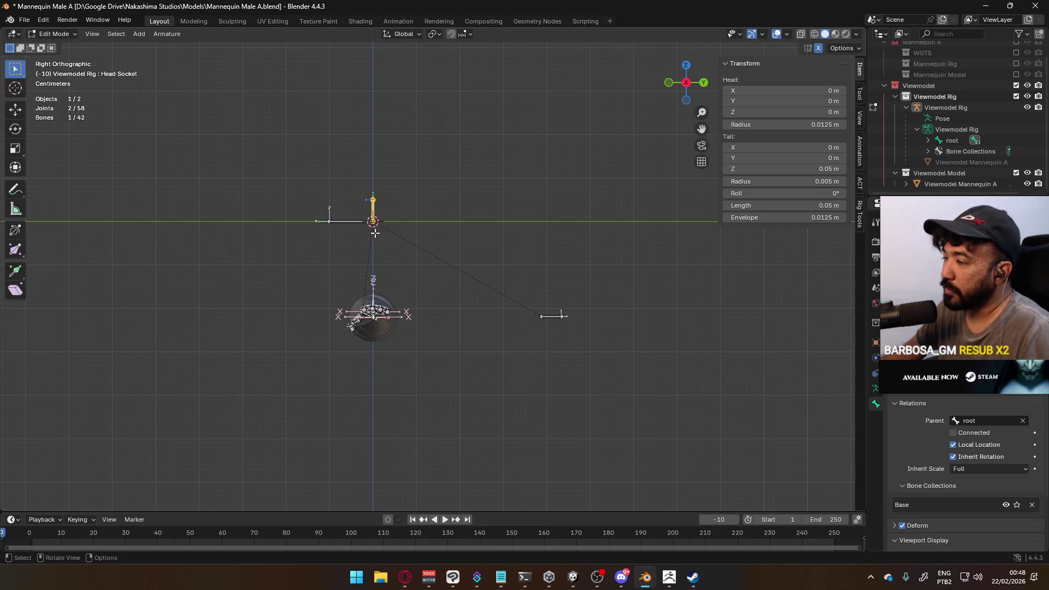
scroll(432, 269, "up", 2)
scroll(382, 241, "up", 2)
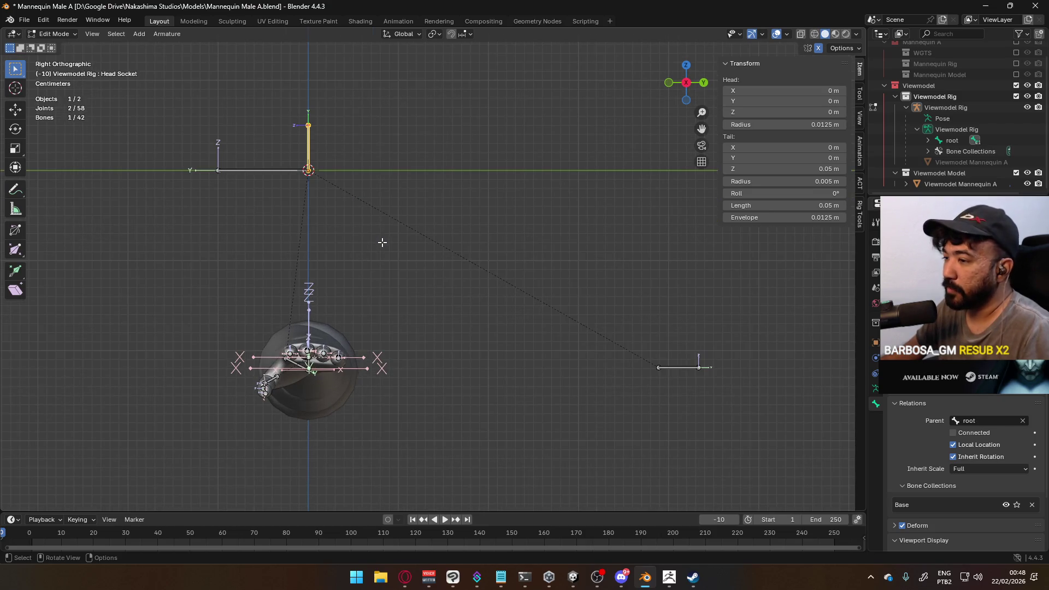
middle_click_drag(278, 246, 321, 259)
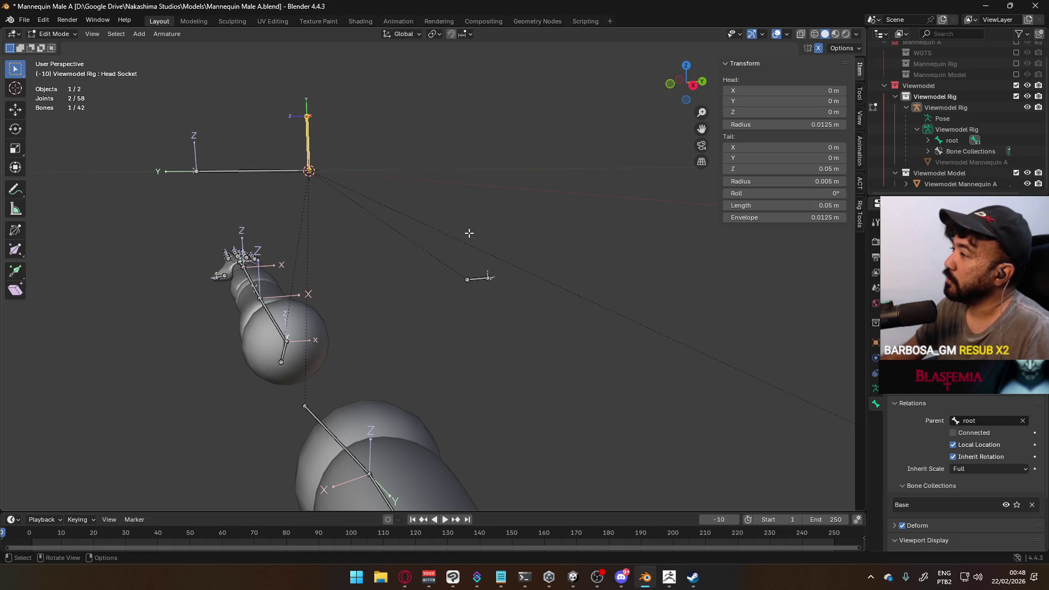
scroll(912, 119, "up", 2)
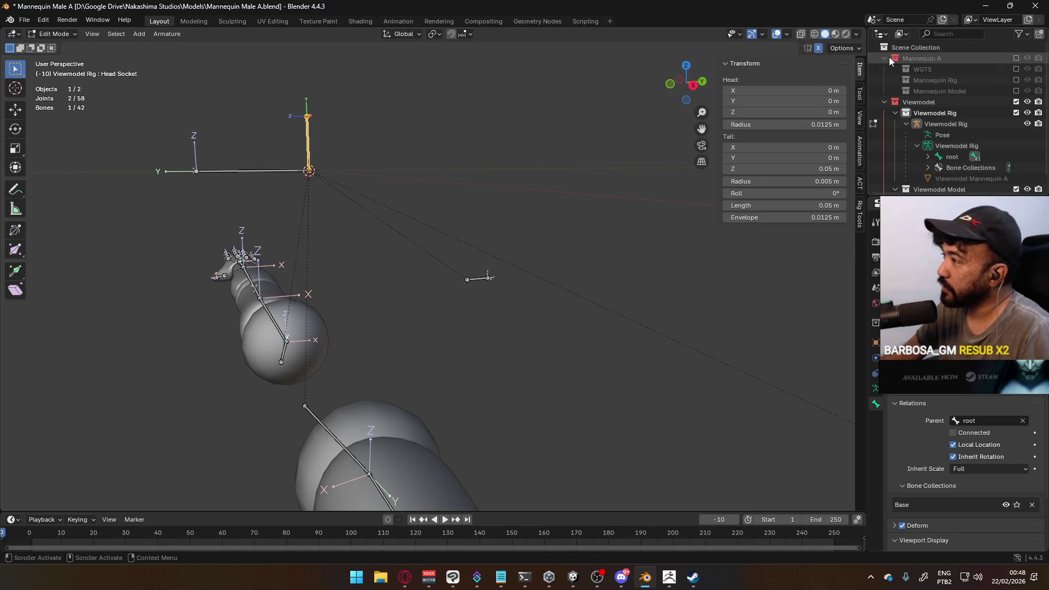
- Collapse Mannequin A, recheck the bone from front and side, and clear the selection
left_click(886, 58)
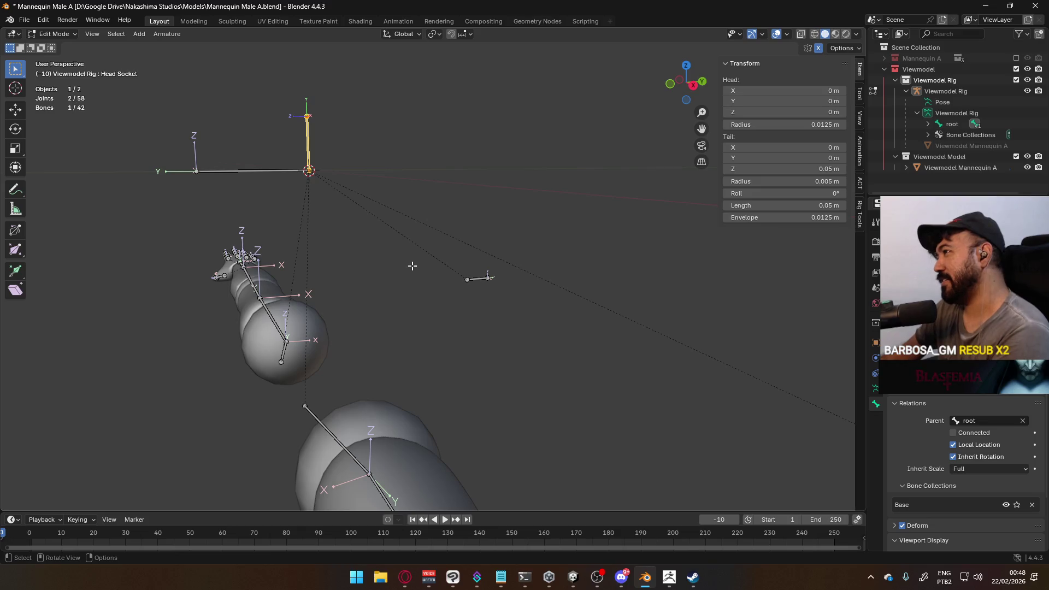
key("KP_3")
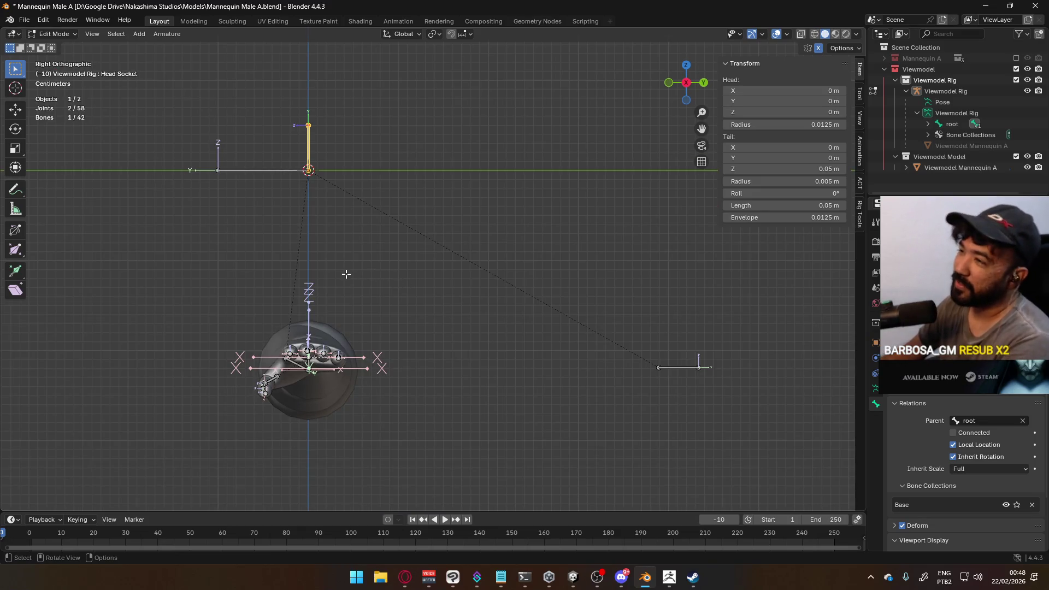
key("KP_1")
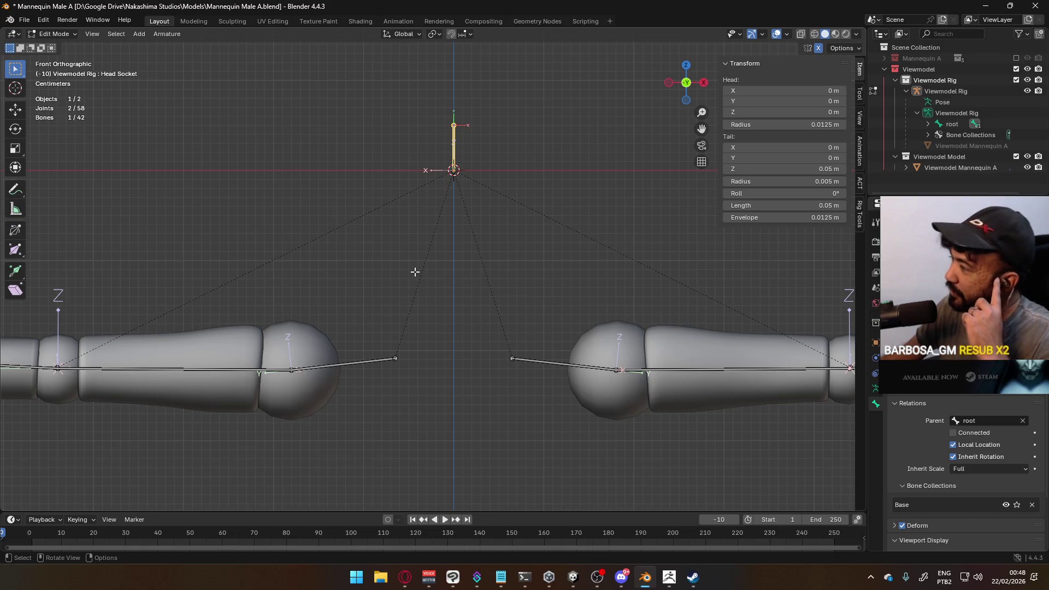
scroll(967, 465, "down", 3)
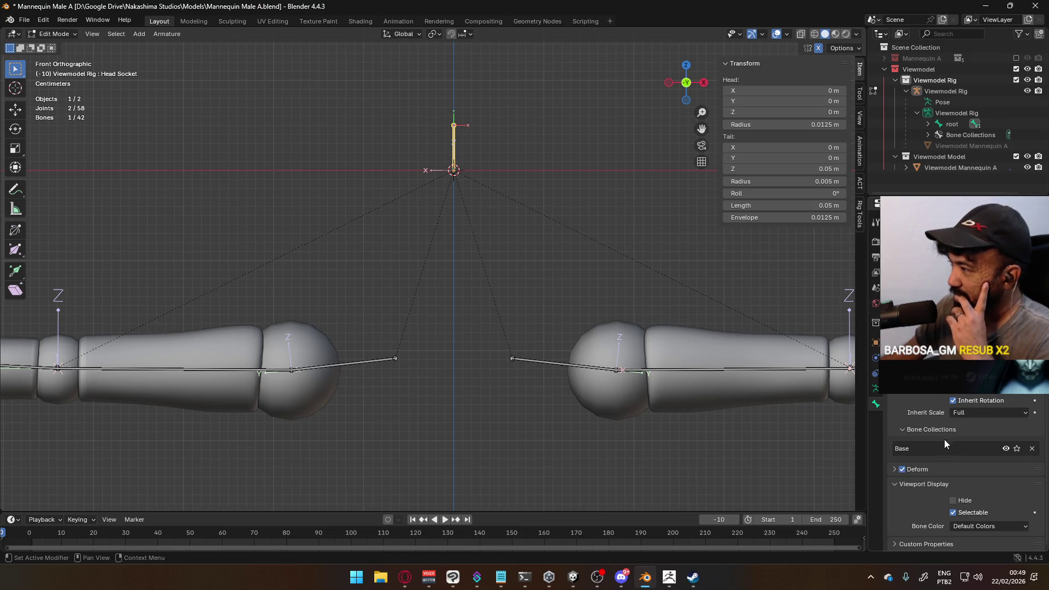
scroll(943, 429, "up", 1)
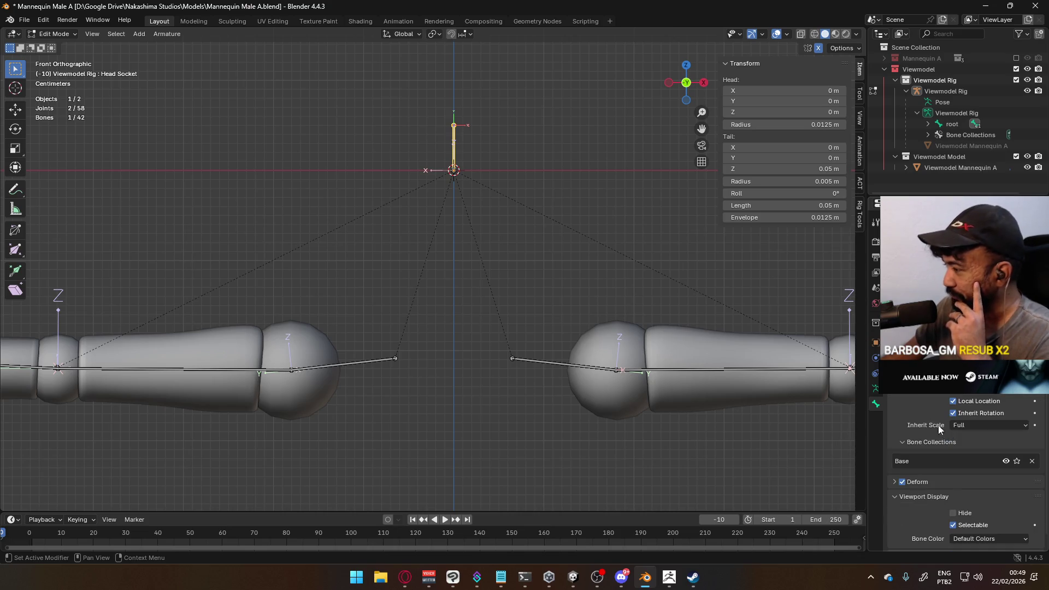
middle_click_drag(596, 210, 536, 225)
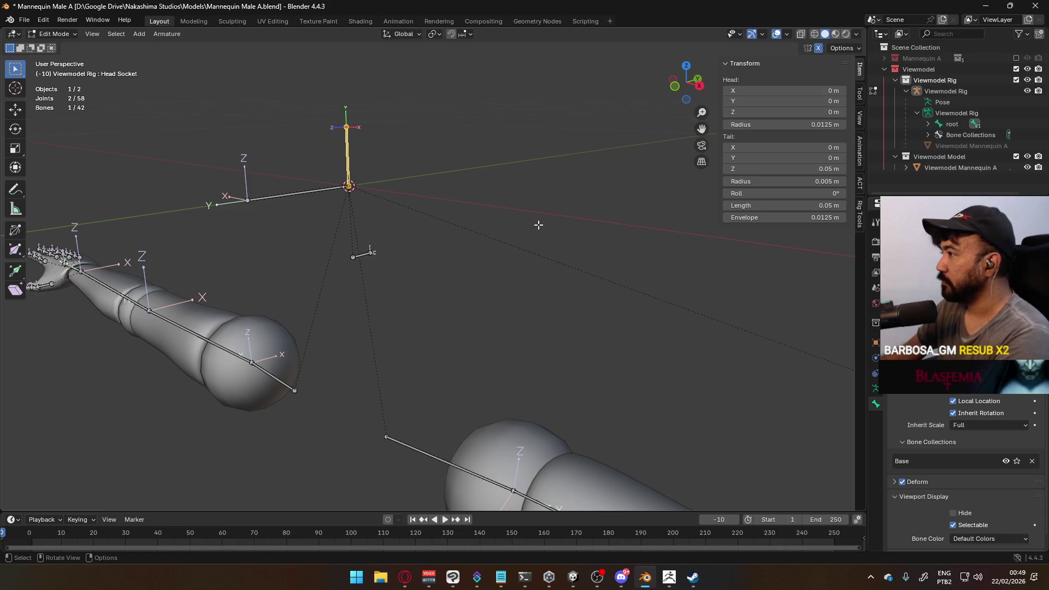
key("KP_3")
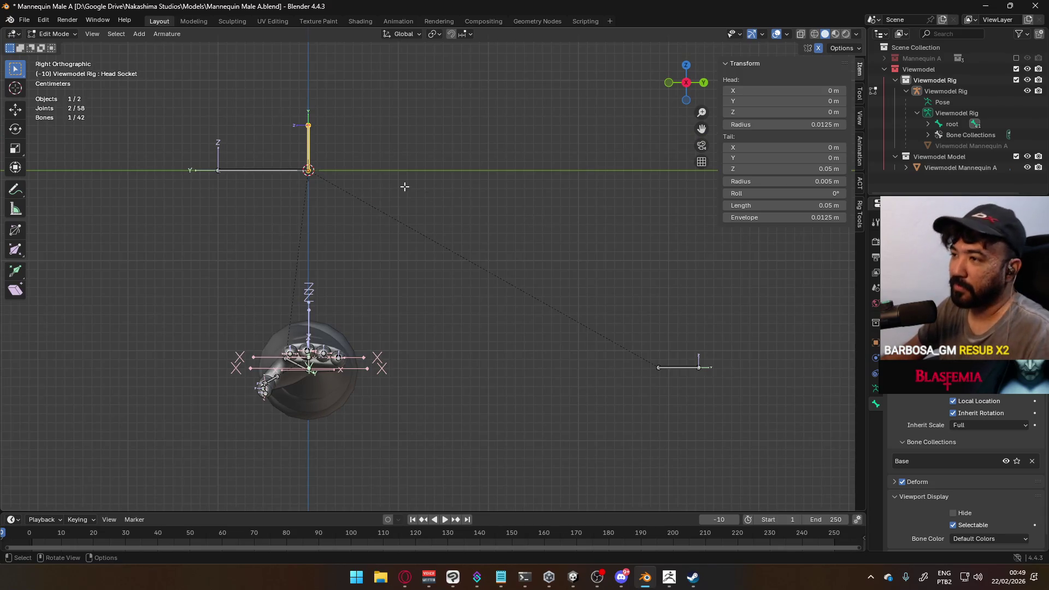
scroll(342, 171, "up", 2)
mouse_move(342, 171)
middle_mouse_down("shift")
mouse_move(302, 183)
mouse_move(293, 171)
mouse_move(499, 226)
middle_mouse_up("shift")
left_click(538, 236)
- Switch back to Object Mode, select the Viewmodel Rig and orbit to inspect it
left_click(58, 34)
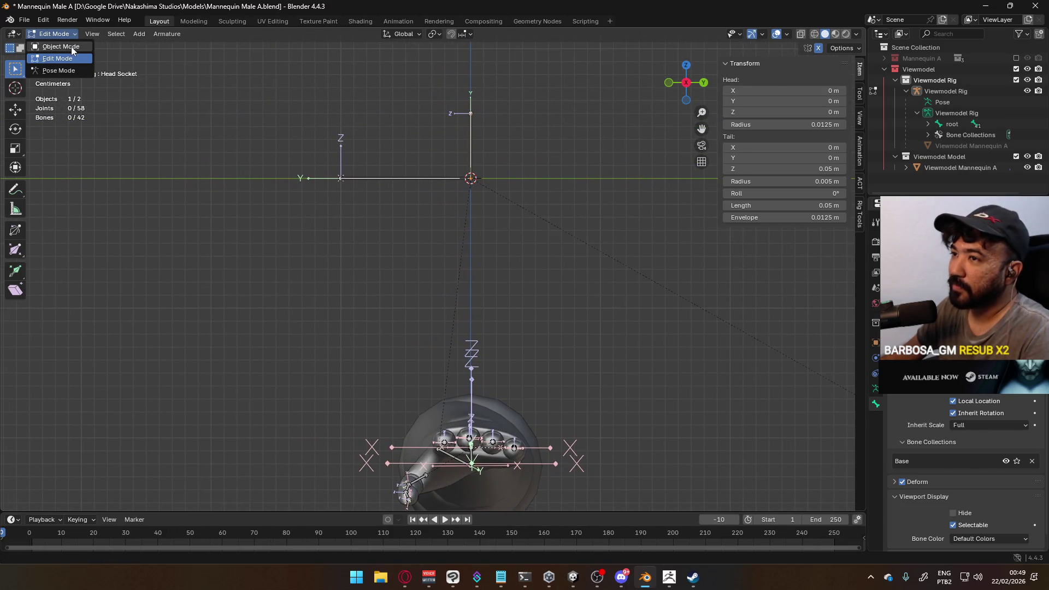
left_click(71, 48)
left_click(466, 137)
middle_click_drag(467, 137, 481, 198)
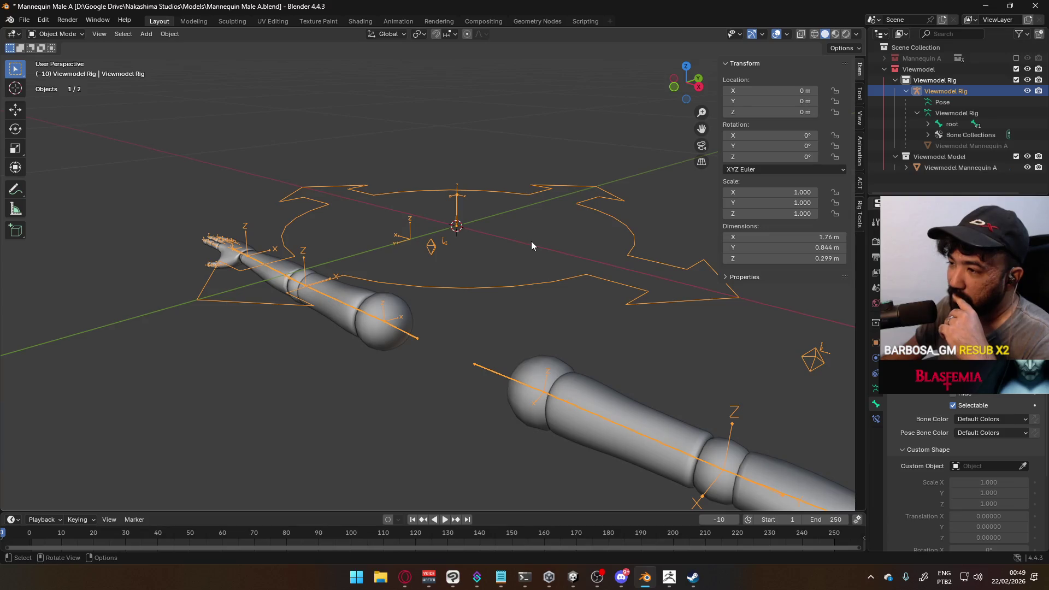
mouse_move(531, 242)
middle_mouse_down()
mouse_move(488, 270)
mouse_move(482, 245)
middle_mouse_up()
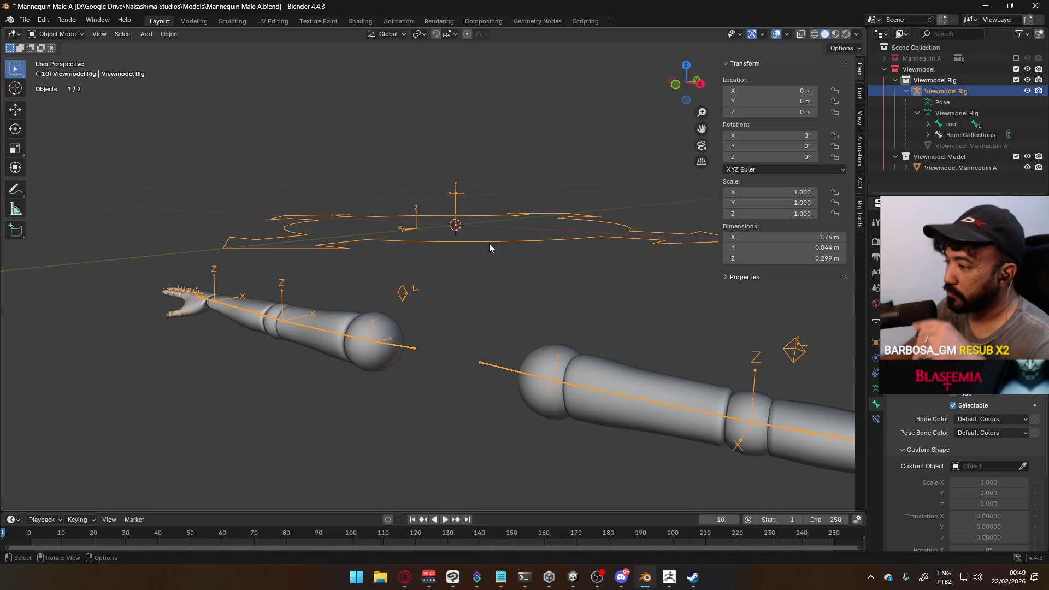
mouse_move(496, 235)
middle_mouse_down()
mouse_move(456, 269)
mouse_move(387, 263)
middle_mouse_up()
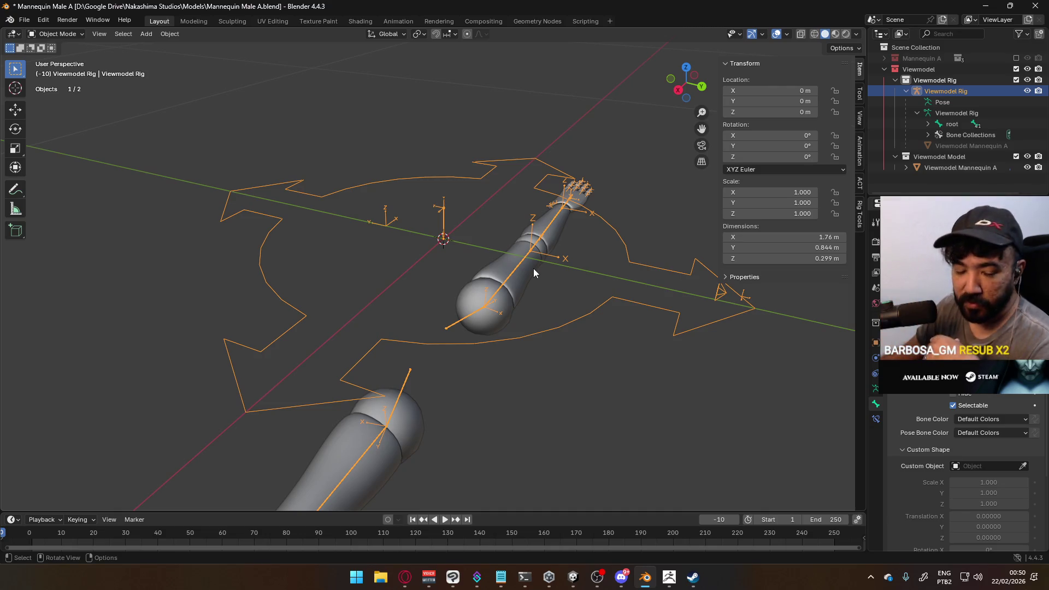
- Expand the root bone to list Head Socket beside the shoulder and ElbowIK bones
mouse_move(534, 270)
middle_mouse_down()
mouse_move(490, 228)
mouse_move(544, 225)
middle_mouse_up()
scroll(962, 465, "down", 6)
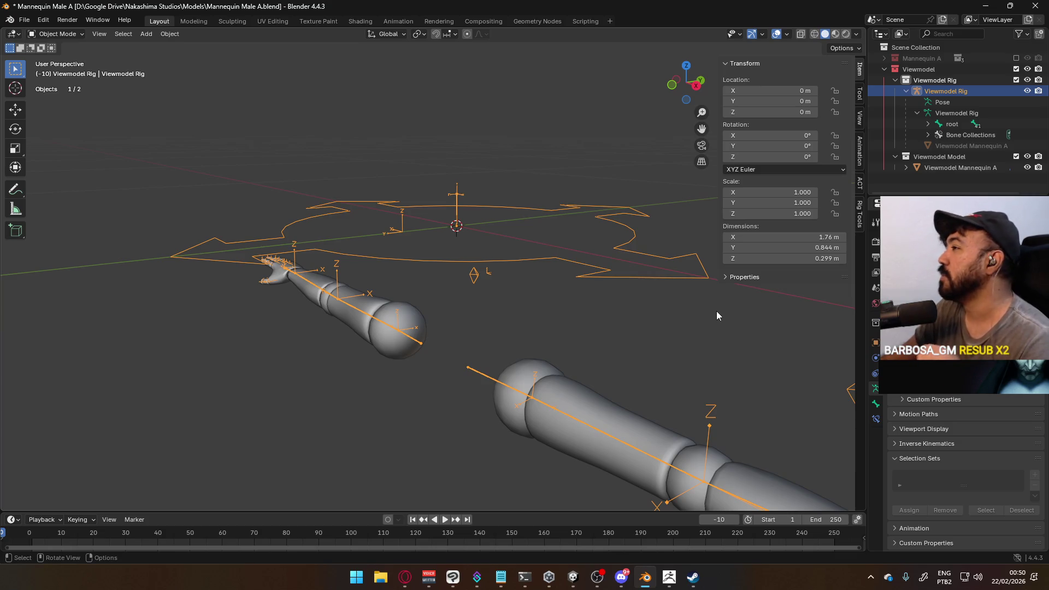
mouse_move(493, 240)
middle_mouse_down()
mouse_move(539, 241)
mouse_move(529, 255)
middle_mouse_up()
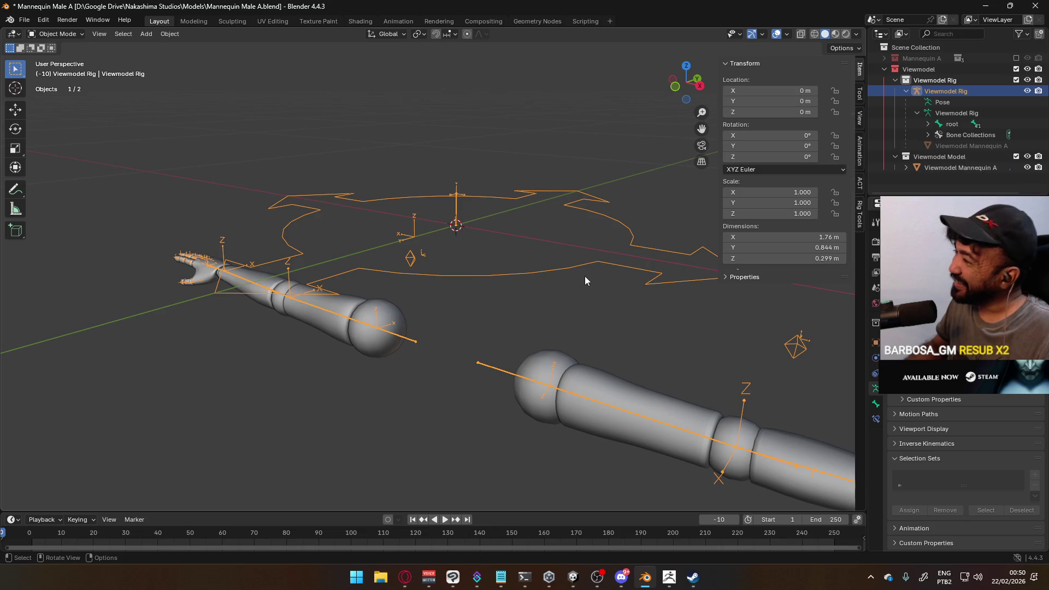
key("shift")
left_click(928, 124)
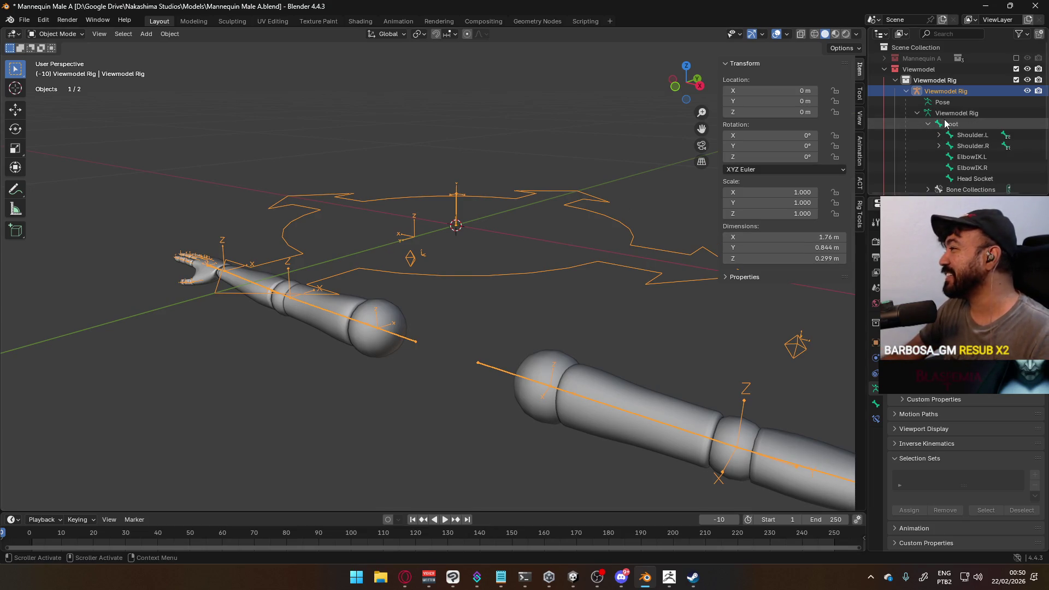
- Select the Head Socket bone, check the arms from side and front, and save the file
left_click(975, 178)
key("KP_3")
mouse_move(503, 235)
middle_mouse_down()
mouse_move(558, 251)
mouse_move(640, 247)
mouse_move(783, 274)
middle_mouse_up()
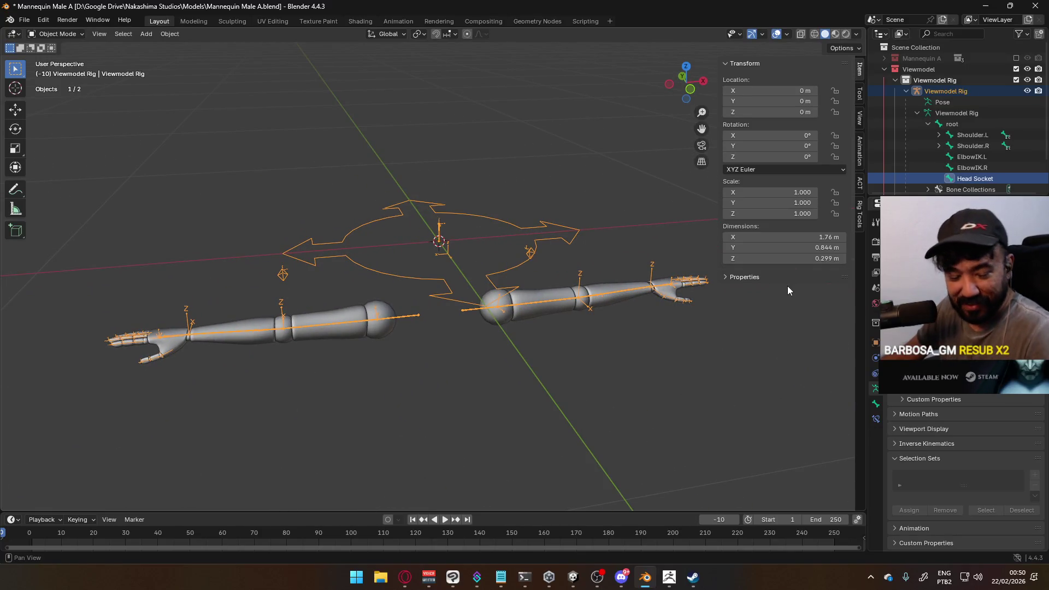
middle_click_drag(579, 273, 552, 309)
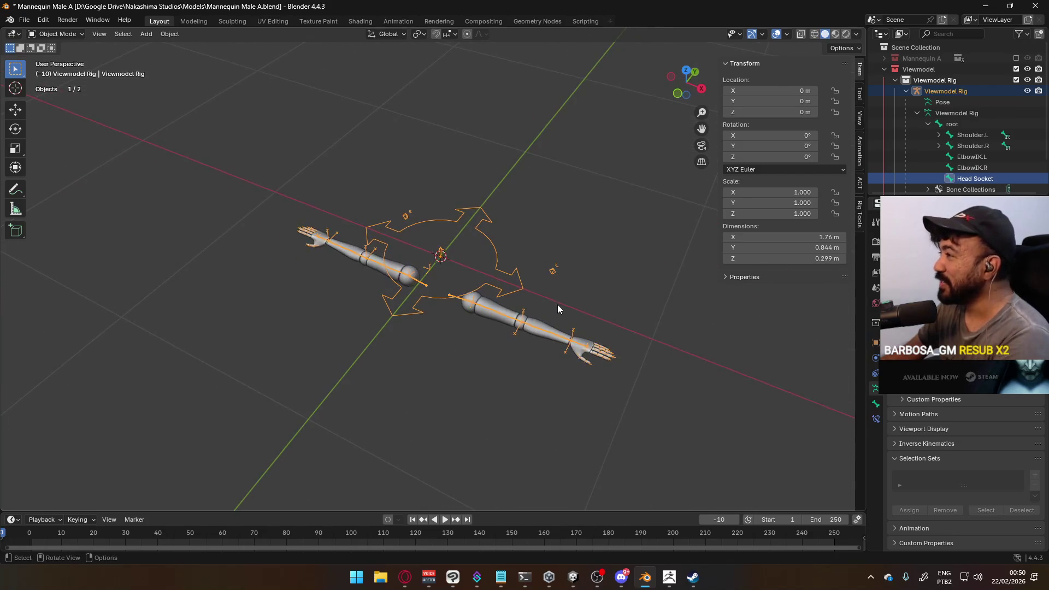
left_click(906, 91)
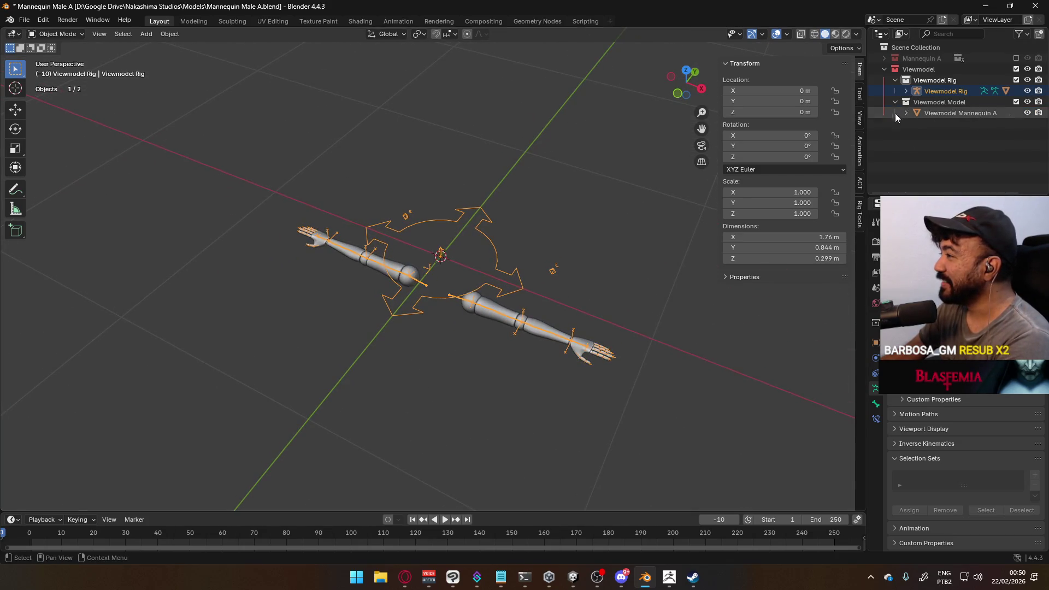
key("KP_1")
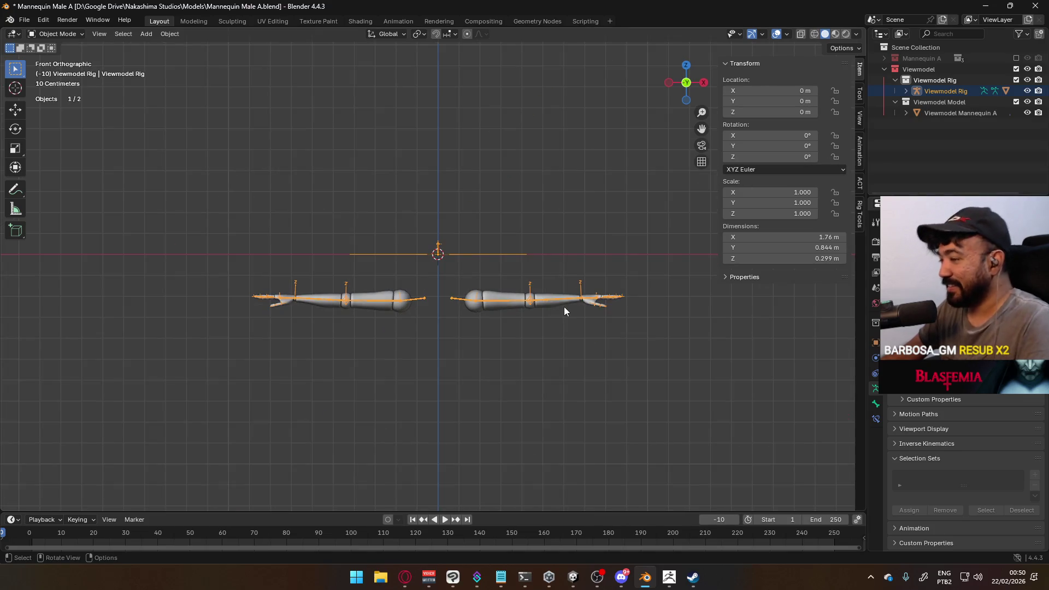
key("ctrl+s")
- Enter Pose Mode, deselect all bones, and expand the rig's pose hierarchy down to root
middle_click_drag(543, 309, 451, 267)
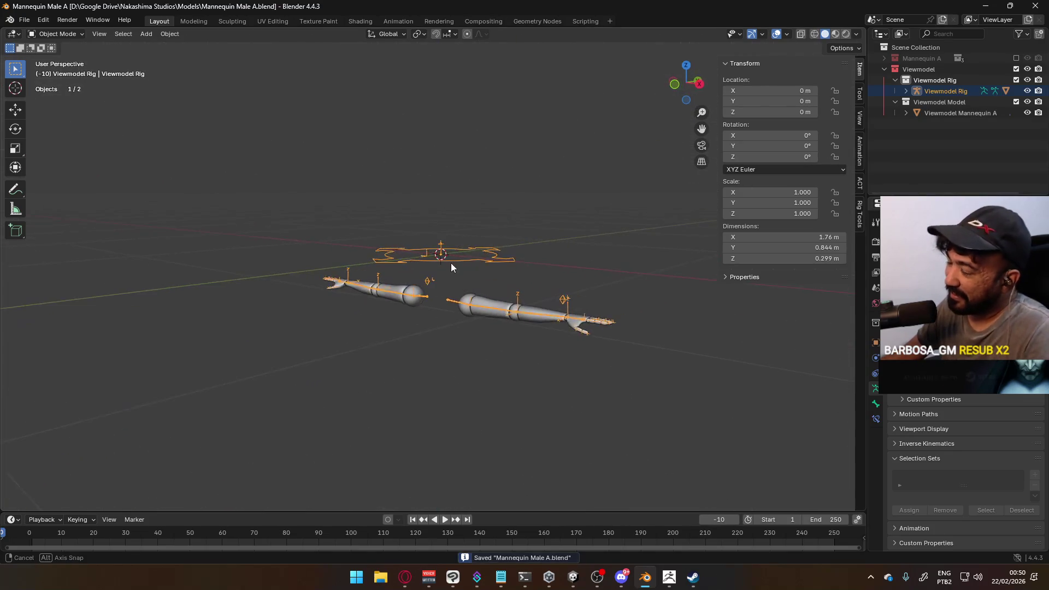
left_click(55, 34)
left_click(46, 70)
scroll(672, 359, "up", 2)
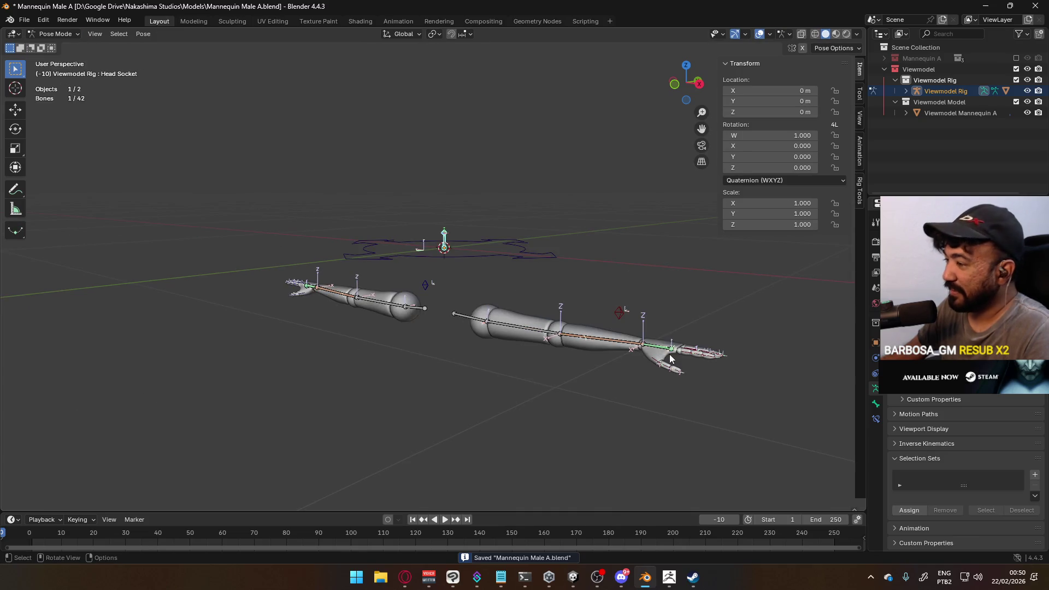
left_click(672, 334)
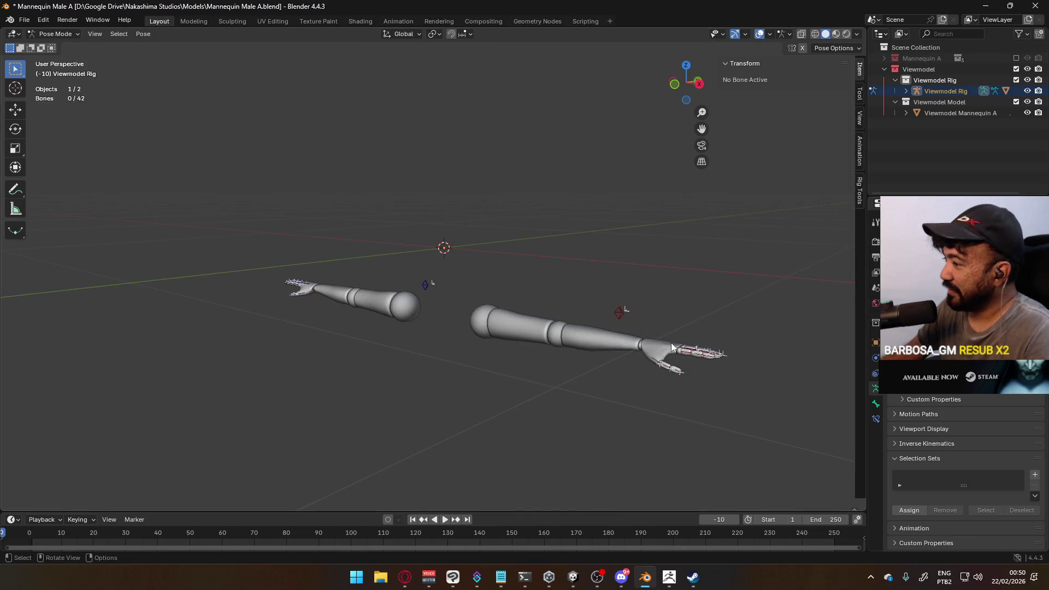
mouse_move(667, 333)
middle_mouse_down()
mouse_move(628, 352)
mouse_move(608, 344)
middle_mouse_up()
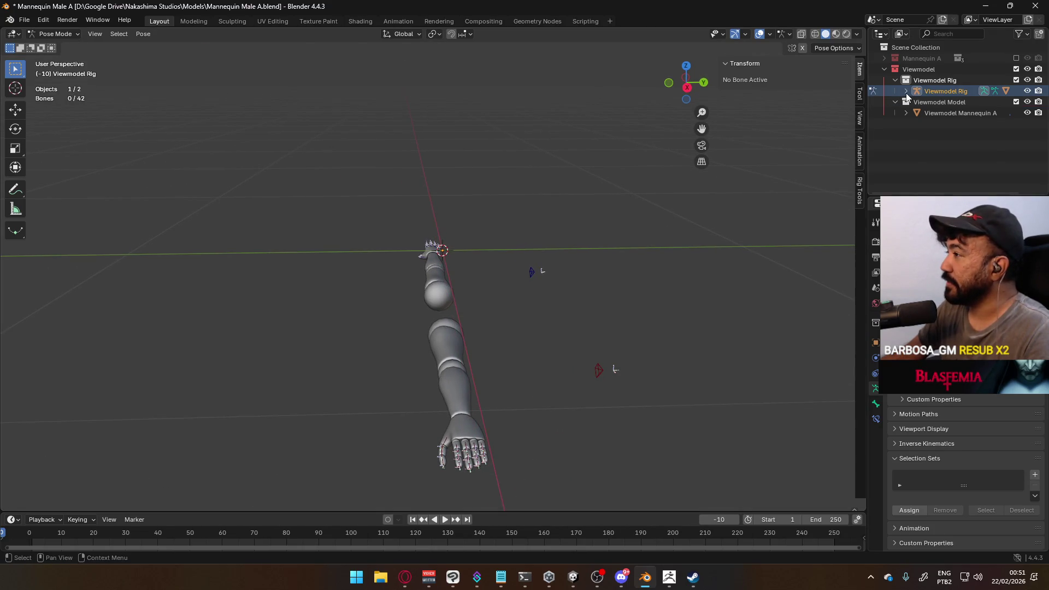
left_click(906, 91)
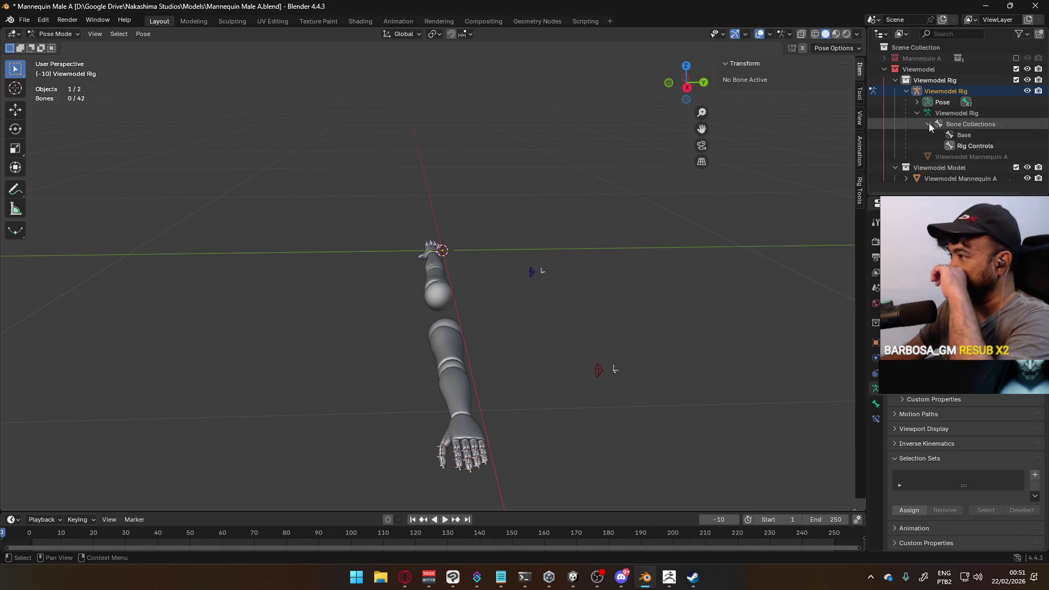
left_click(917, 103)
left_click(929, 114)
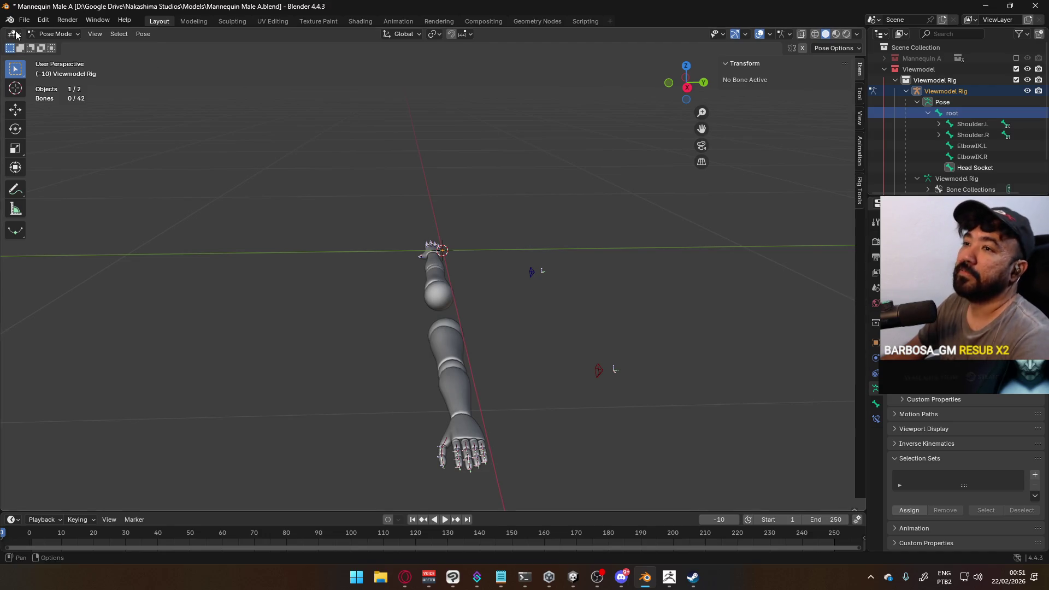
- Return to Object Mode and delete both viewmodel arm objects, rig and mesh
left_click(65, 36)
left_click(73, 45)
scroll(362, 212, "down", 5)
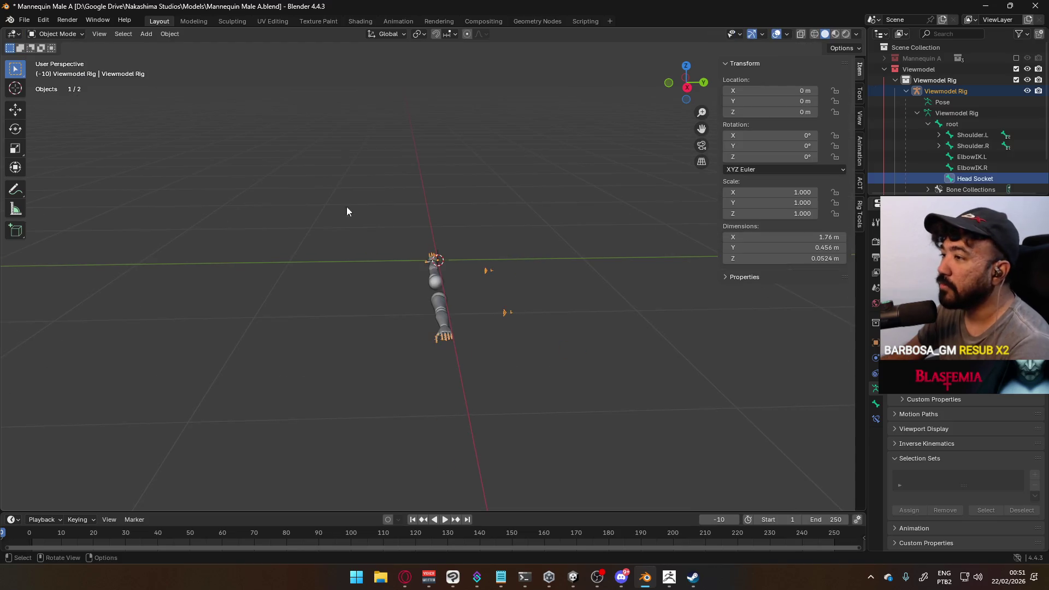
middle_click_drag(361, 212, 460, 213)
left_click_drag(236, 221, 623, 331)
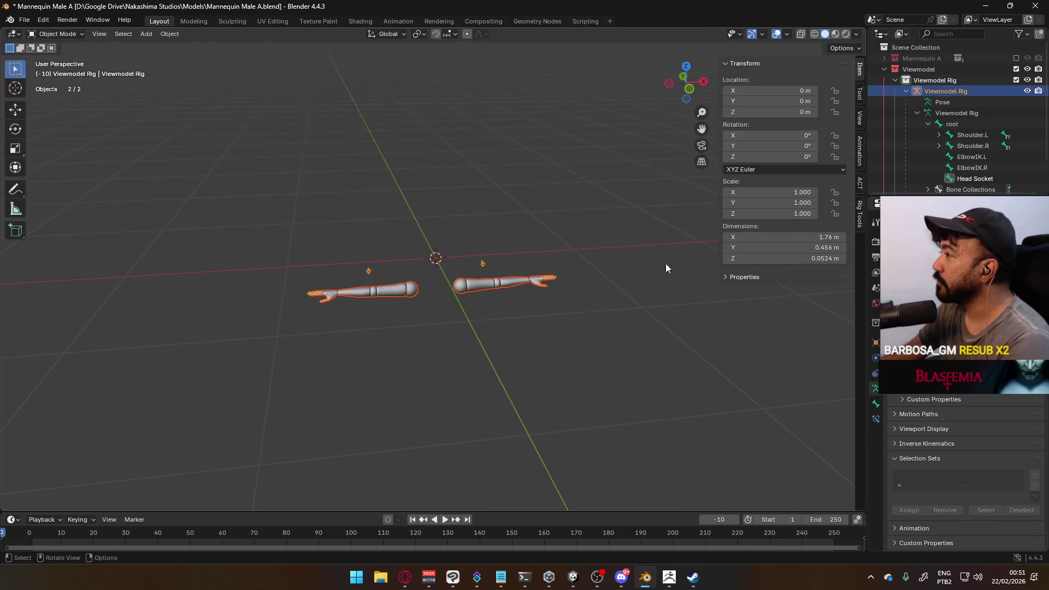
key("Delete")
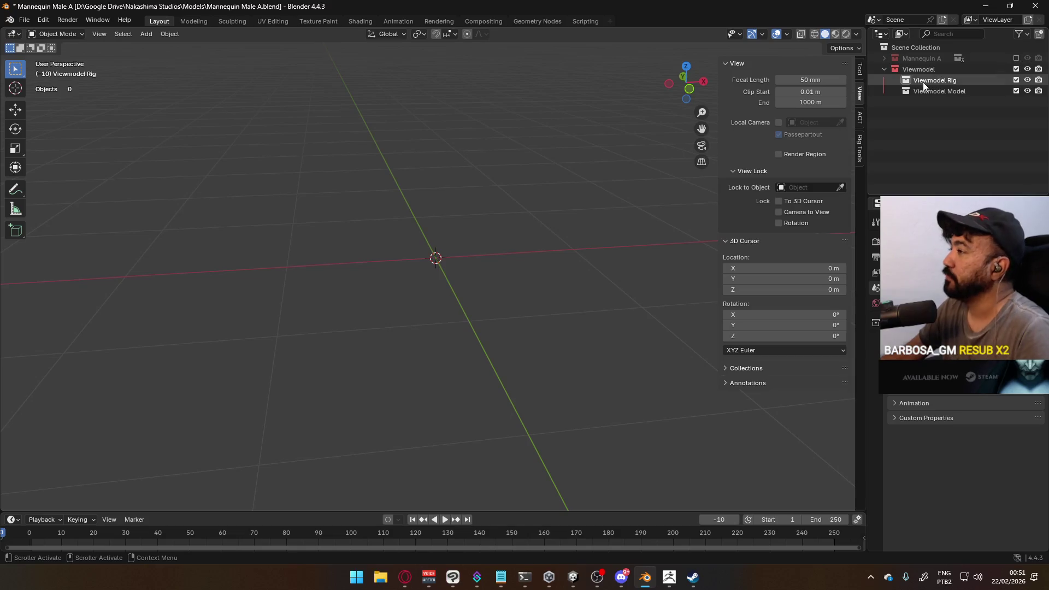
- Exclude Viewmodel, re-include Mannequin A, and box-select the mannequin rig and model
left_click(1016, 70)
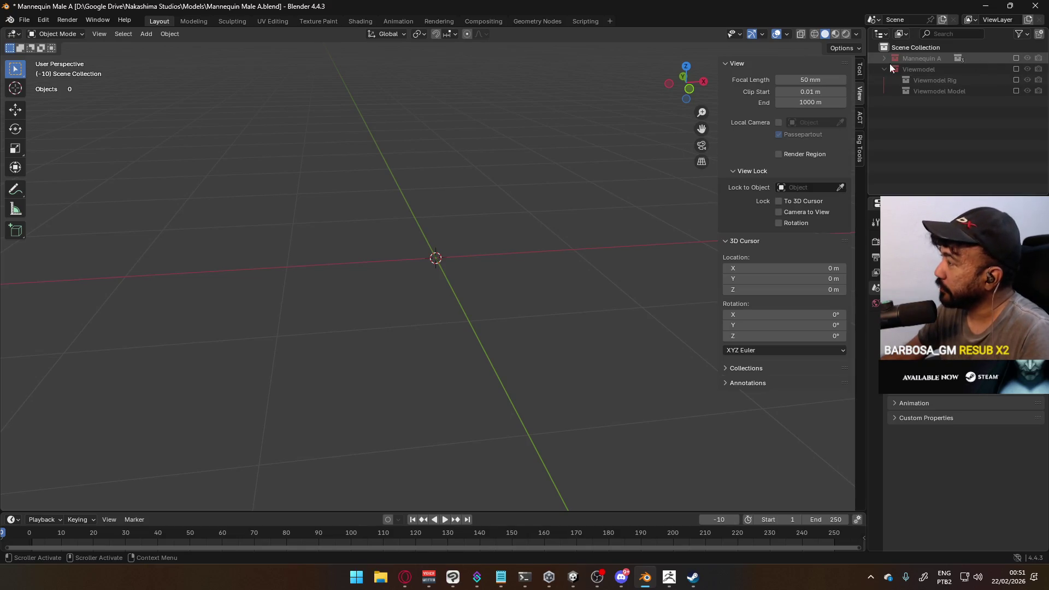
left_click(885, 59)
left_click(1016, 58)
left_click(937, 78)
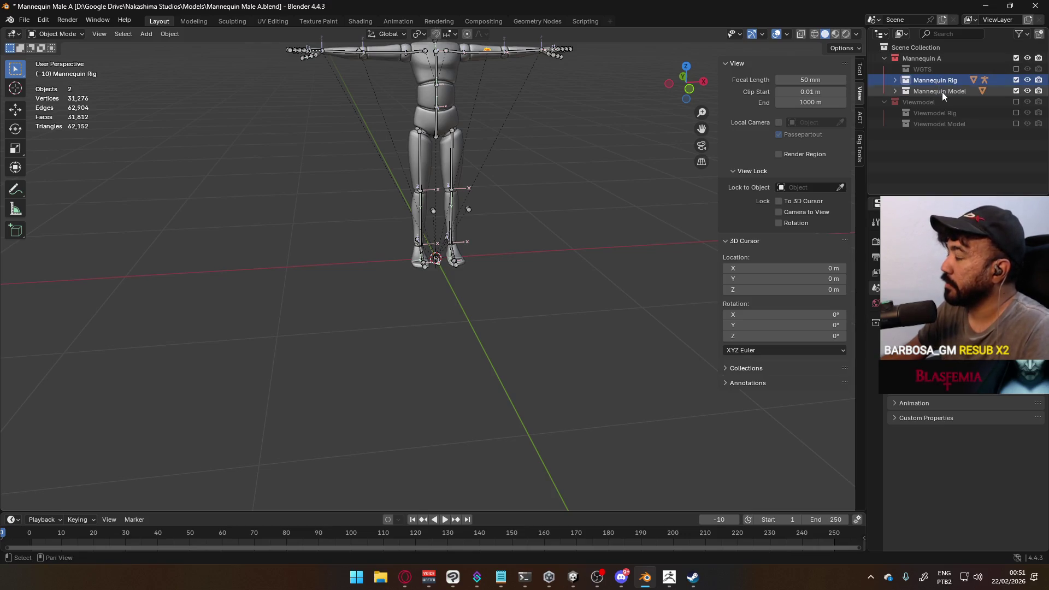
middle_click_drag(523, 143, 500, 211, "shift")
left_click_drag(195, 52, 639, 346)
- Duplicate the mannequin rig and model into Viewmodel, then exclude Mannequin A and include Viewmodel
right_click(401, 174)
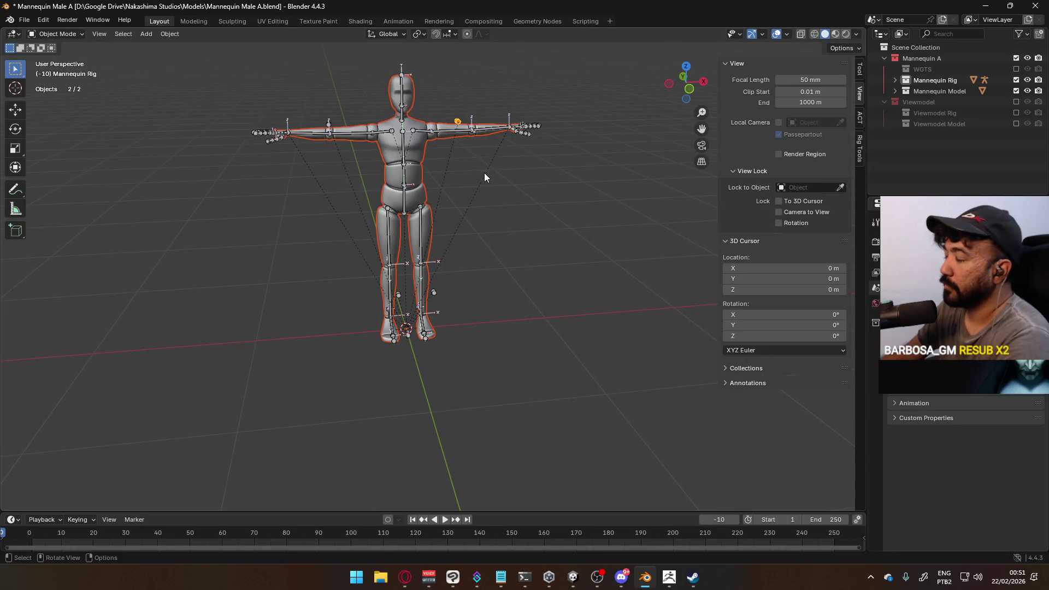
key("KP_1")
right_click(409, 170)
mouse_move(365, 228)
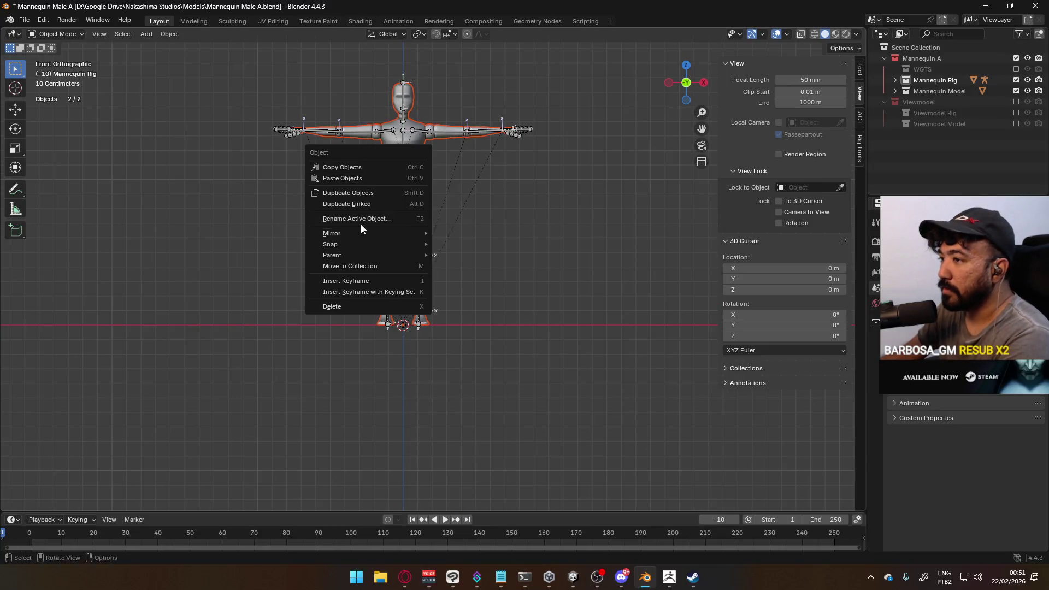
left_click(389, 196)
right_click(390, 198)
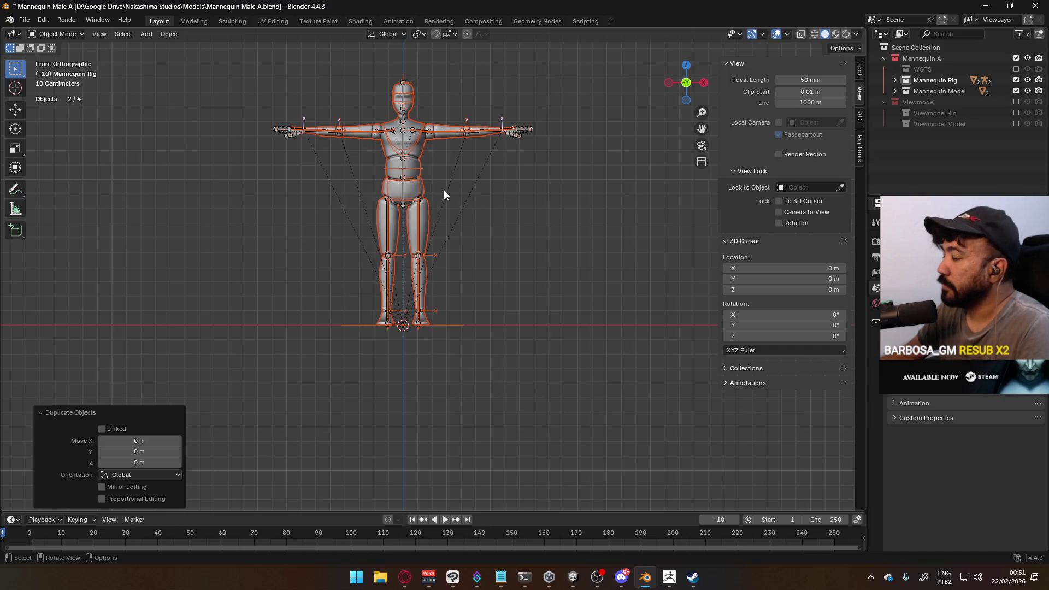
key("m")
mouse_move(556, 184)
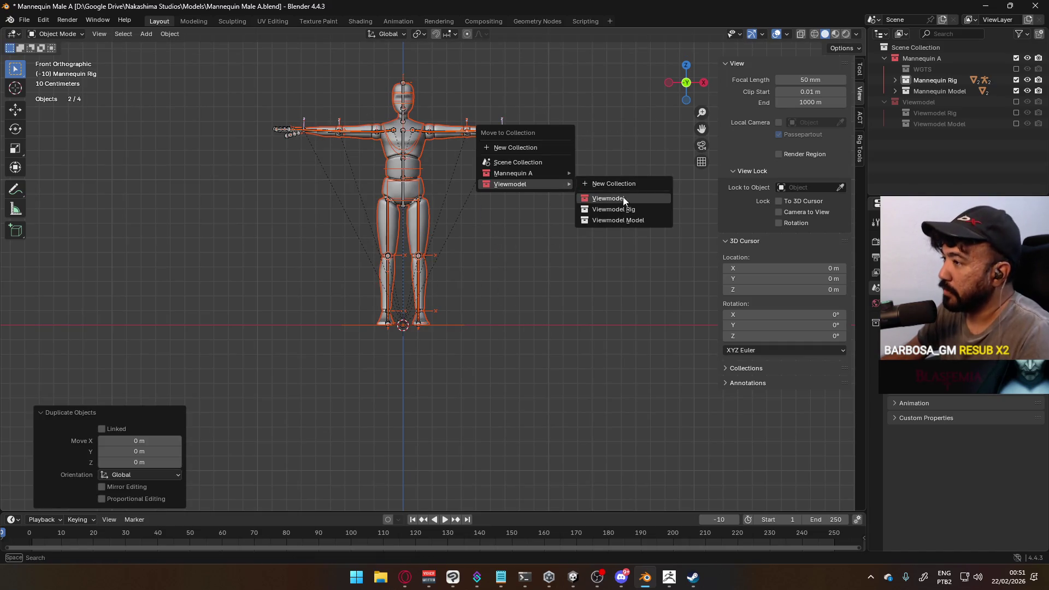
left_click(624, 199)
left_click(1016, 57)
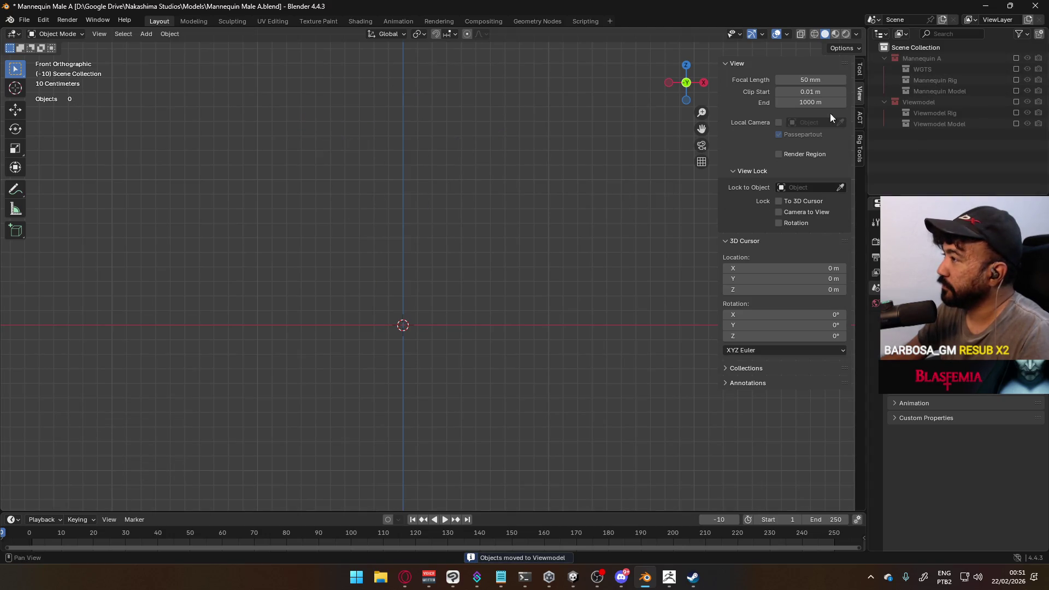
left_click(1015, 102)
- Select the duplicated Armature.001 and attempt to enter Edit Mode on it
left_click(422, 224)
left_click(410, 198)
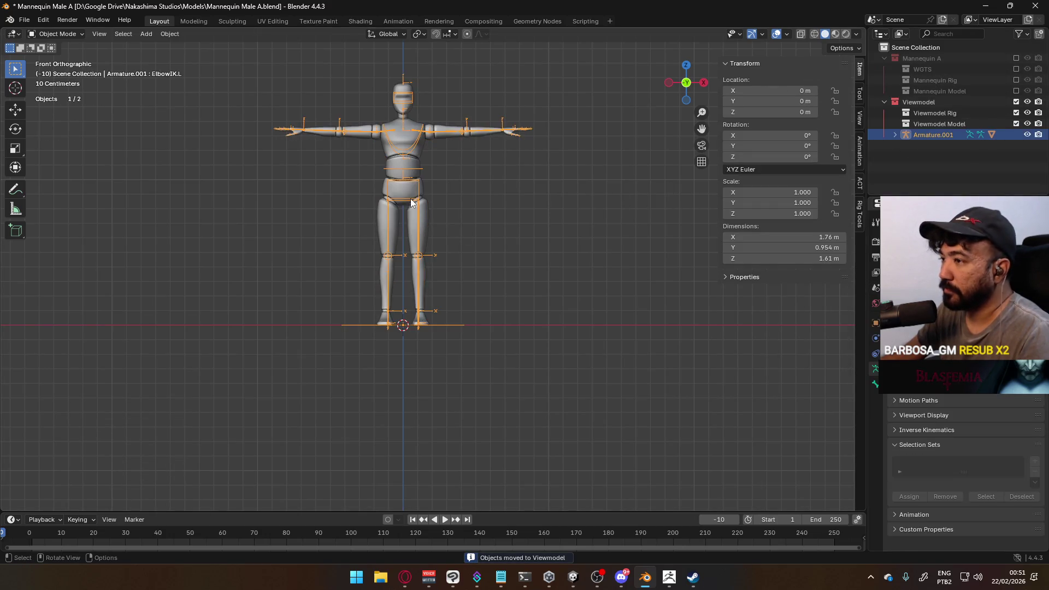
scroll(437, 192, "up", 3)
key("Tab")
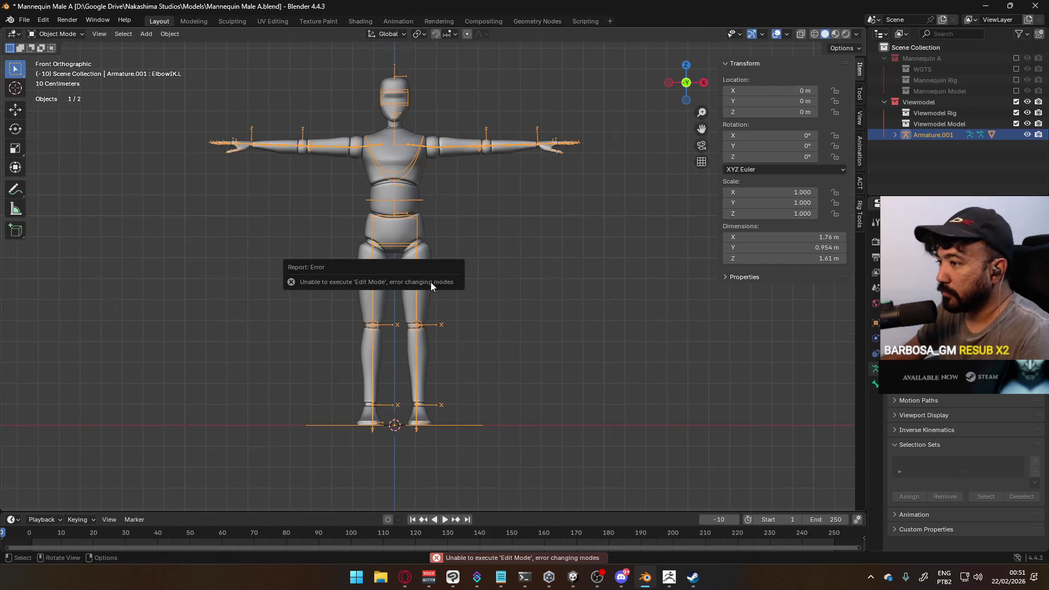
middle_click_drag(424, 290, 286, 169)
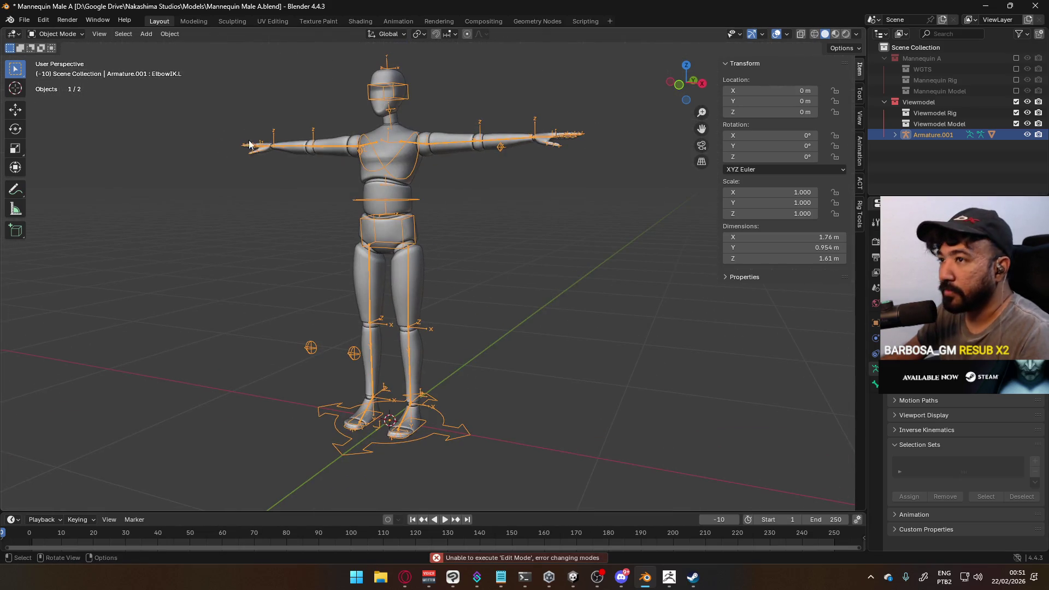
left_click(64, 34)
left_click(57, 59)
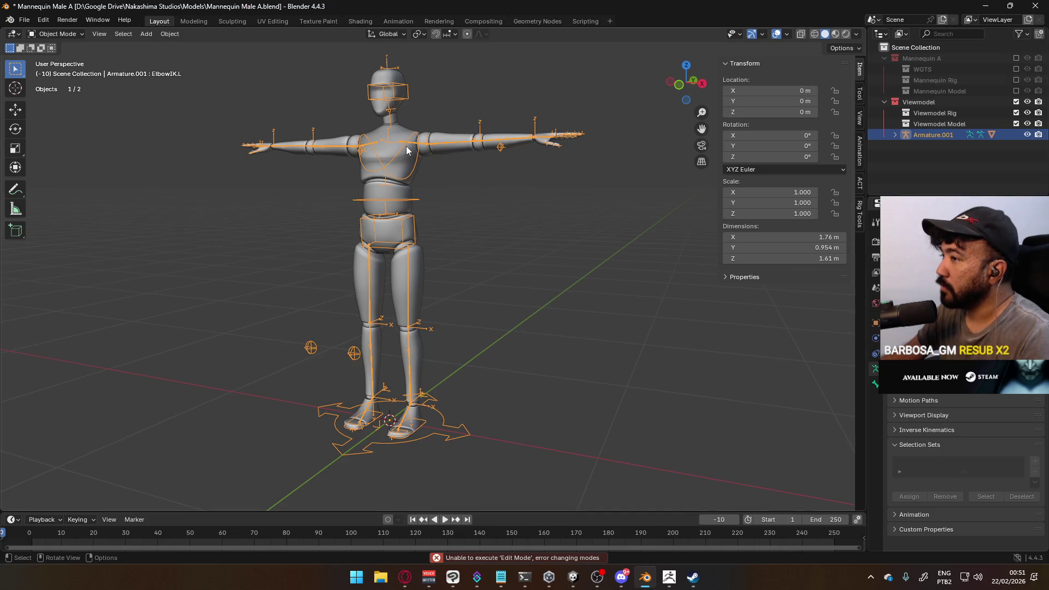
key("Tab")
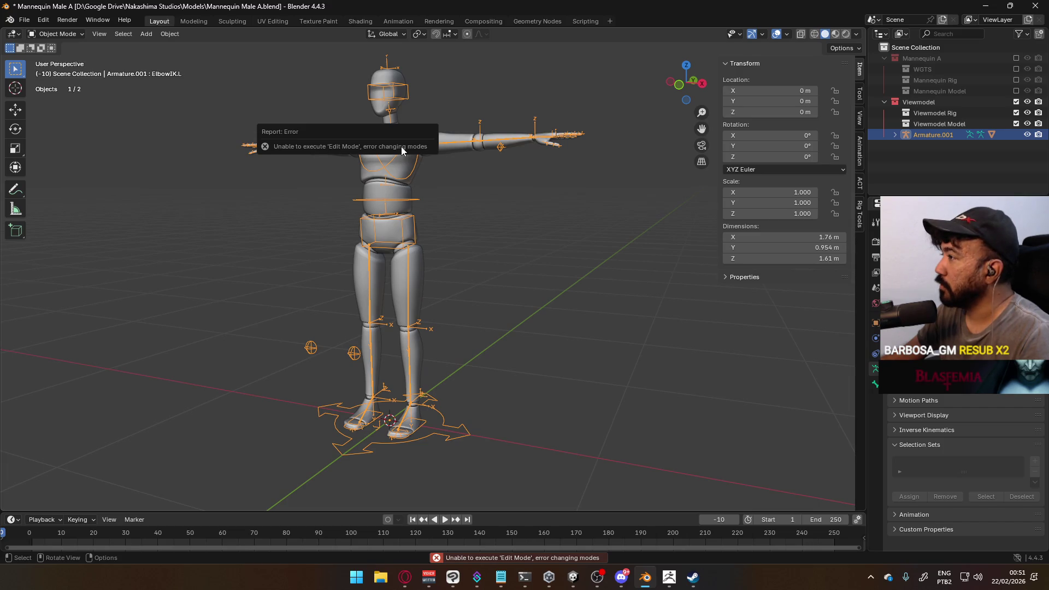
- Add Mannequin_MaleA.001 to the selection and delete both duplicates
left_click(895, 135)
scroll(936, 146, "down", 1)
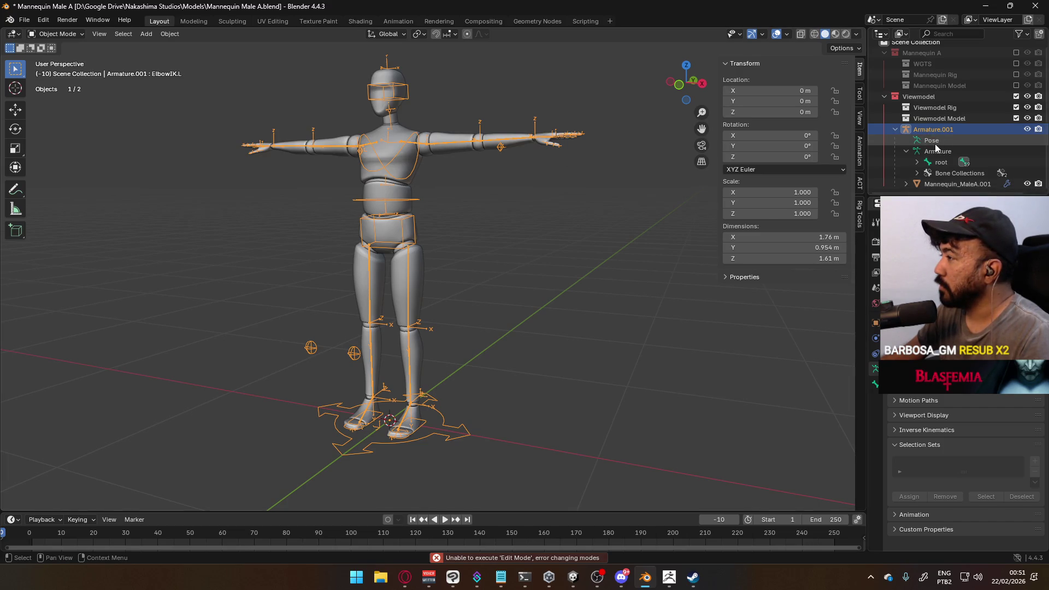
left_click_drag(240, 82, 603, 252)
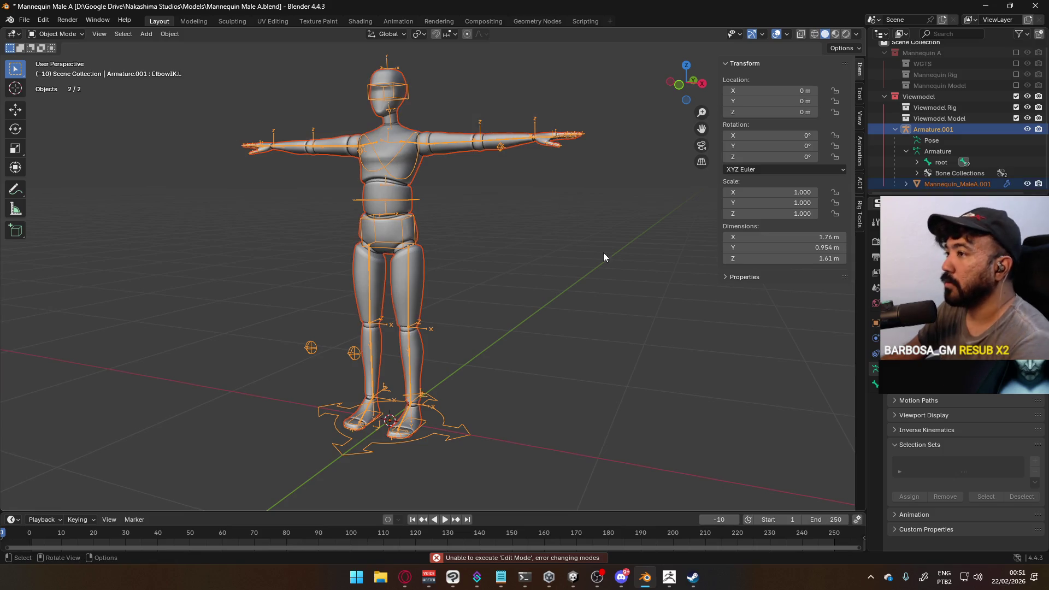
key("Delete")
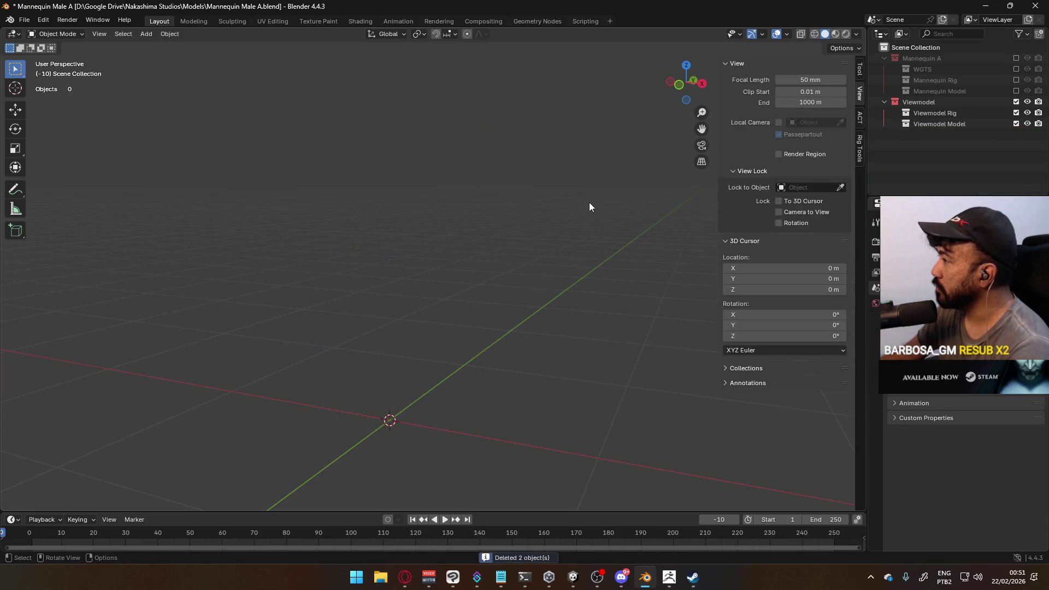
- Re-include Mannequin A and duplicate its armature and mesh in place into Viewmodel
left_click(1015, 58)
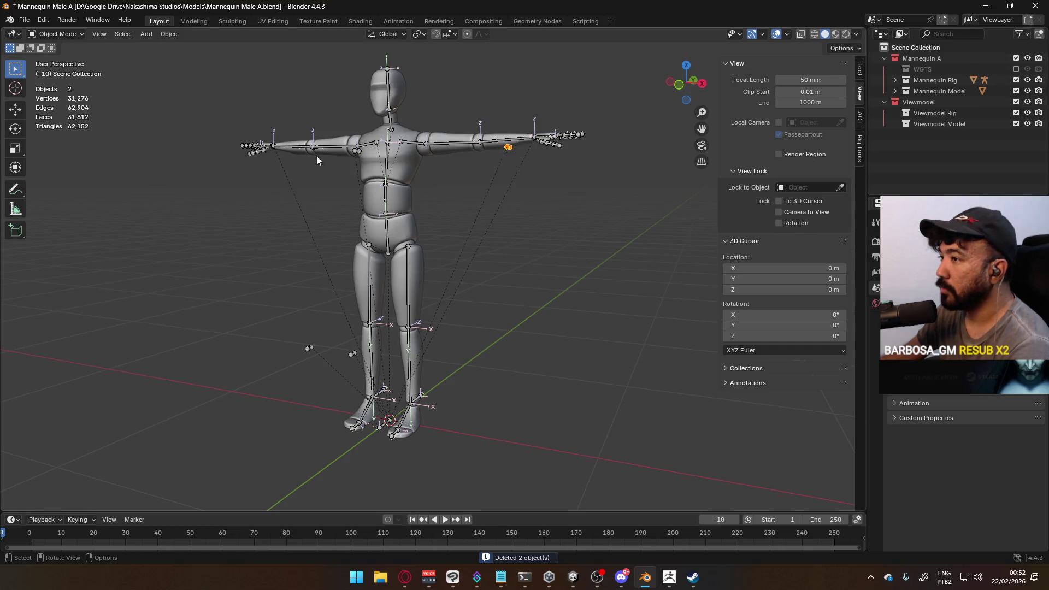
left_click(382, 168)
left_click(392, 164)
left_click(392, 165)
left_click(393, 164, "shift")
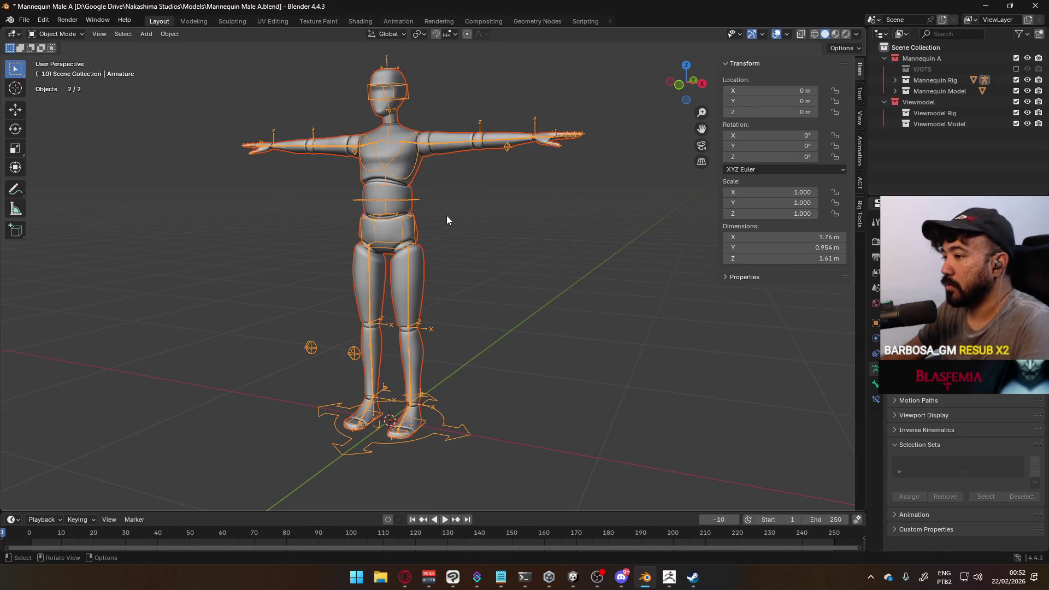
key("shift+d")
key("Escape")
key("m")
mouse_move(615, 216)
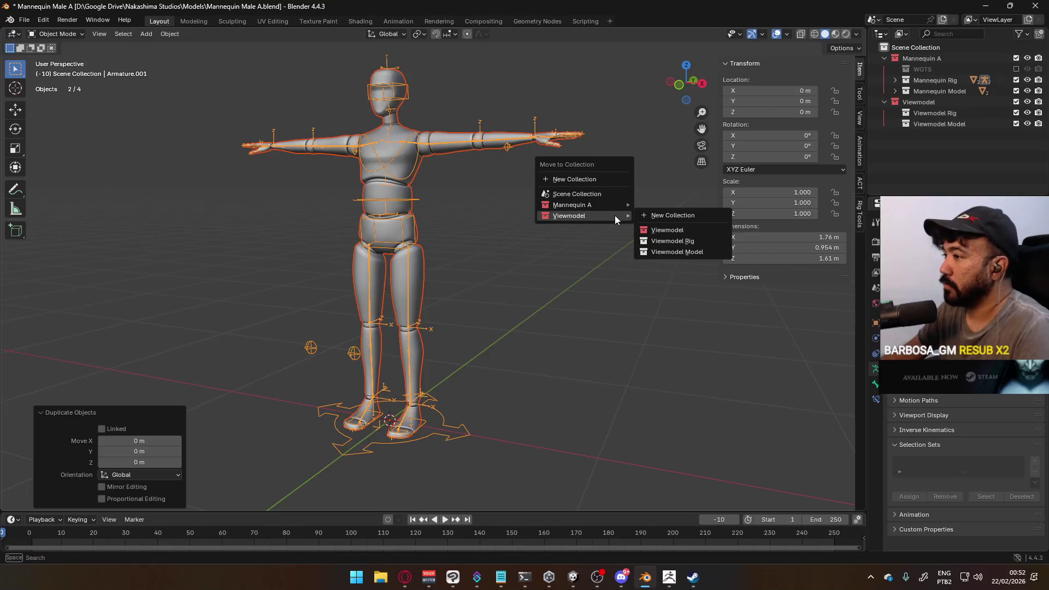
left_click(691, 229)
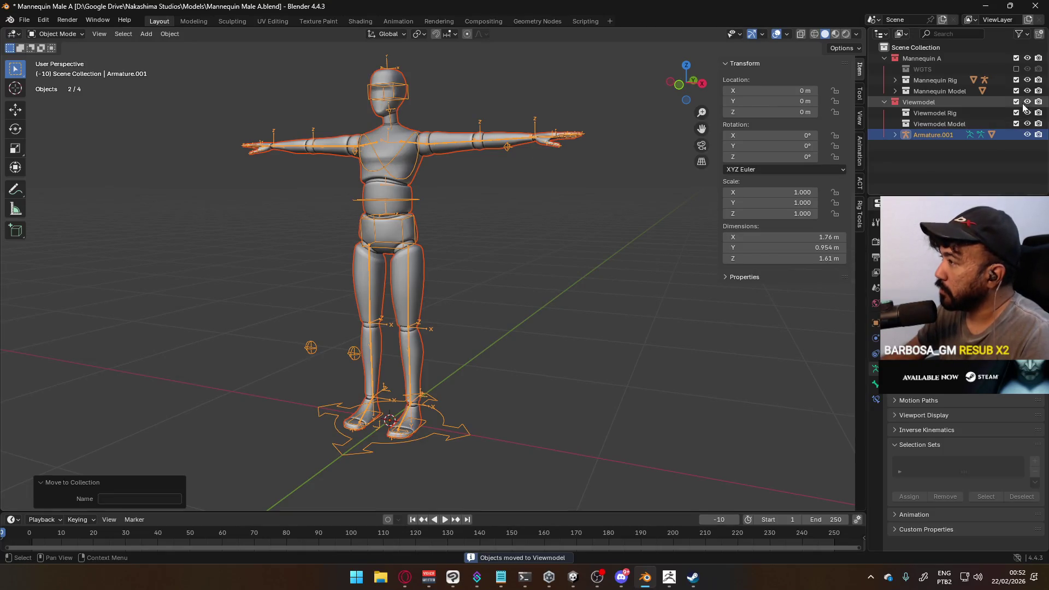
- Exclude Mannequin A and reselect the duplicated armature and mesh copies
left_click(1017, 58)
left_click(550, 176)
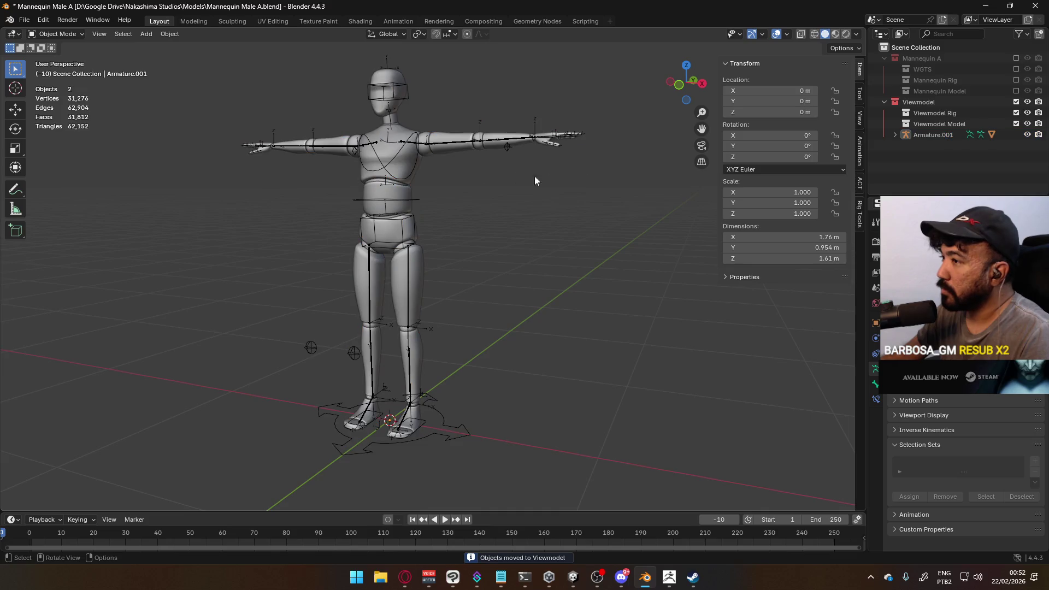
left_click(404, 153)
left_click(396, 156)
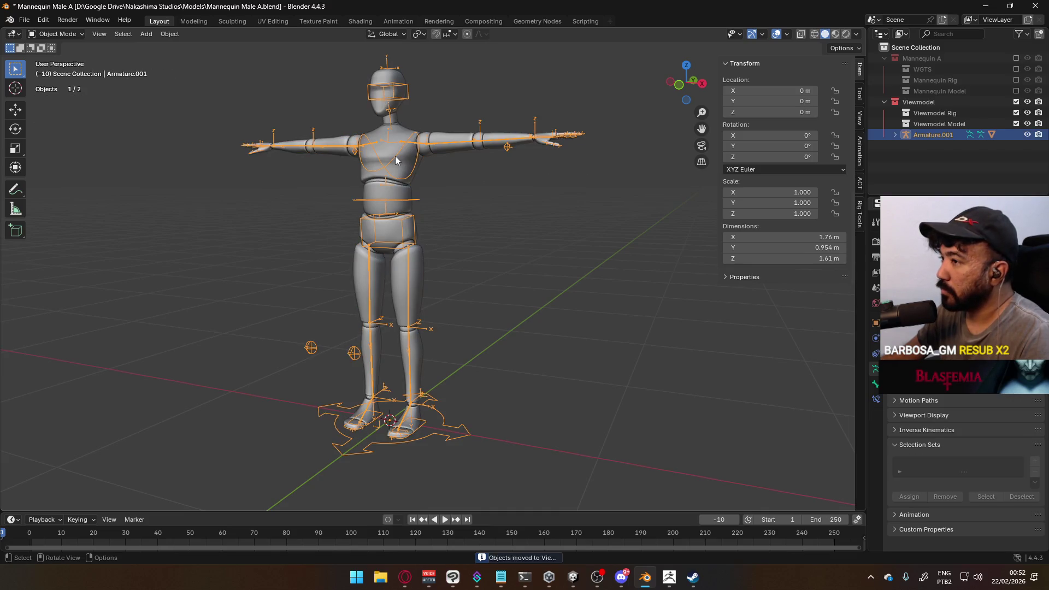
key("Tab")
key("Tab")
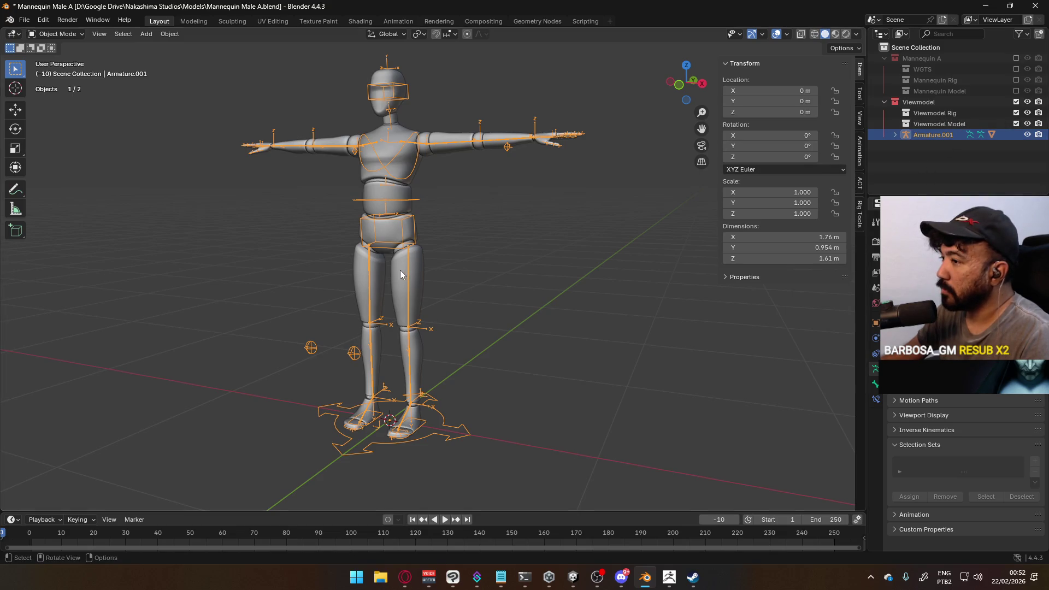
left_click(420, 267)
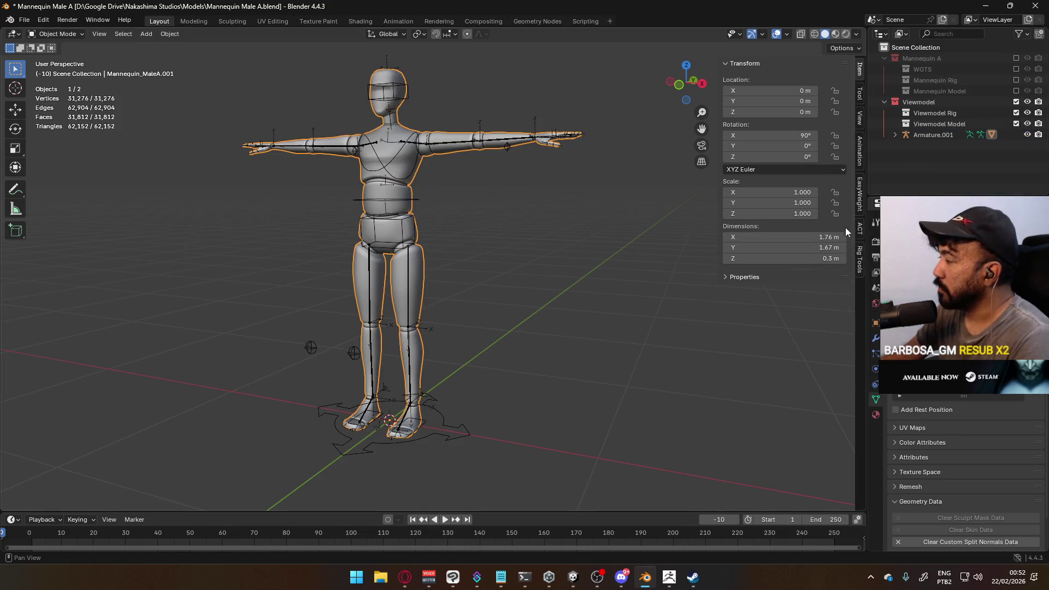
key("m")
mouse_move(569, 201)
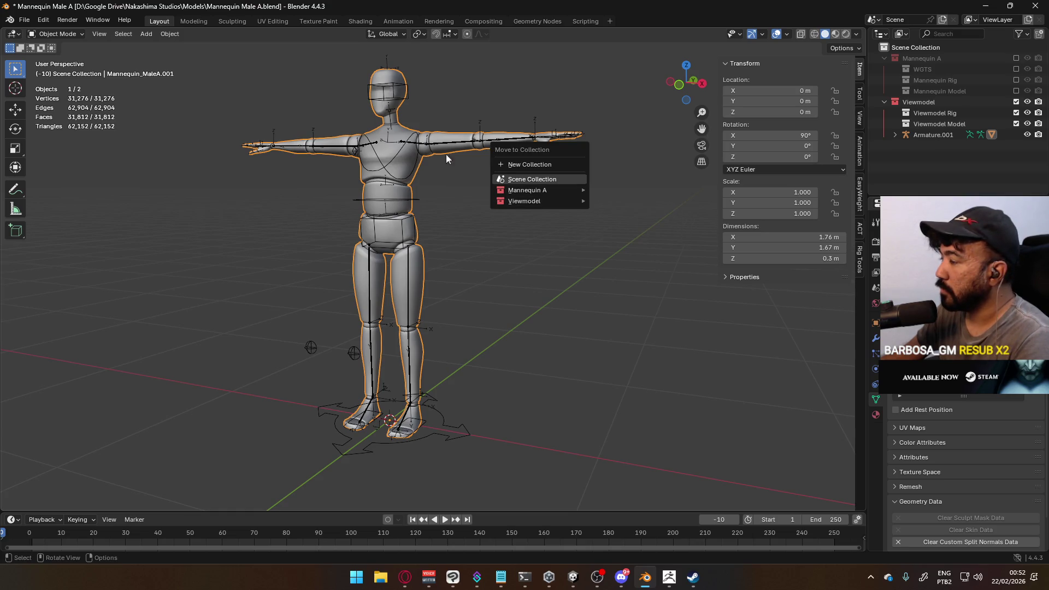
key("Tab")
key("Tab")
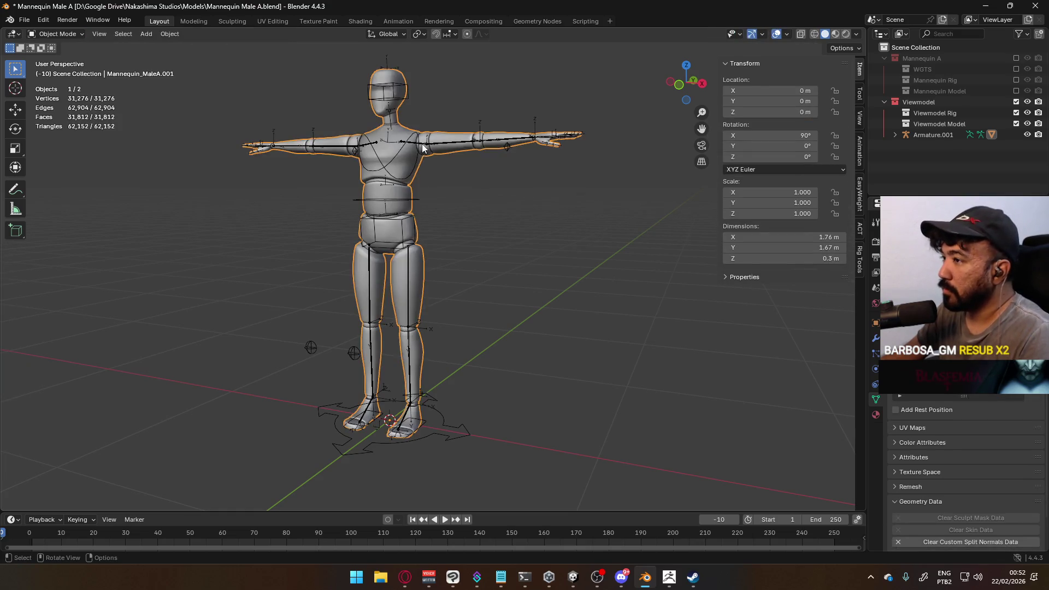
- Move the mesh copy Mannequin_MaleA.001 into the Viewmodel Model collection
left_click(418, 162)
left_click(419, 160)
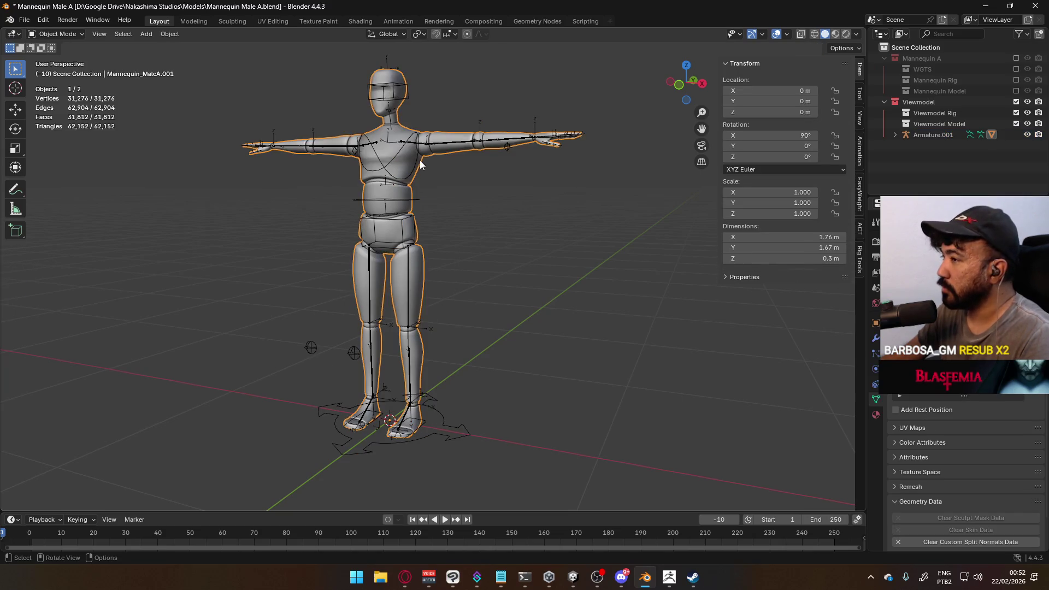
left_click(421, 166)
left_click(425, 166, "shift")
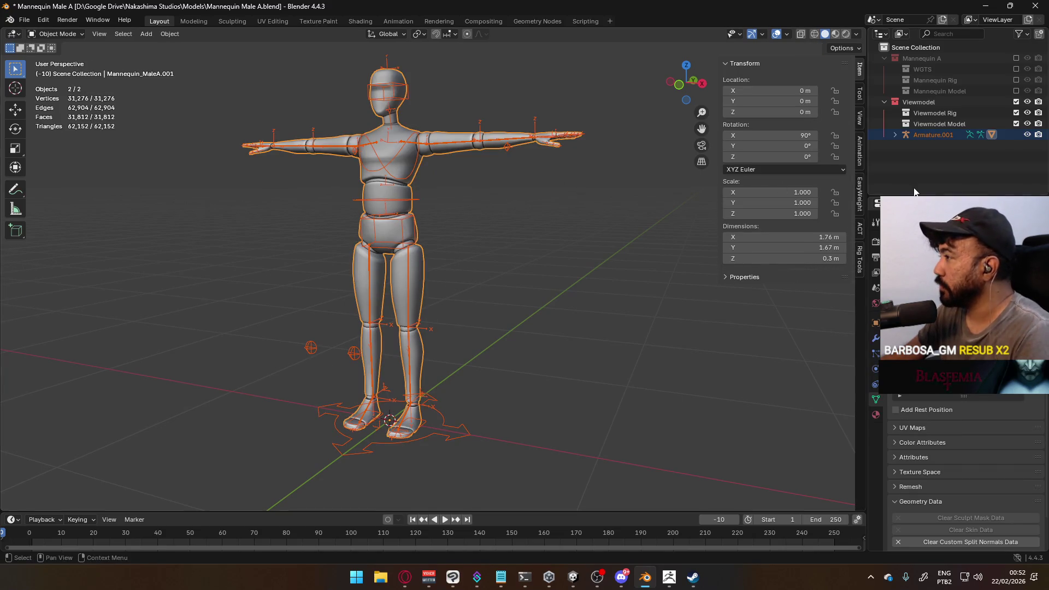
left_click(437, 149)
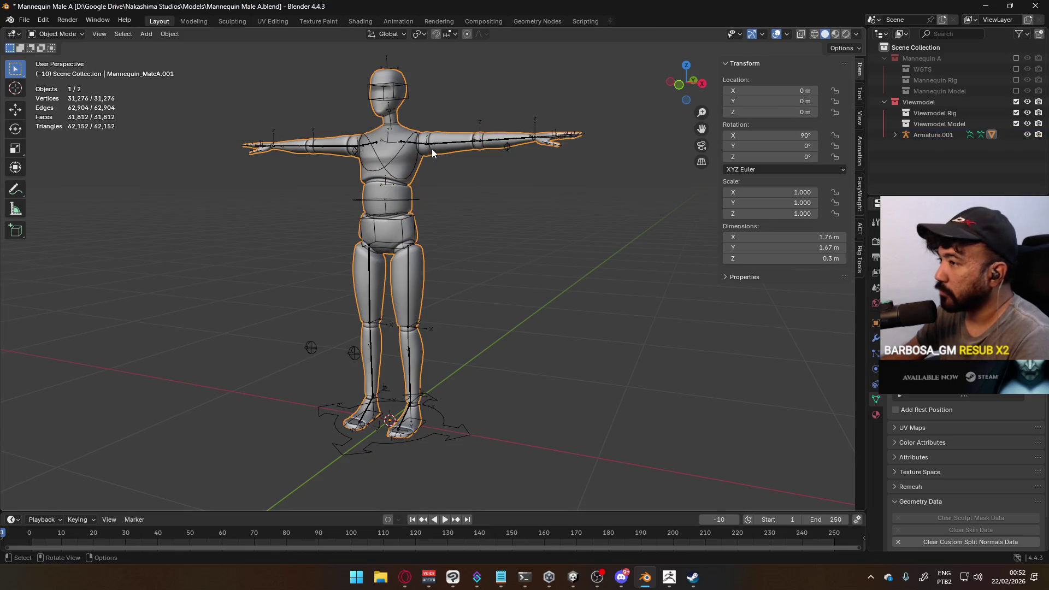
key("m")
mouse_move(431, 154)
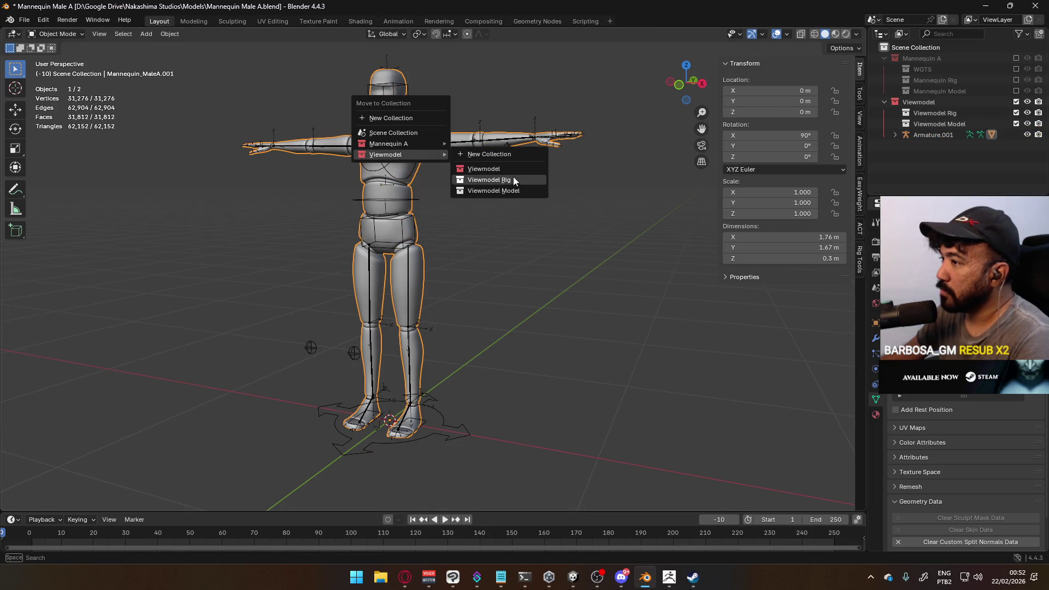
left_click(514, 190)
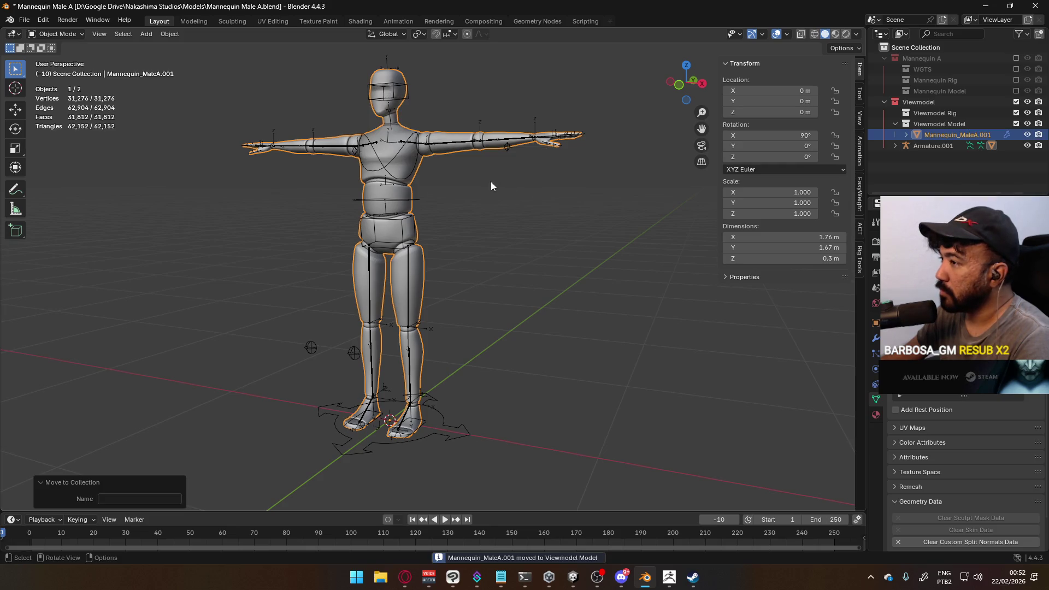
- Move Armature.001 into Viewmodel Rig and open it for bone editing
left_click(417, 159)
key("m")
mouse_move(418, 160)
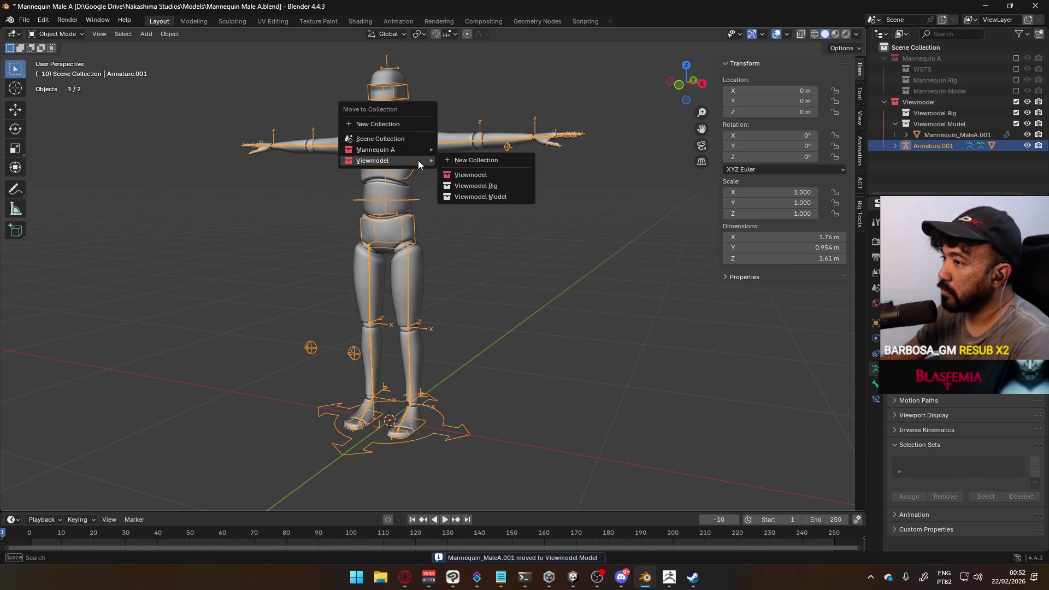
left_click(489, 186)
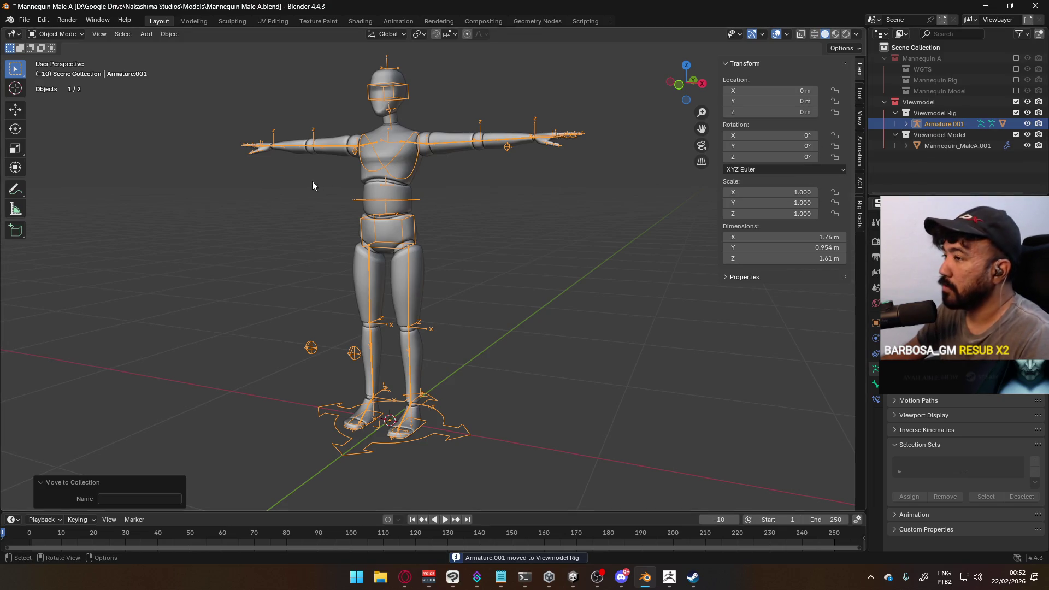
left_click(405, 178)
left_click(399, 178)
key("Tab")
- In the rig, select the spine, Hips, both thigh, lower-leg and leg pole bones
middle_click_drag(399, 178, 499, 277)
scroll(491, 250, "up", 3)
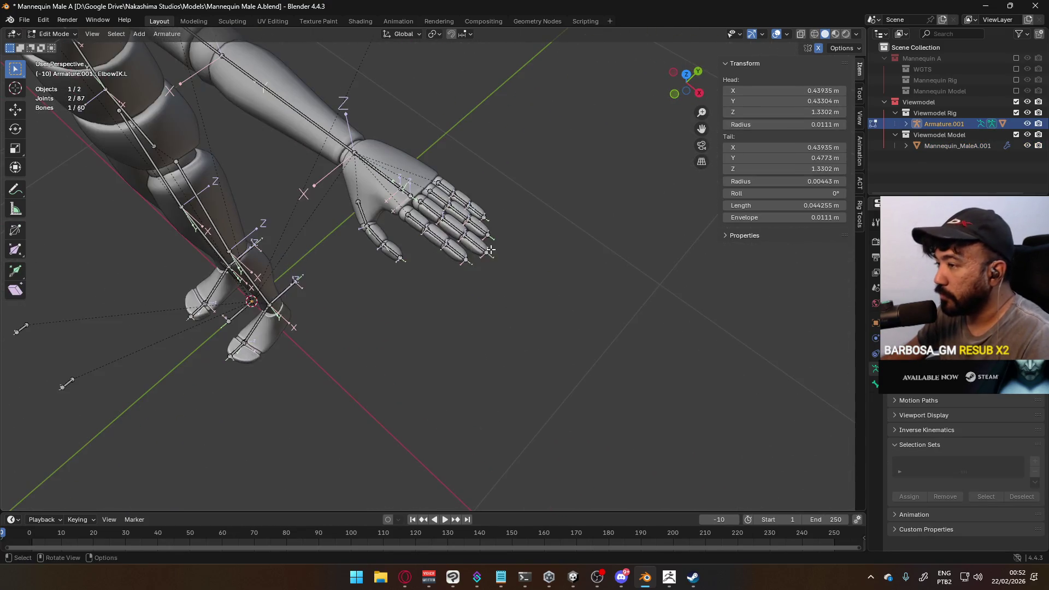
scroll(390, 218, "down", 5)
mouse_move(482, 187)
middle_mouse_down()
mouse_move(489, 208)
mouse_move(475, 260)
middle_mouse_up()
left_click(470, 142)
left_click(468, 221, "shift")
left_click(442, 271, "shift")
left_click(478, 305, "shift")
left_click(444, 326, "shift")
left_click(482, 339, "shift")
- Add the foot IK, toe and Head bones to the bone selection
middle_click_drag(482, 339, 437, 349)
left_click_drag(353, 325, 402, 367, "shift")
left_click(451, 388, "shift")
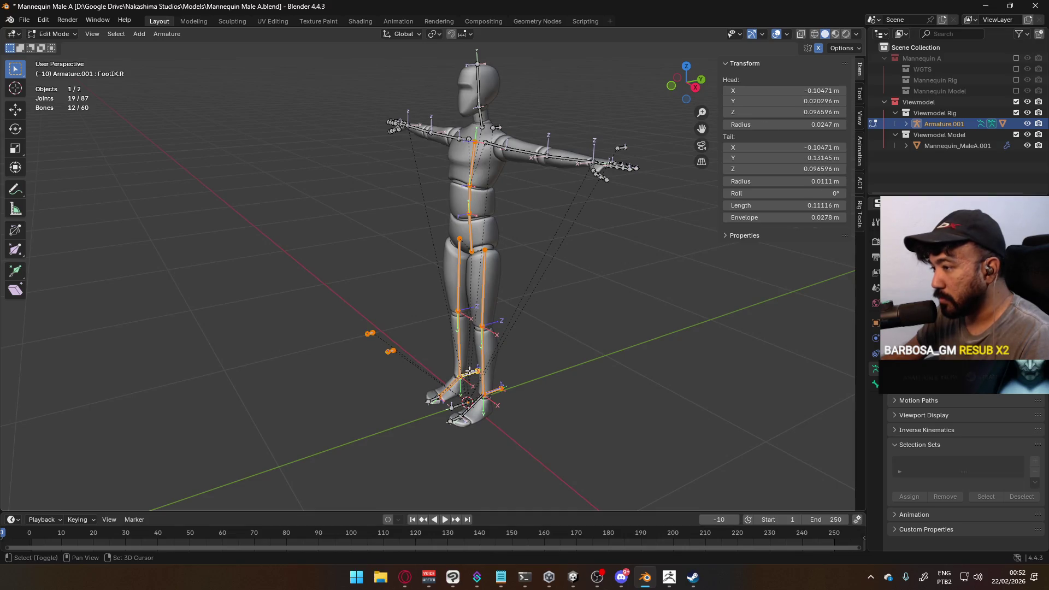
left_click(451, 415, "shift")
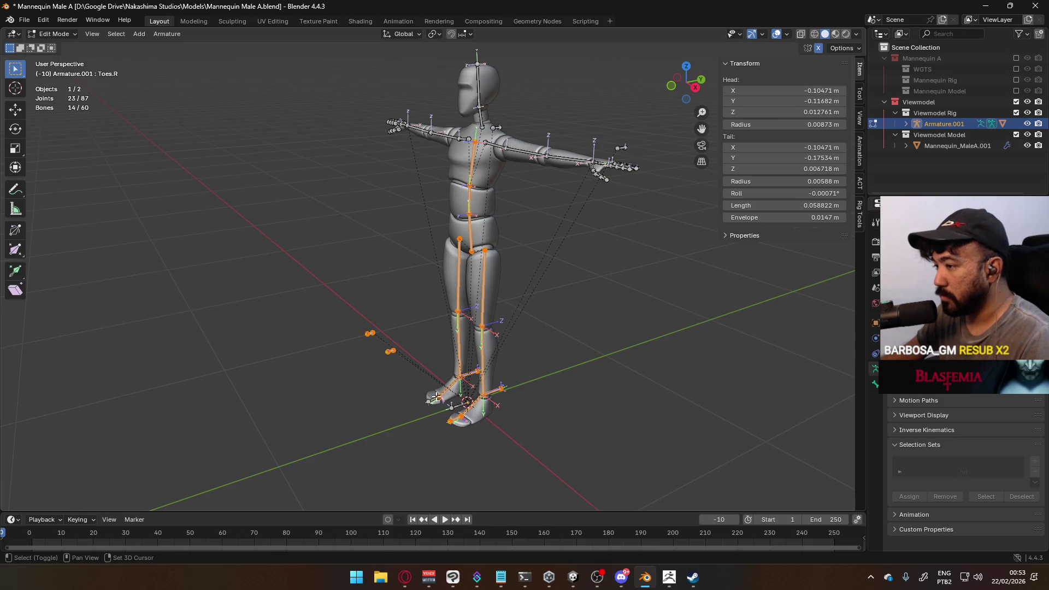
middle_click_drag(482, 188, 421, 196)
left_click(410, 154, "shift")
mouse_move(512, 172)
middle_mouse_down()
mouse_move(503, 173)
mouse_move(511, 175)
middle_mouse_up()
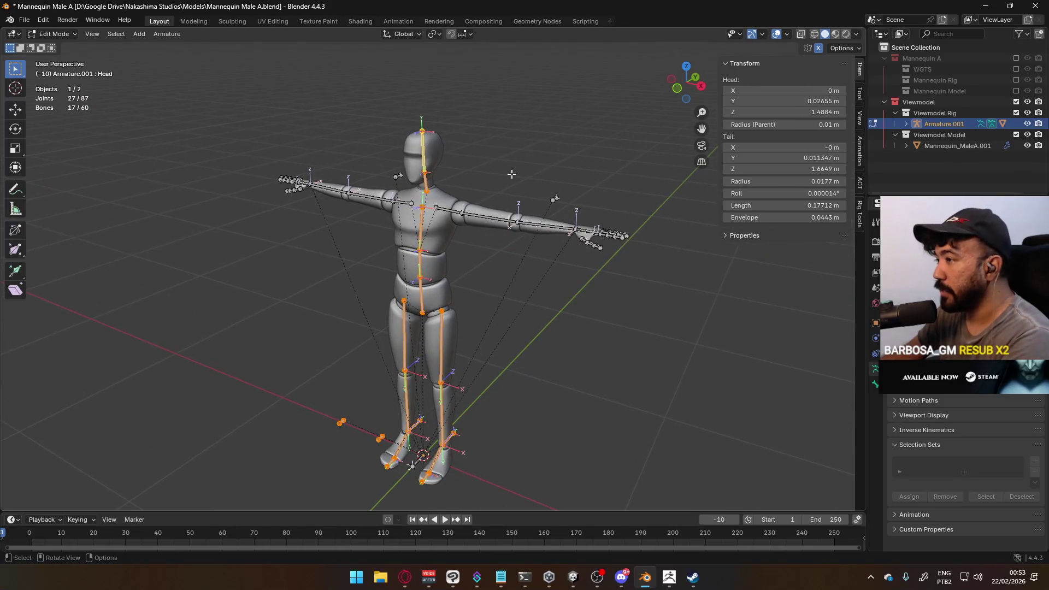
- Delete the selected body, leg and head bones, return to Object Mode, and deselect the armature
key("x")
left_click(512, 175)
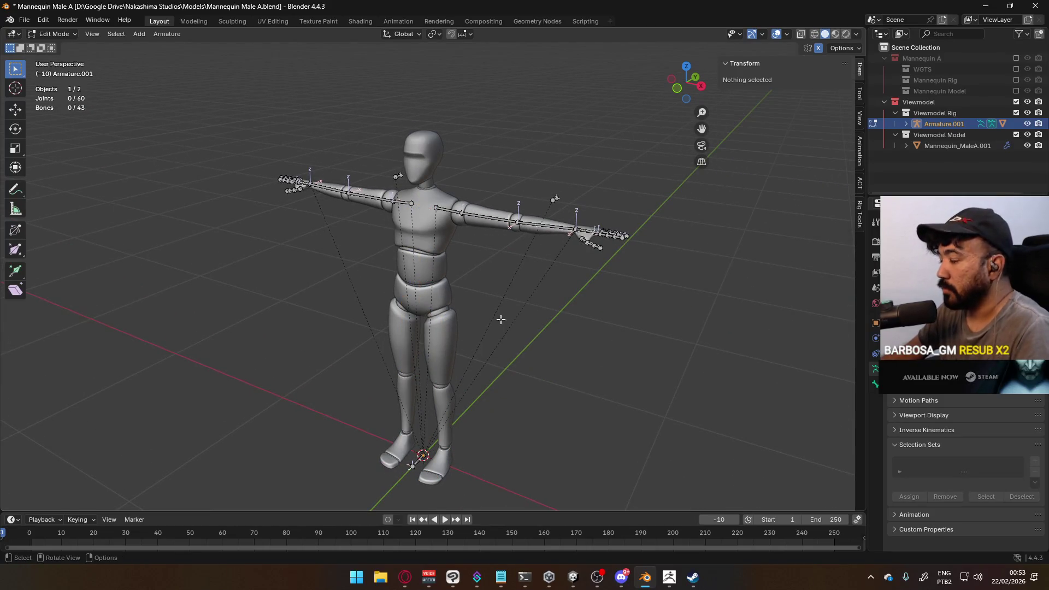
key("Tab")
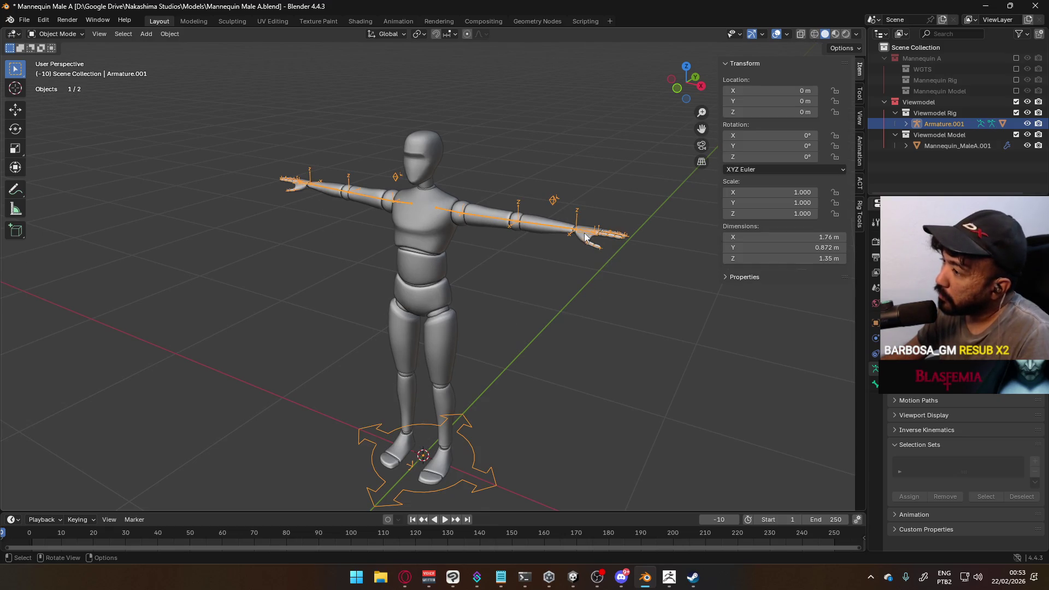
left_click(455, 270)
- In the mannequin mesh's Edit Mode, select the arm and hand geometry with L and box selections
key("KP_1")
left_click(442, 277)
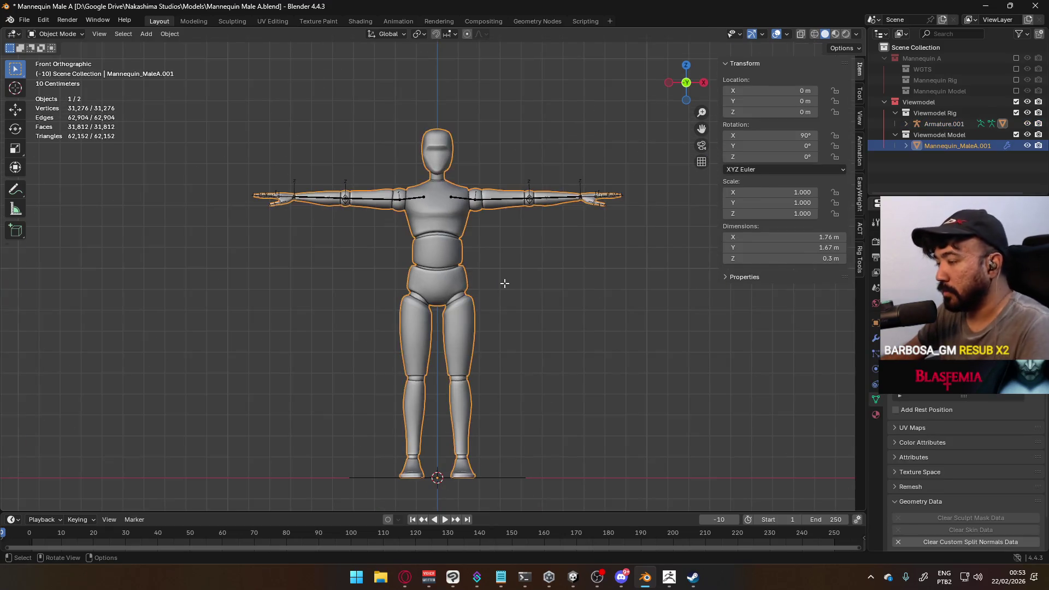
key("Tab")
key("alt+a")
middle_click_drag(565, 279, 499, 333)
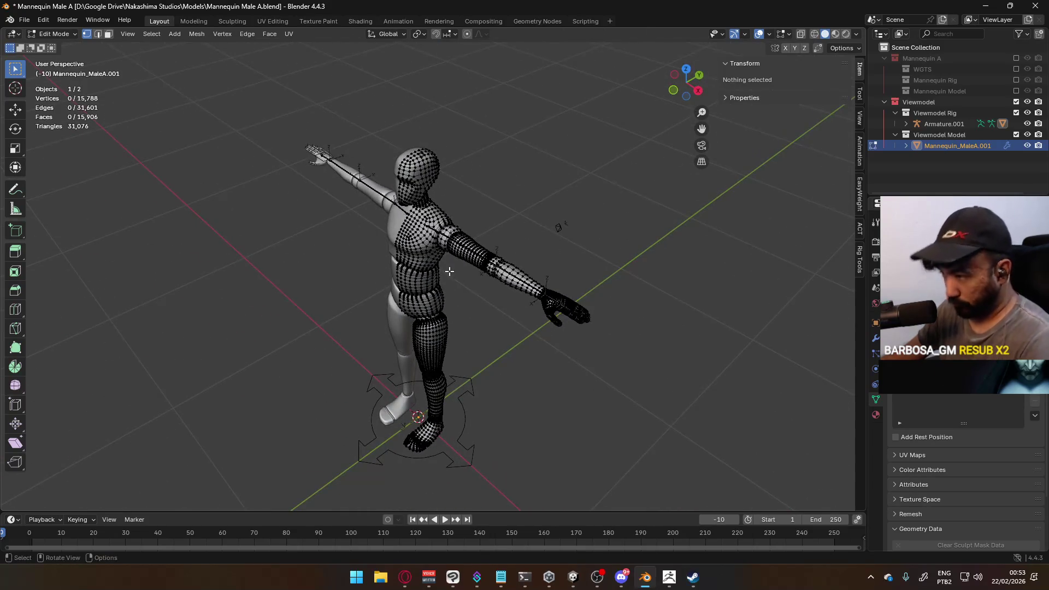
key("l")
key("l")
key("l")
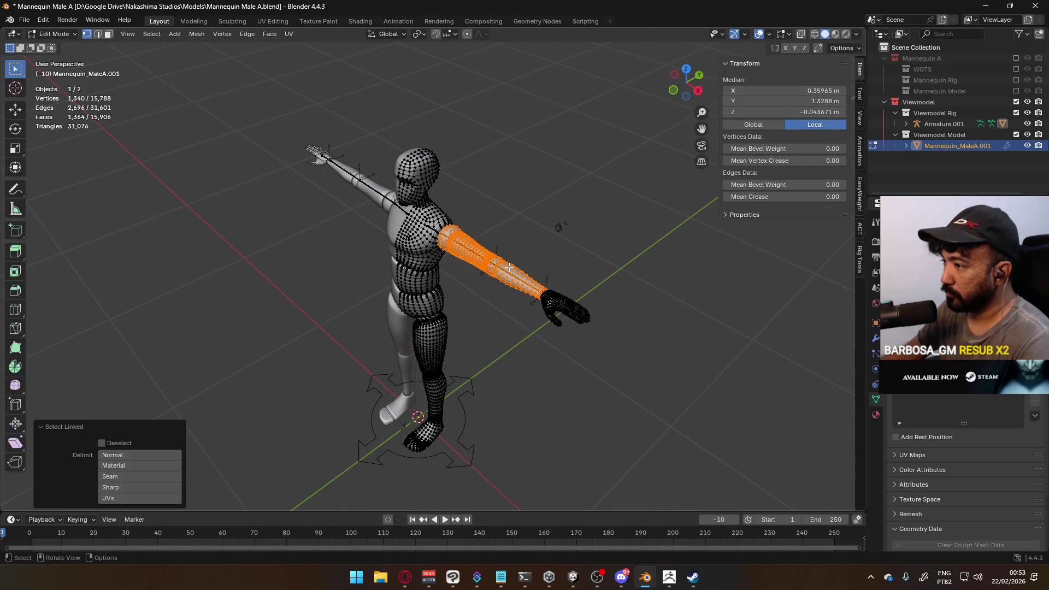
key("KP_7")
key("b")
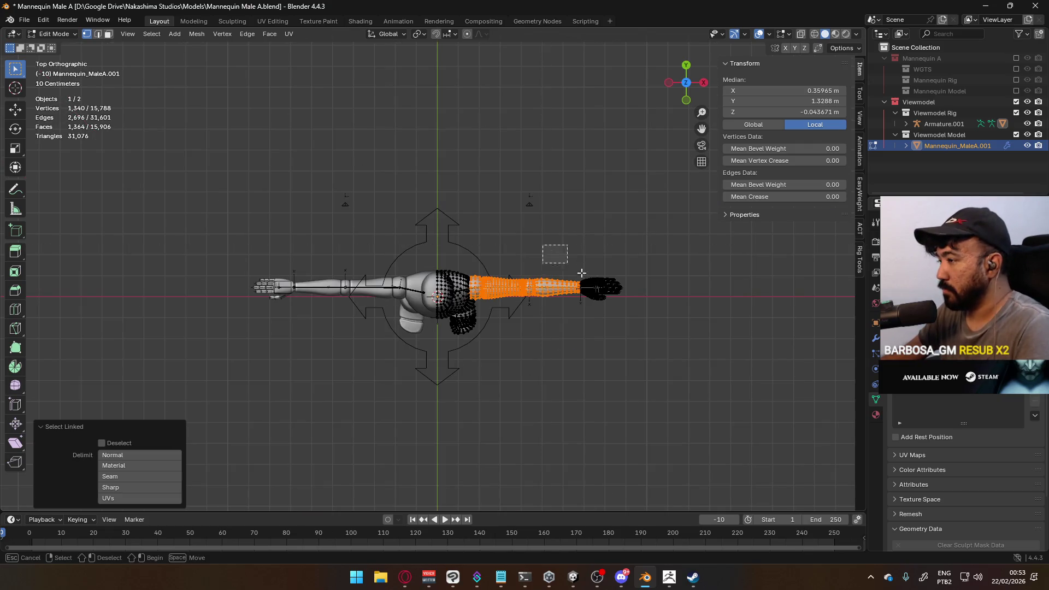
left_click_drag(552, 251, 682, 347)
key("b")
mouse_move(532, 235)
left_mouse_down()
mouse_move(647, 378)
mouse_move(624, 377)
left_mouse_up()
middle_click_drag(623, 377, 581, 257)
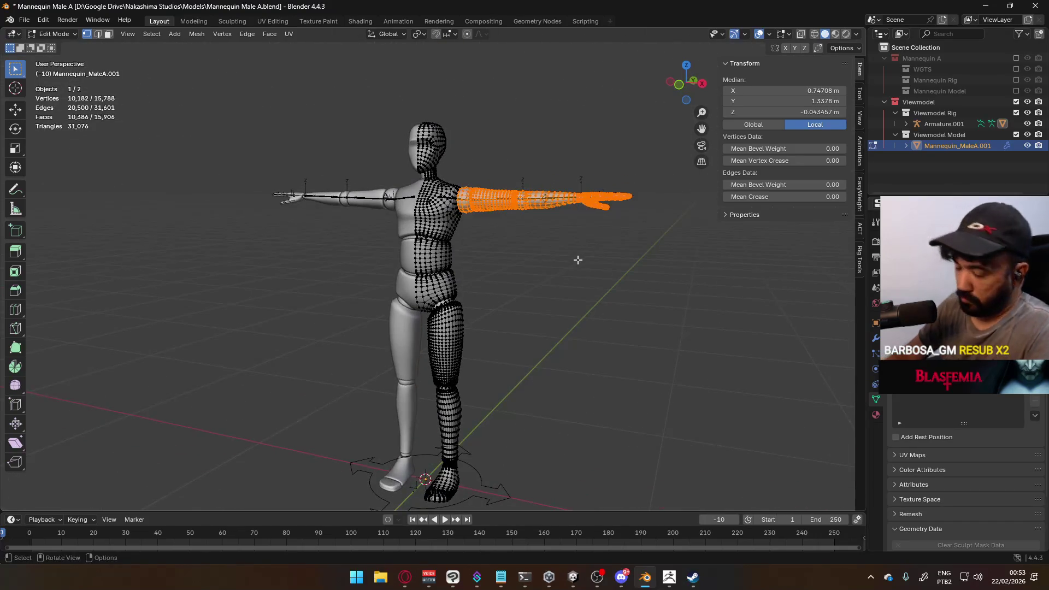
- Invert the selection and delete the body vertices, keeping only the arms
key("ctrl+i")
key("x")
left_click(578, 260)
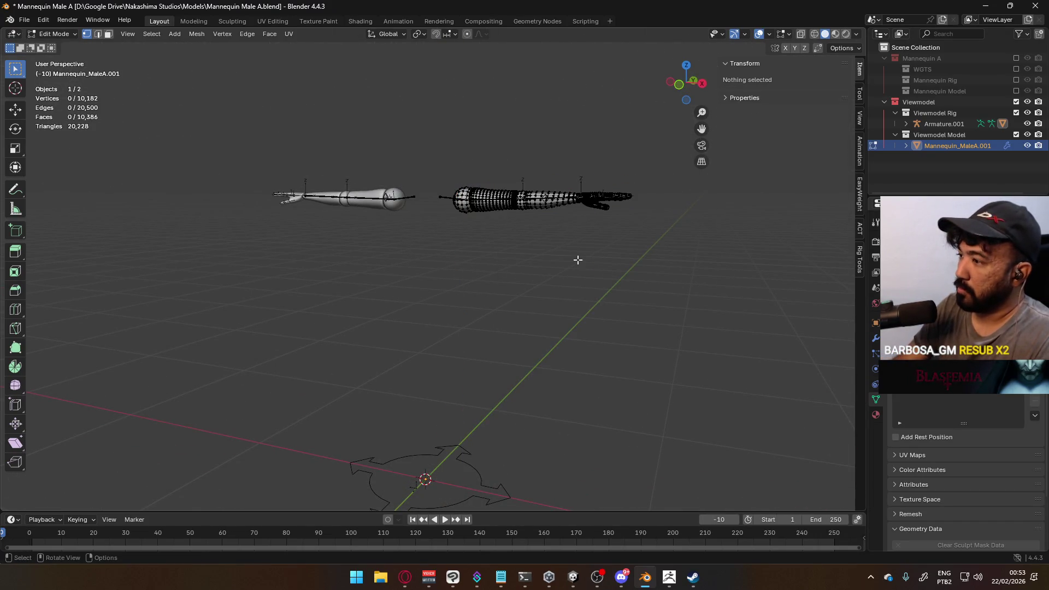
key("KP_1")
key("Tab")
- Select the armature copy and arms mesh together and toggle Edit Mode on both
left_click(469, 221)
left_click(492, 211, "shift")
key("Tab")
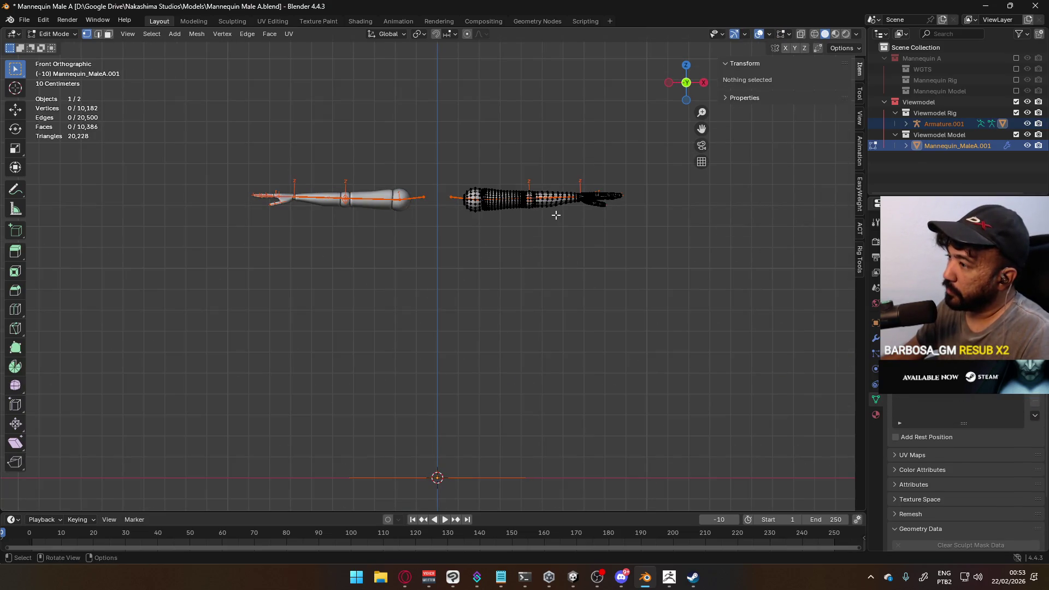
key("Tab")
scroll(518, 221, "down", 5)
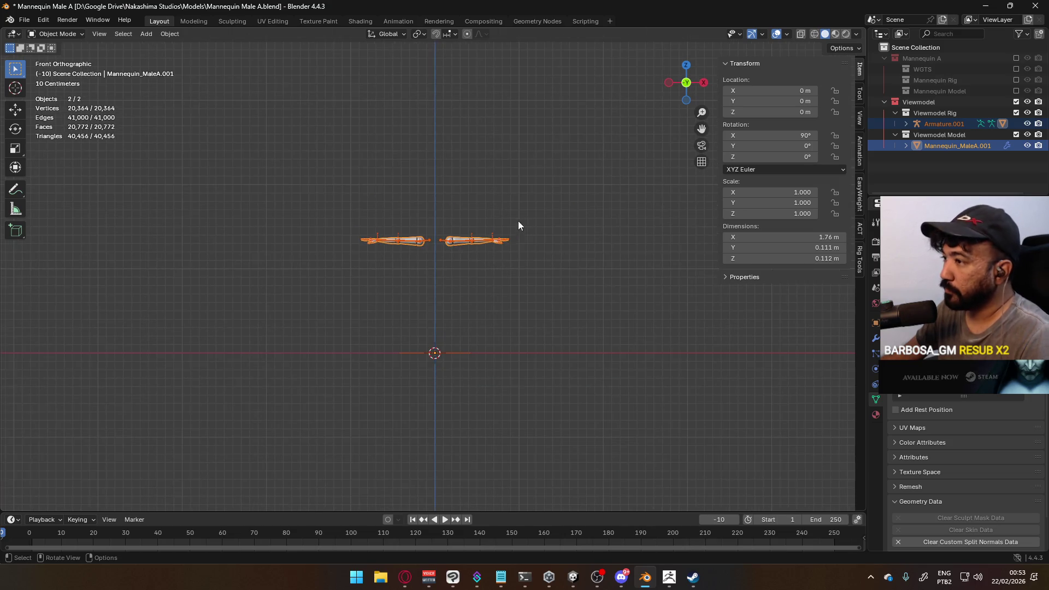
- Lower the arms 1.3 m, then undo that move
key("g")
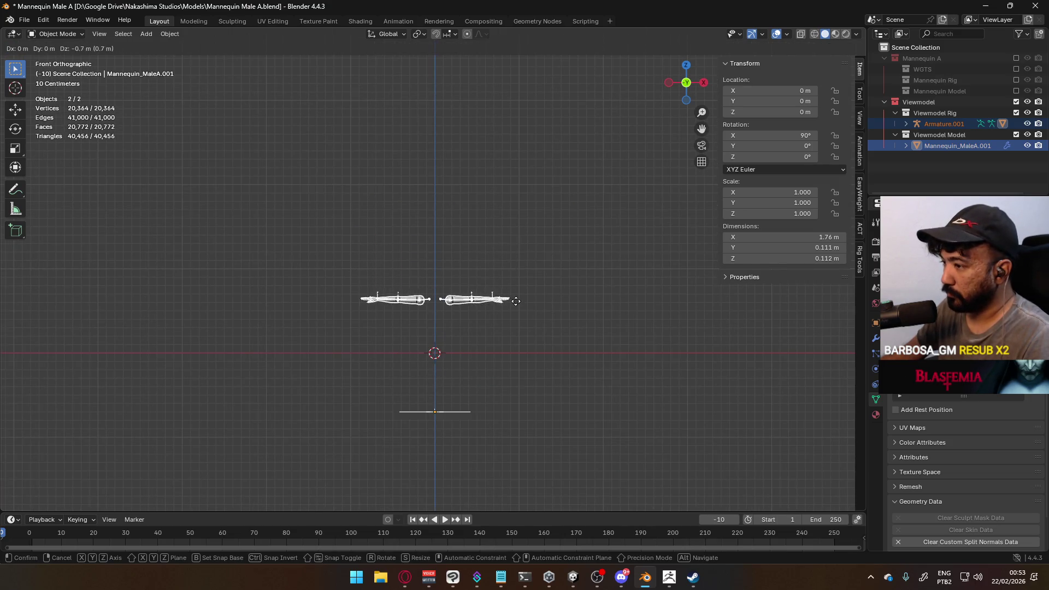
left_click(512, 346)
scroll(398, 397, "up", 3)
scroll(464, 268, "up", 4)
scroll(520, 260, "up", 2)
scroll(556, 247, "down", 5)
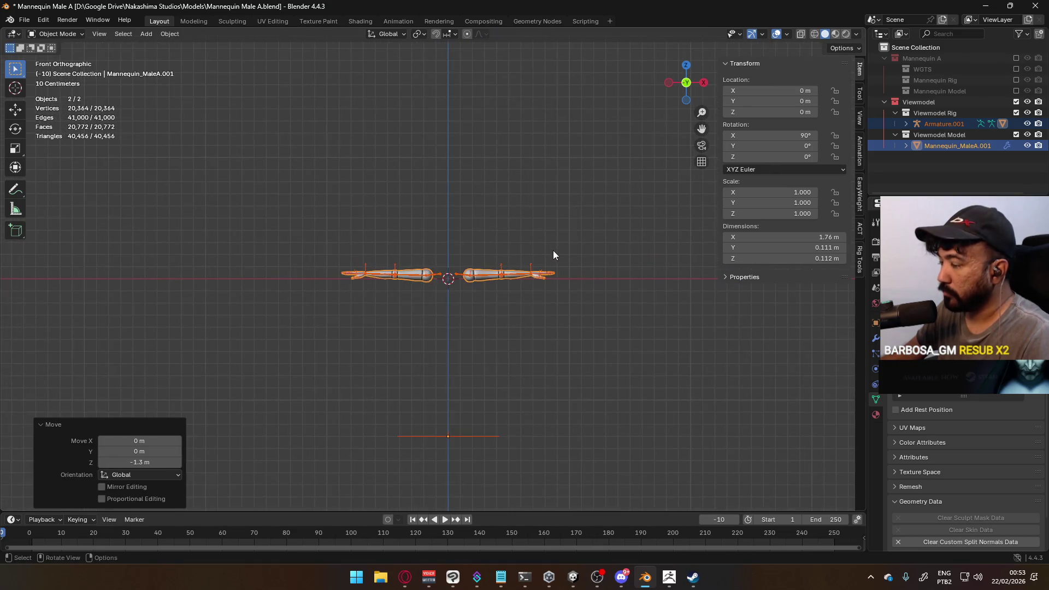
key("ctrl+z")
- Lower the arms 1.5 m, check front and right views, then undo until the full mannequin returns
key("g")
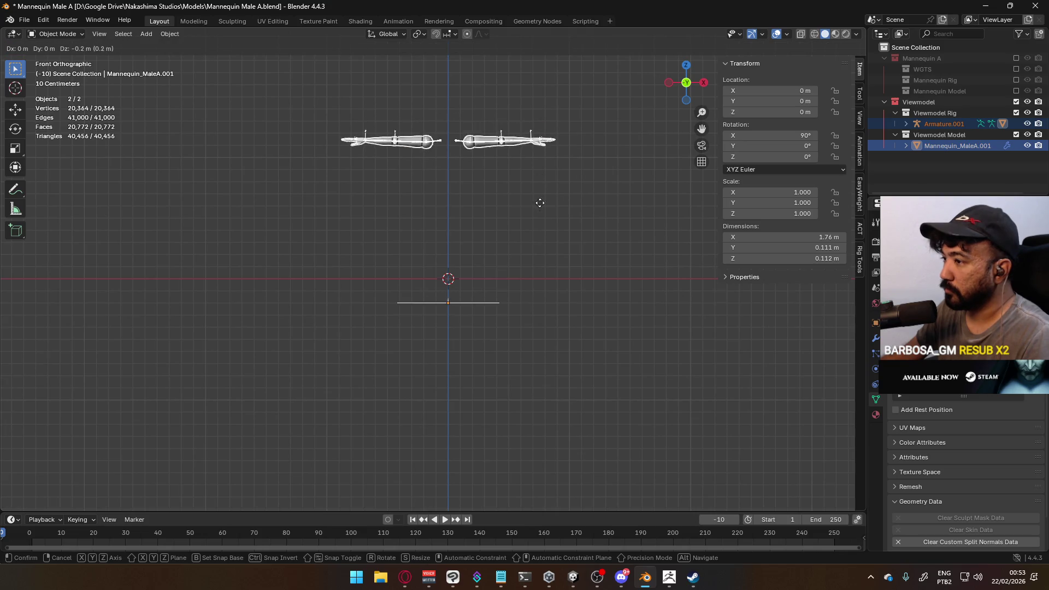
left_click(536, 352)
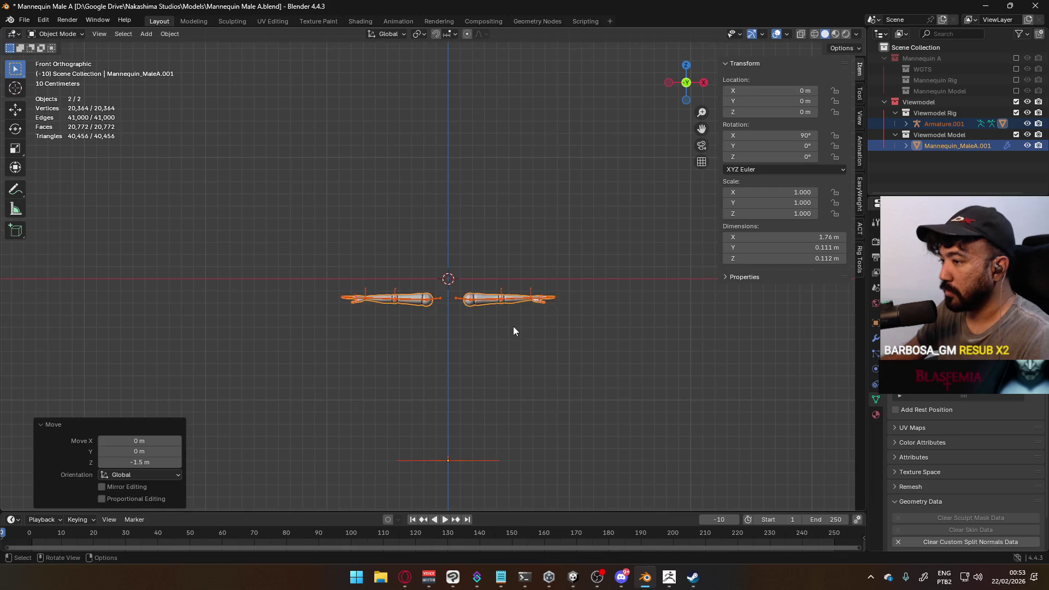
scroll(539, 316, "up", 3)
mouse_move(556, 289)
middle_mouse_down()
mouse_move(386, 314)
mouse_move(358, 272)
mouse_move(544, 317)
middle_mouse_up()
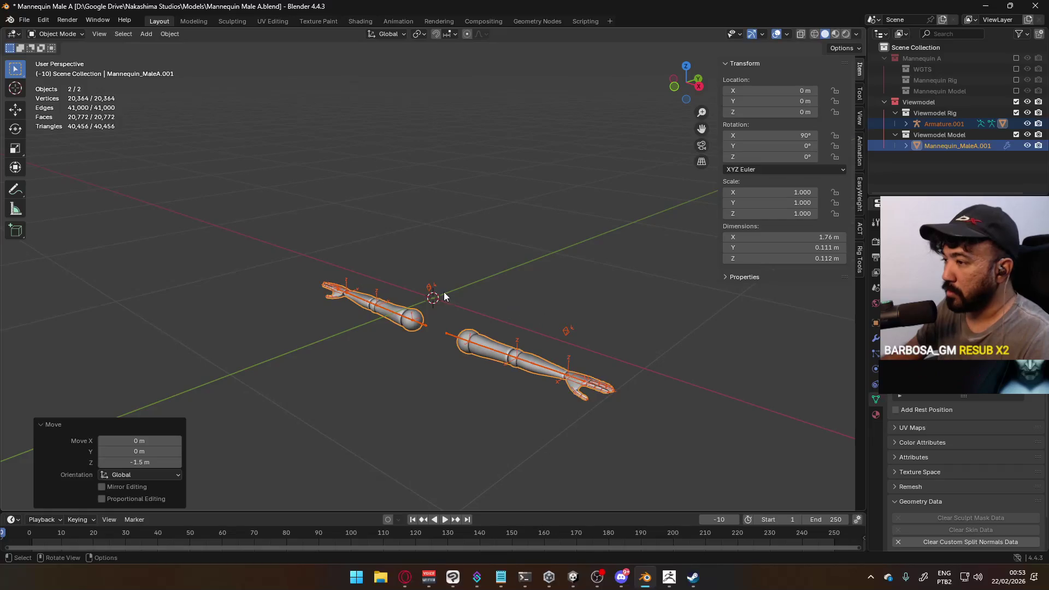
key("KP_1")
key("KP_3")
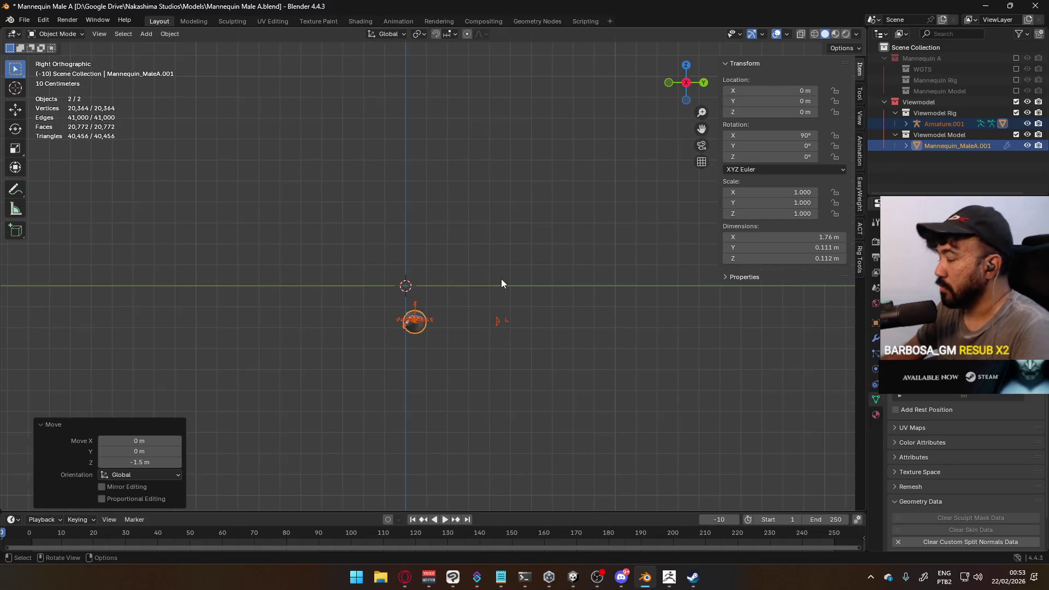
key("ctrl+z")
key("ctrl+z")
key("ctrl+z")
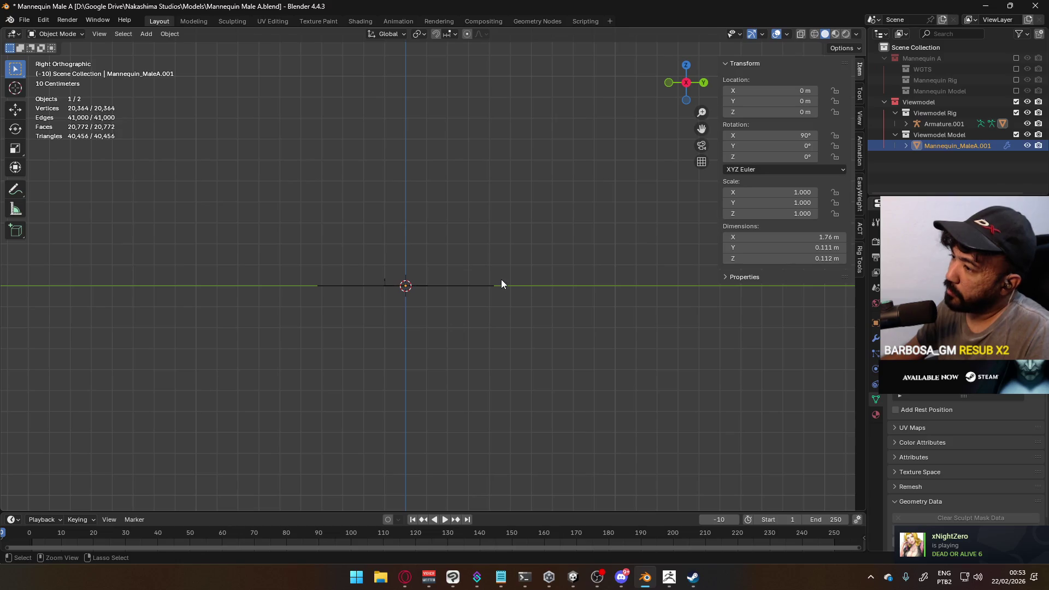
scroll(458, 230, "down", 5)
mouse_move(404, 211)
middle_mouse_down()
mouse_move(527, 227)
mouse_move(519, 241)
middle_mouse_up()
- In right side view, box-select the mannequin and its rig and lower them 1.5 m
key("Tab")
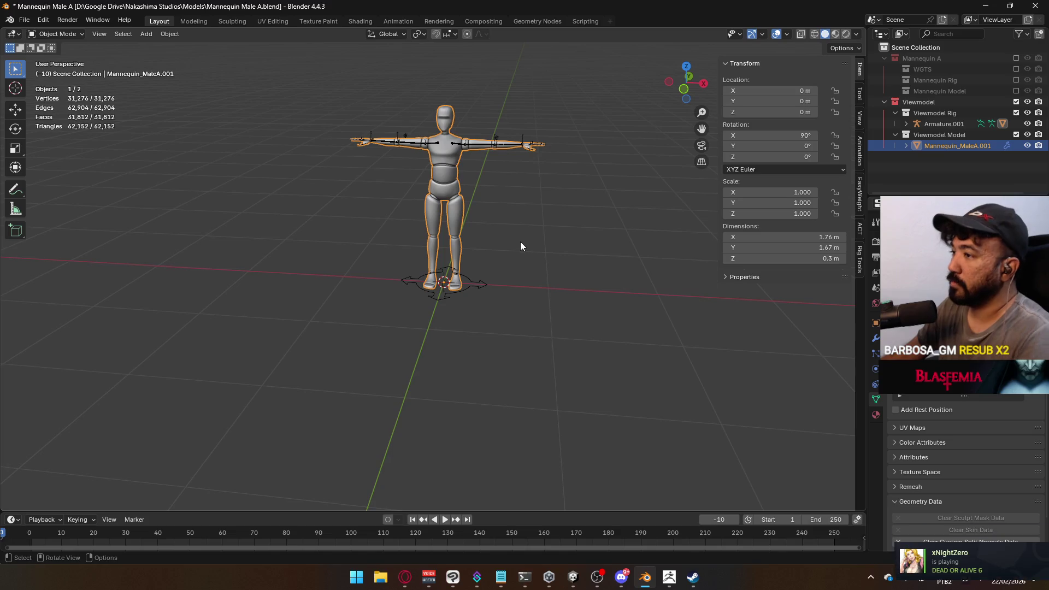
key("KP_3")
left_click_drag(320, 81, 636, 353)
key("g")
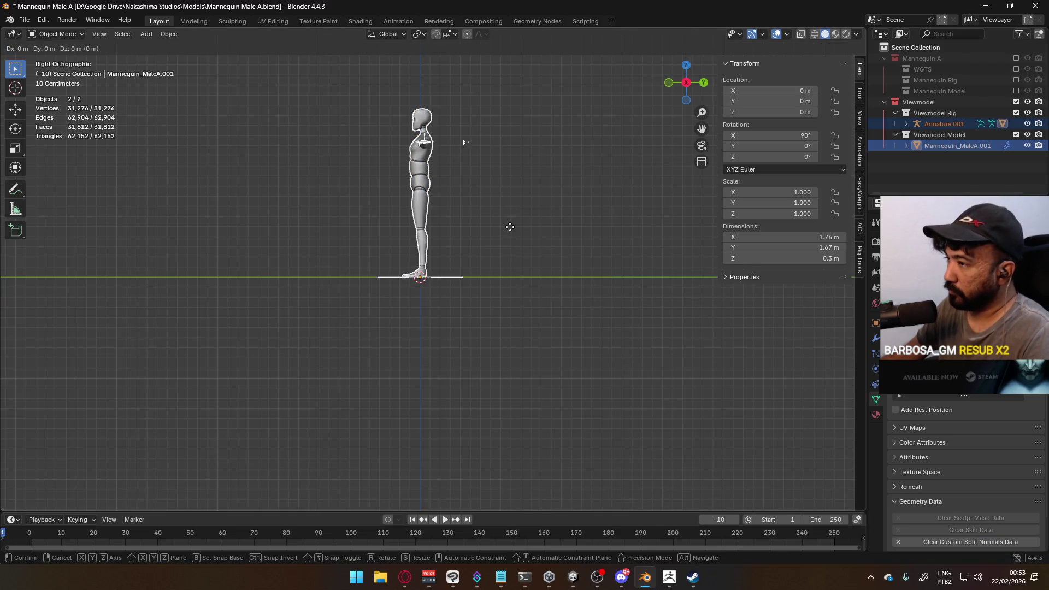
left_click(512, 383)
scroll(450, 309, "up", 6)
- Lower the mannequin and rig another 0.05 m and check front and side views
key("g")
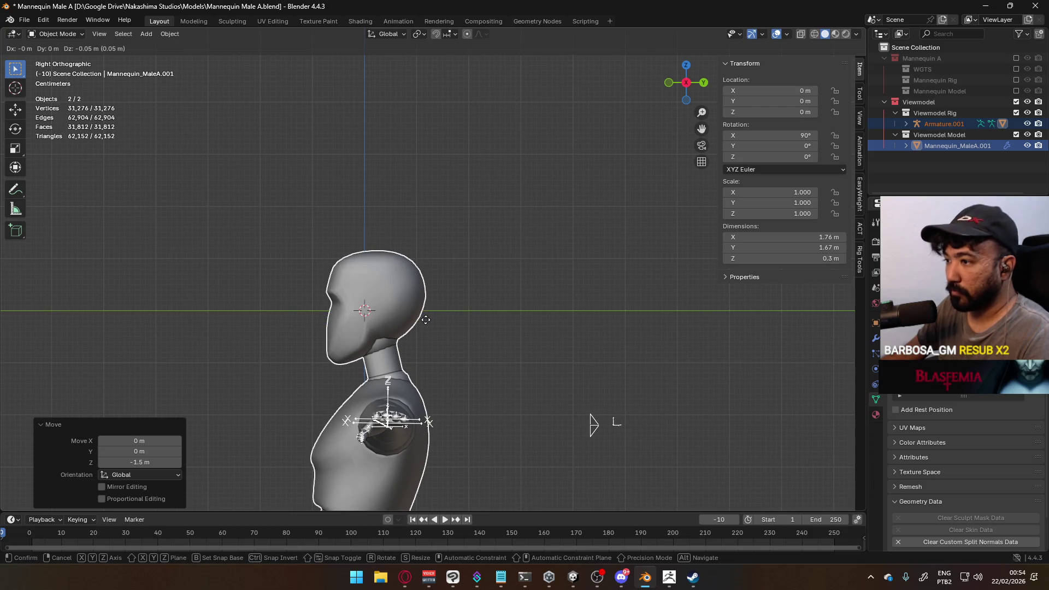
left_click(425, 319)
key("KP_1")
scroll(524, 328, "down", 3)
key("KP_3")
scroll(465, 341, "up", 2)
scroll(461, 343, "up", 4)
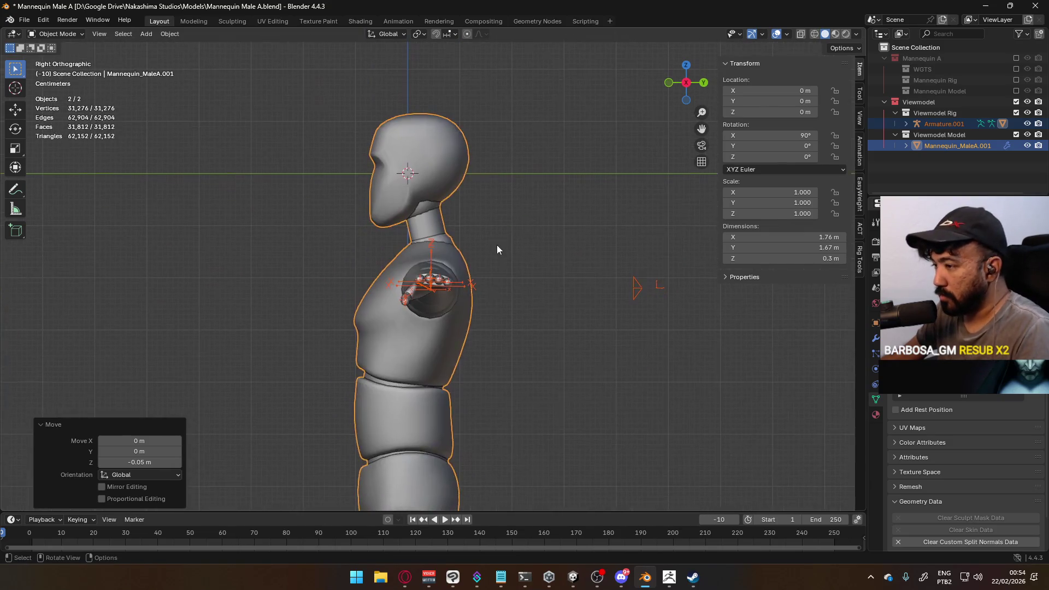
- Shift the mannequin and rig 0.04 m along Y, then a further 0.003 m
key("g")
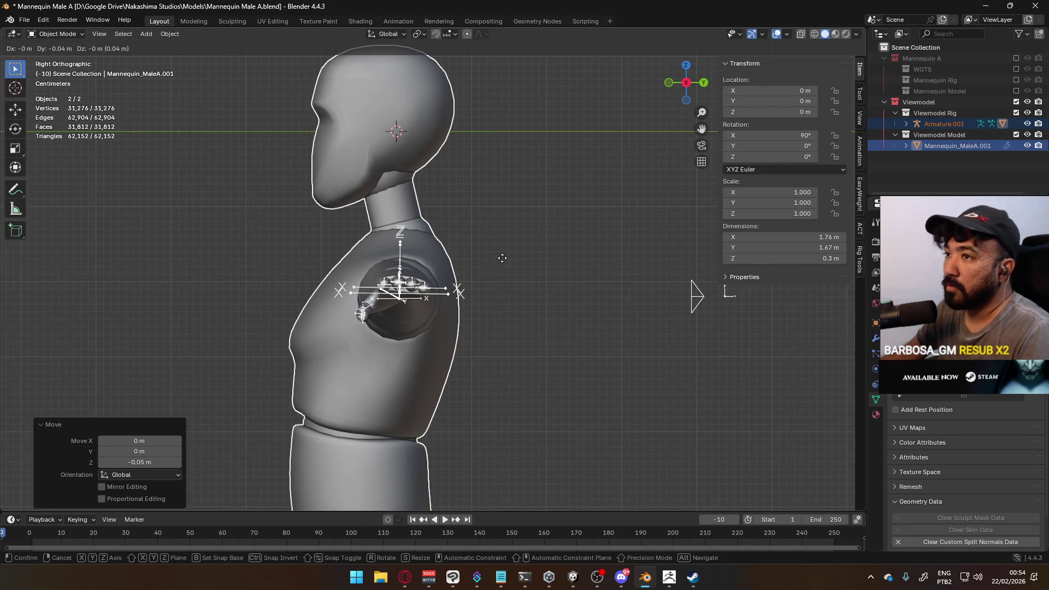
left_click(500, 258)
scroll(401, 276, "up", 5)
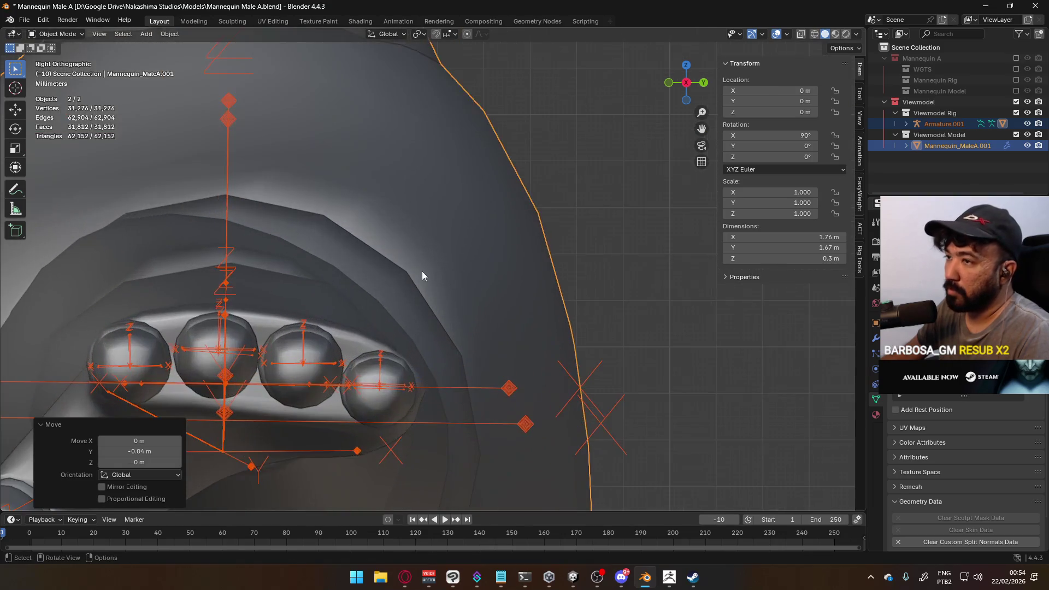
key("g")
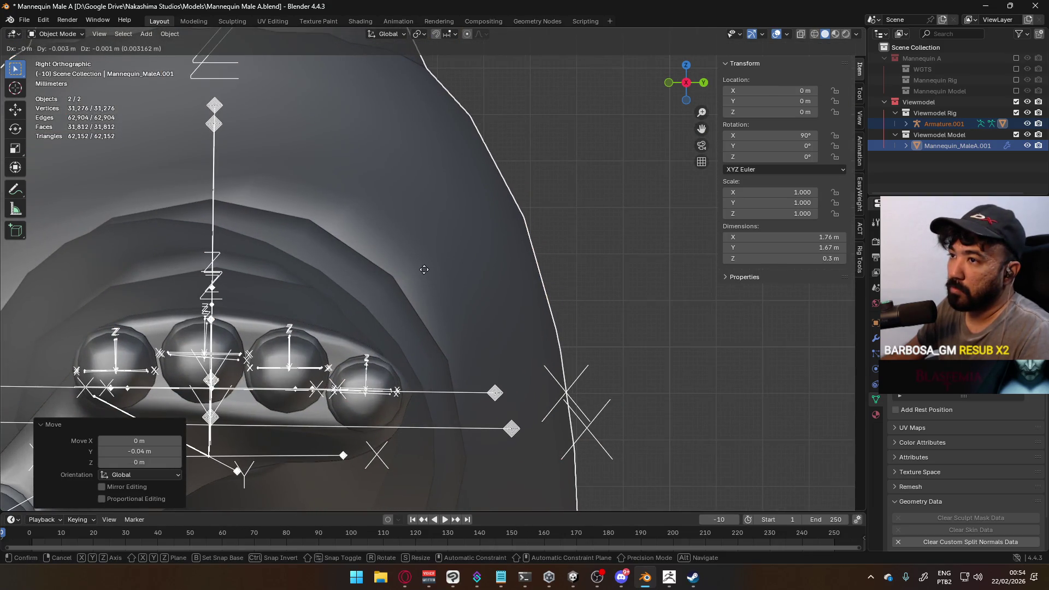
key("Escape")
key("g")
left_click(412, 270)
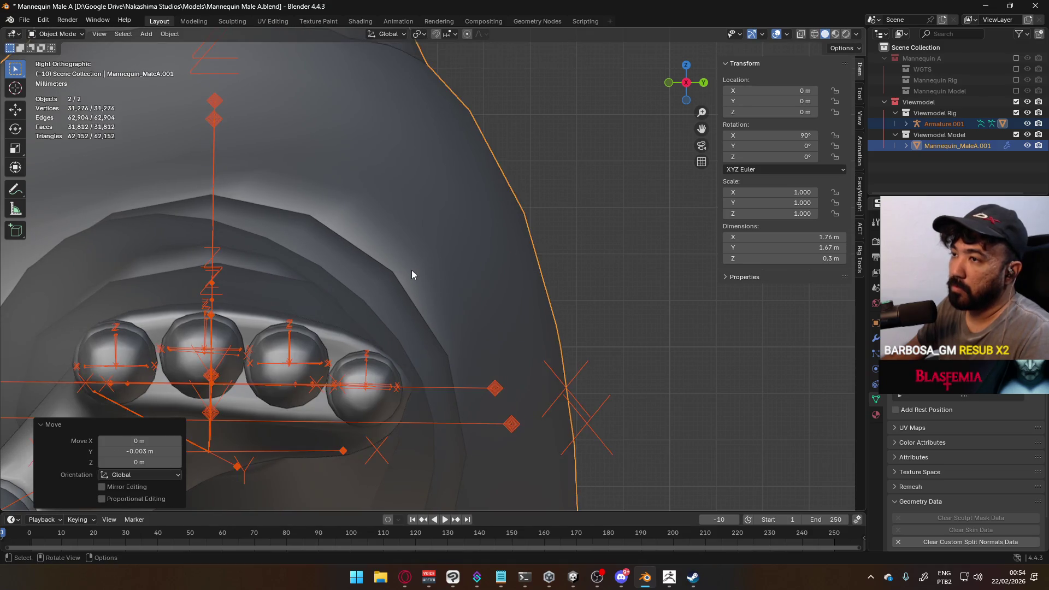
scroll(416, 273, "down", 10)
- Inspect the mannequin's placement from front, top and right side views
left_click(545, 275)
key("KP_1")
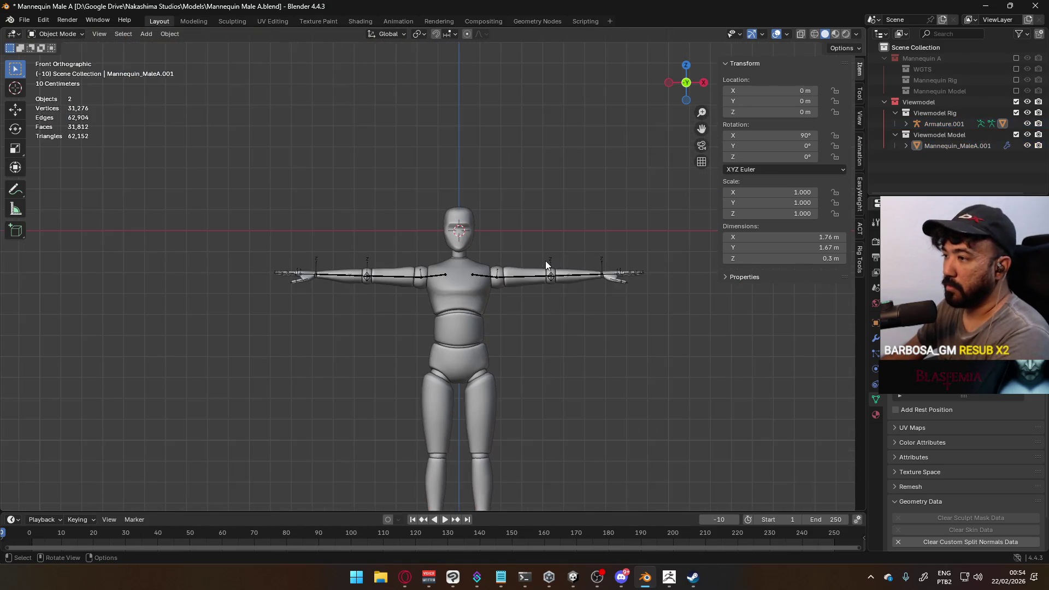
left_click(480, 310)
mouse_move(480, 310)
middle_mouse_down()
mouse_move(520, 320)
mouse_move(444, 372)
middle_mouse_up()
key("KP_7")
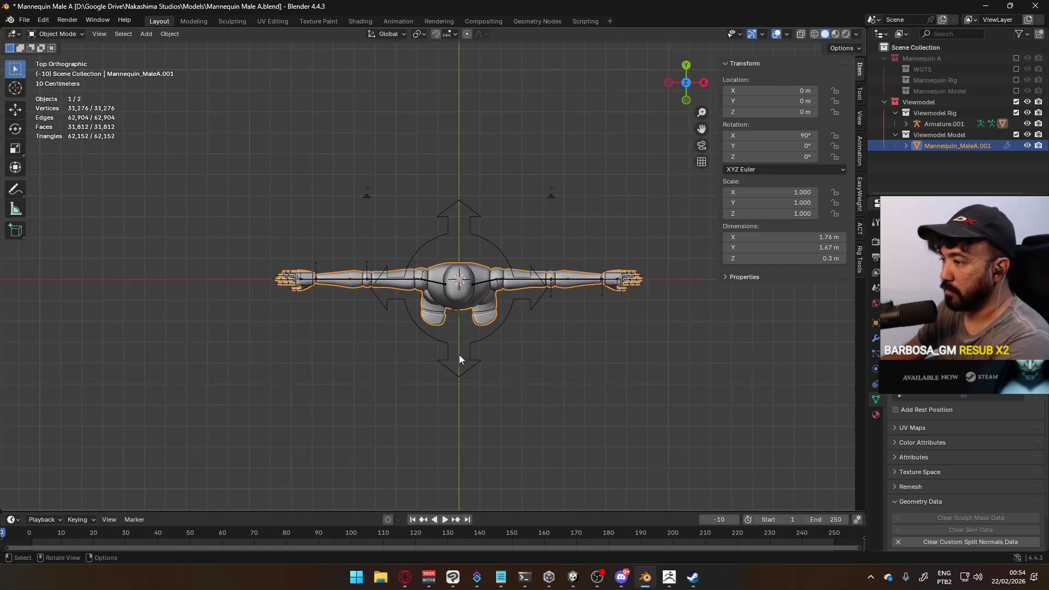
key("KP_1")
left_click(549, 330)
mouse_move(549, 330)
middle_mouse_down()
mouse_move(463, 329)
mouse_move(396, 310)
mouse_move(363, 253)
mouse_move(449, 280)
mouse_move(497, 260)
mouse_move(452, 296)
middle_mouse_up()
left_click(395, 310)
key("KP_3")
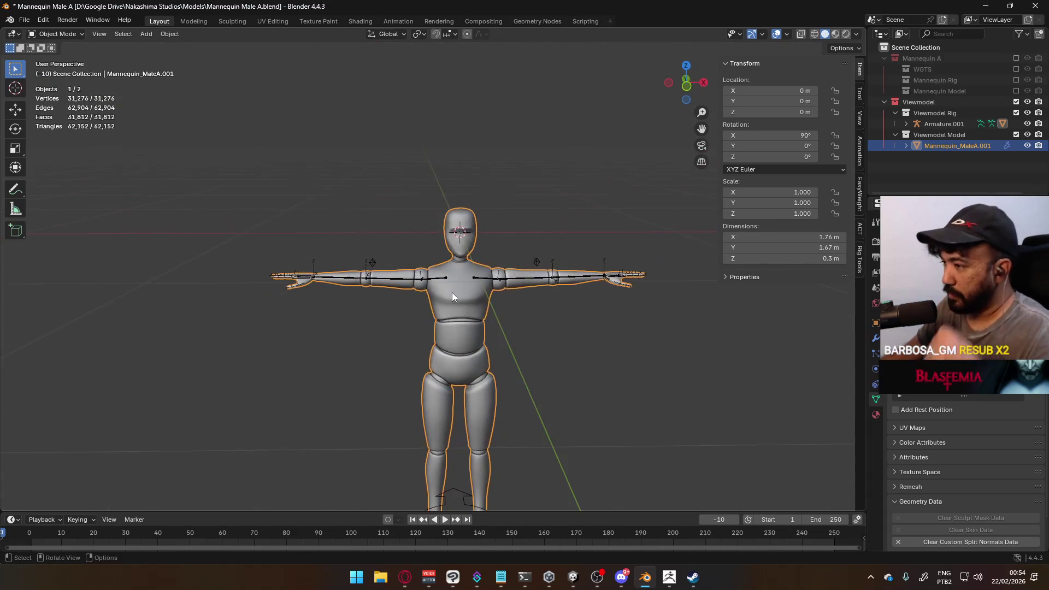
- Apply Location on the viewmodel armature with Ctrl+A
left_click(492, 263)
key("KP_1")
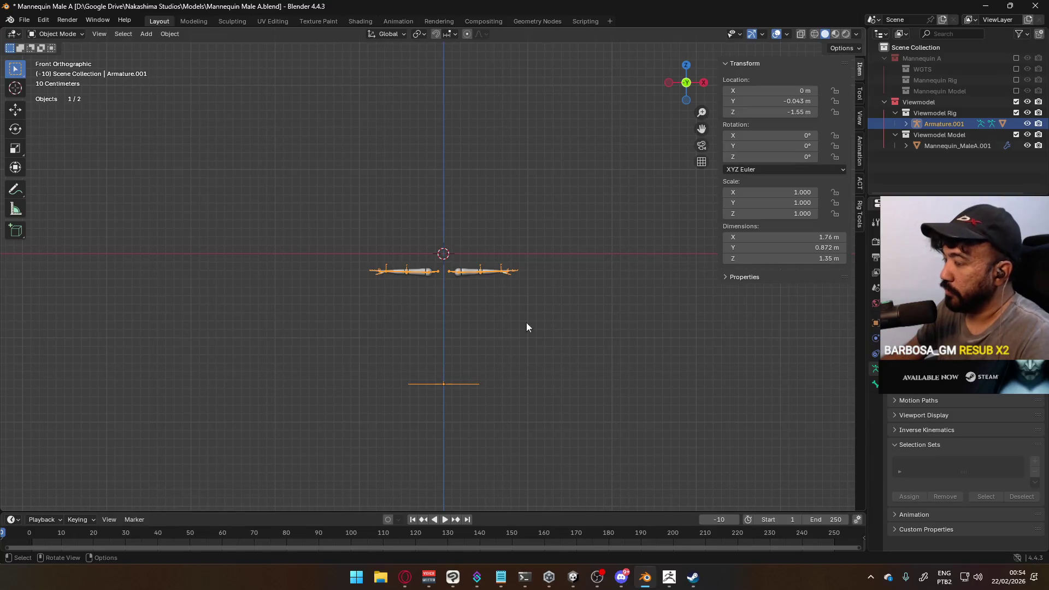
key("ctrl+a")
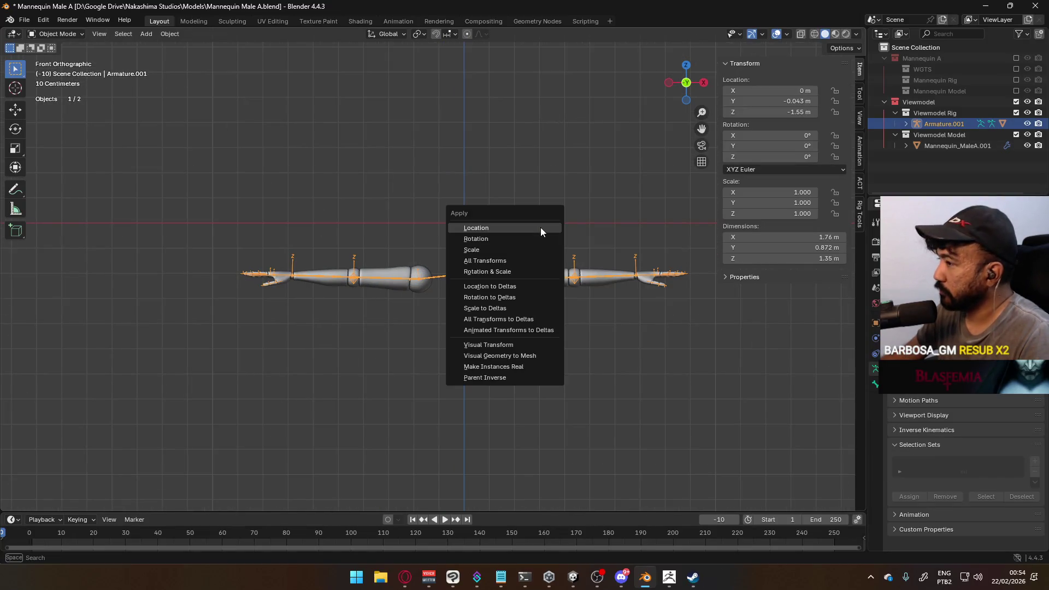
left_click(540, 228)
scroll(586, 295, "down", 2)
middle_click_drag(554, 299, 500, 314)
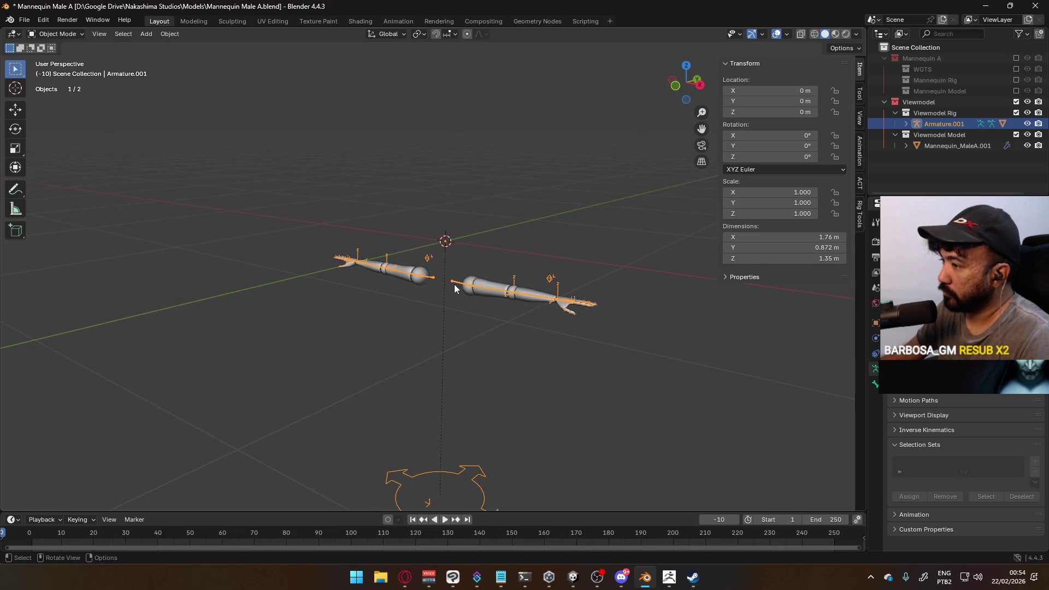
- Inspect the arms mesh and the armature's bones in Edit Mode, then return to Object Mode
left_click(491, 281)
mouse_move(469, 313)
middle_mouse_down()
mouse_move(456, 269)
mouse_move(451, 337)
mouse_move(556, 300)
mouse_move(461, 339)
mouse_move(405, 289)
mouse_move(563, 321)
mouse_move(363, 222)
middle_mouse_up()
scroll(466, 293, "up", 8)
scroll(492, 300, "down", 8)
scroll(563, 321, "up", 5)
left_click(363, 221)
key("Tab")
key("KP_1")
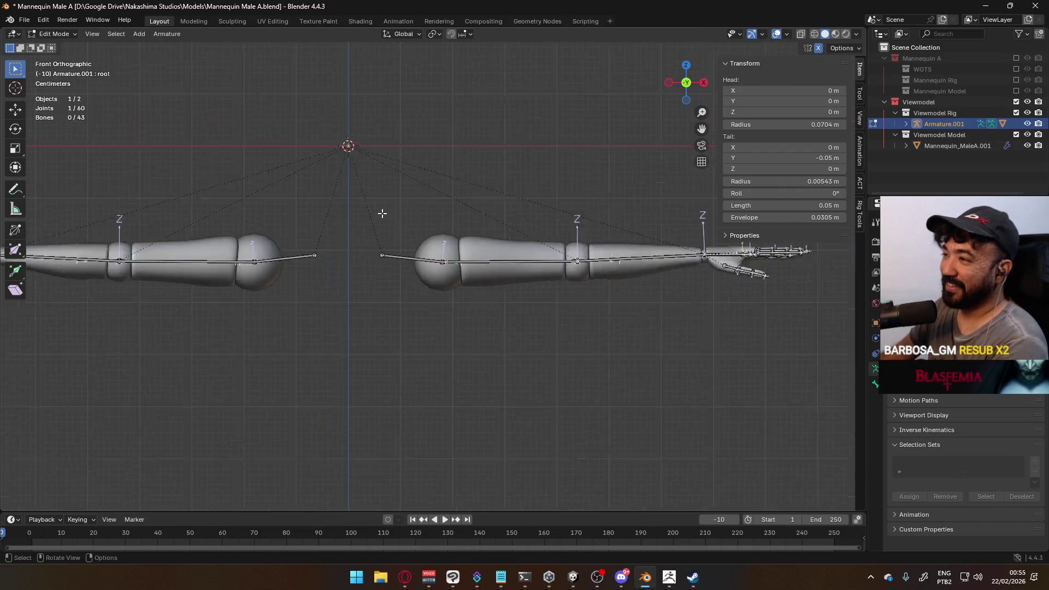
scroll(382, 215, "down", 3)
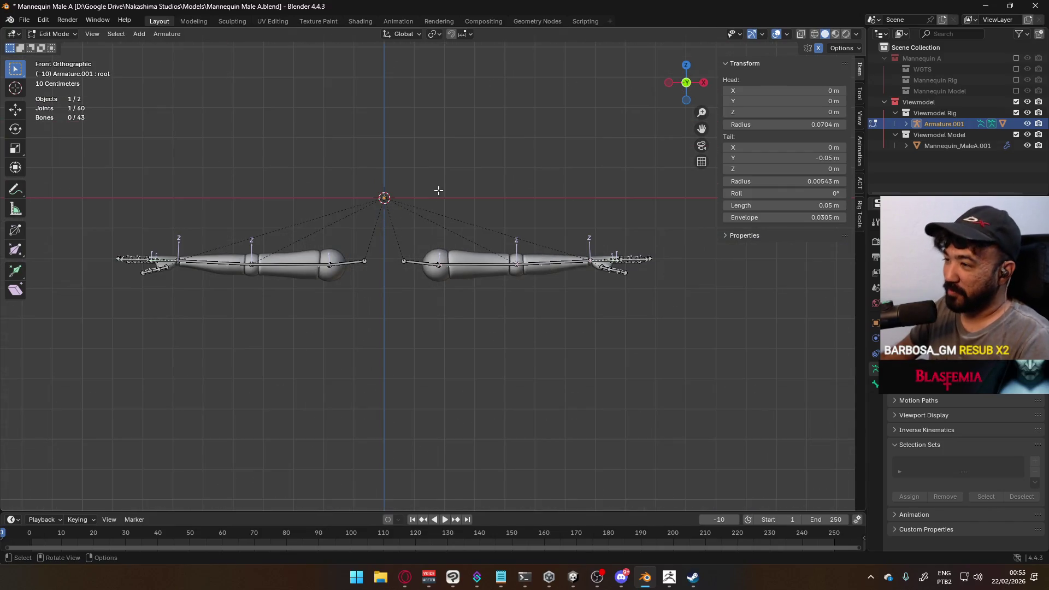
mouse_move(567, 175)
middle_mouse_down()
mouse_move(552, 197)
mouse_move(512, 216)
middle_mouse_up()
key("Tab")
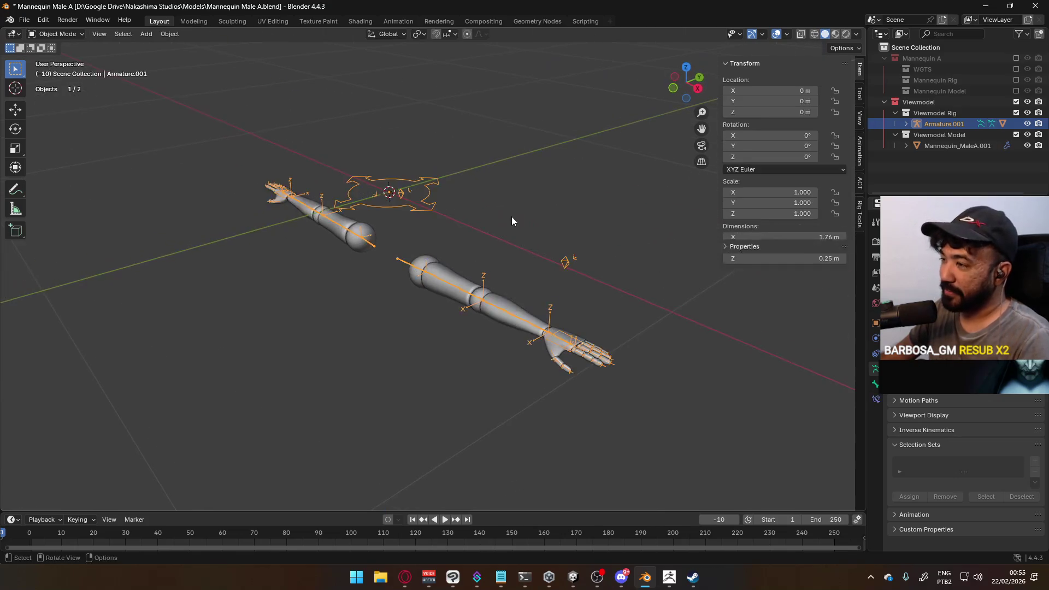
- Rename the armature to 'Viewmodel Rig' and give its data the same name
double_click(952, 125)
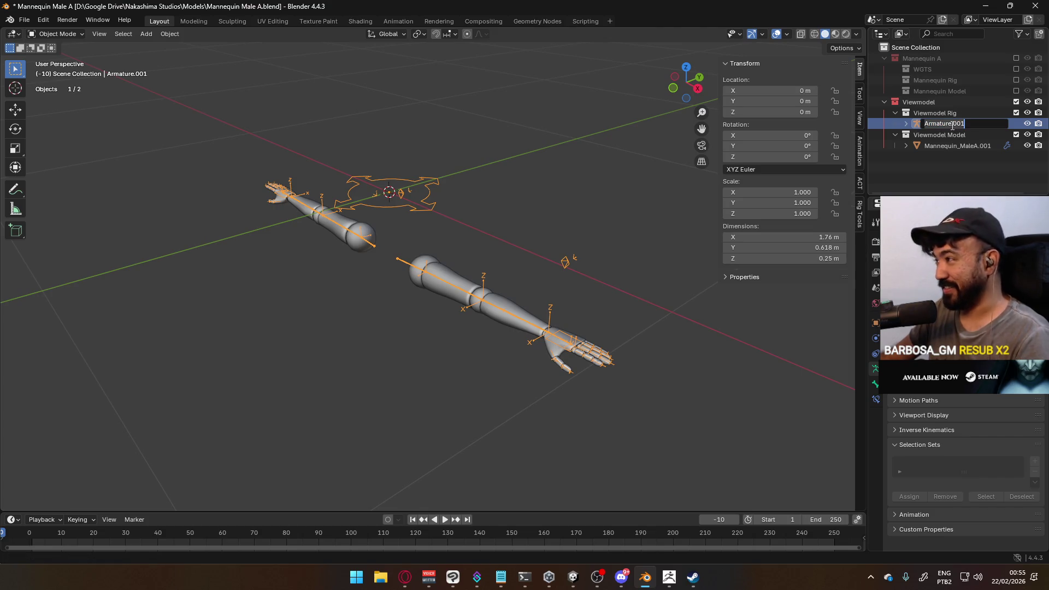
type("M")
key("BackSpace")
type("Viewmodel Rig")
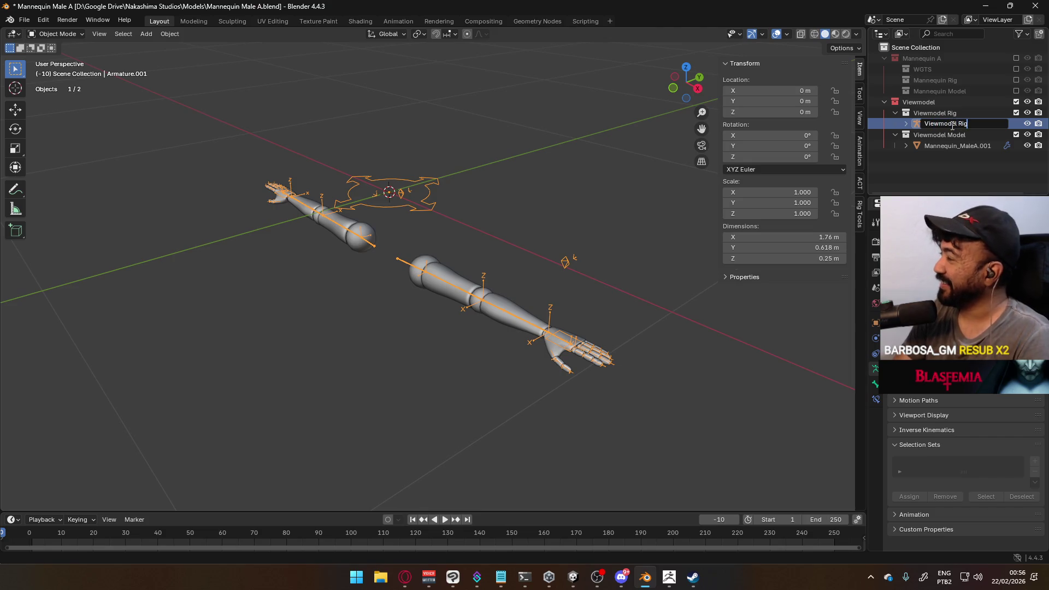
key("Return")
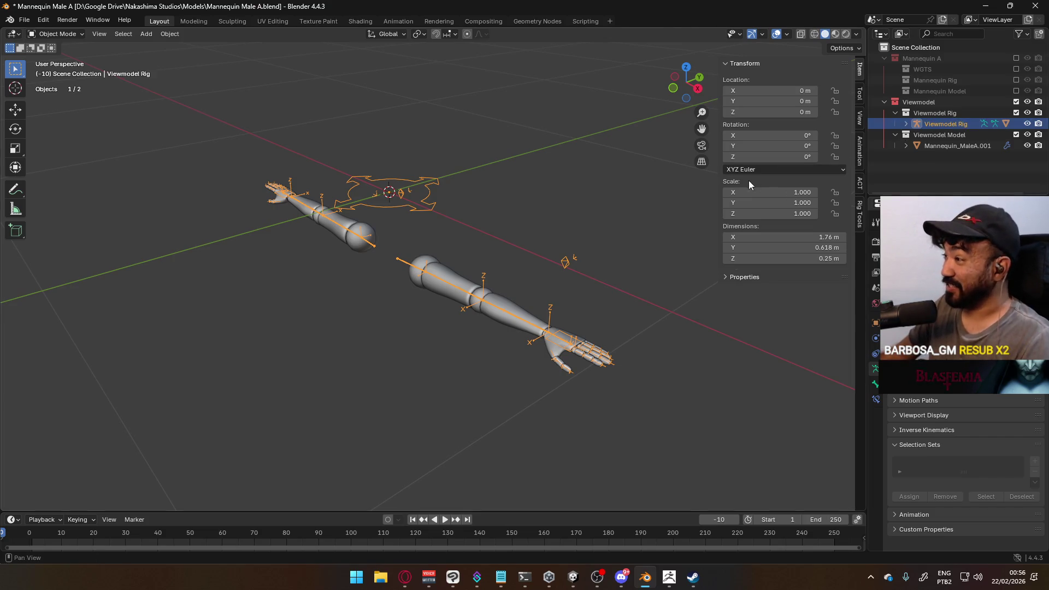
left_click(859, 186)
scroll(762, 251, "down", 15)
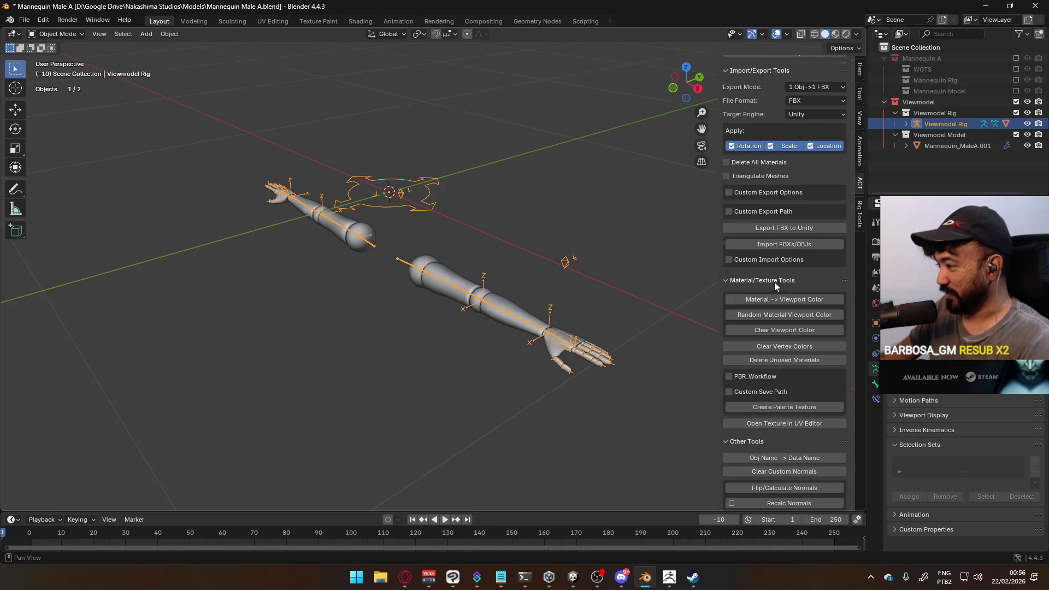
left_click(813, 452)
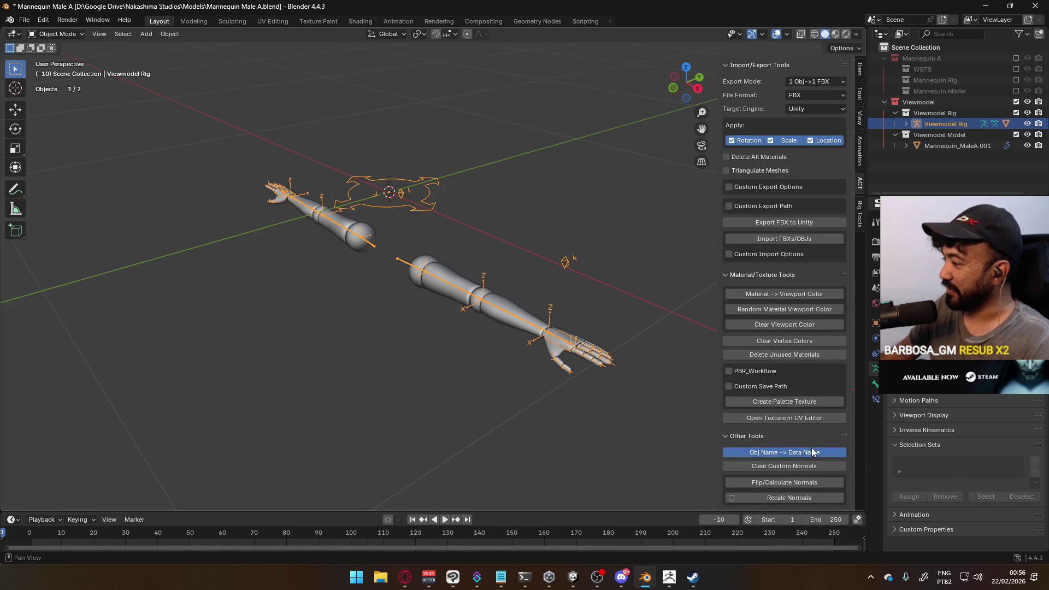
- Rename the Mannequin_MaleA.001 arms mesh to 'Viewmodel Model'
left_click(957, 145)
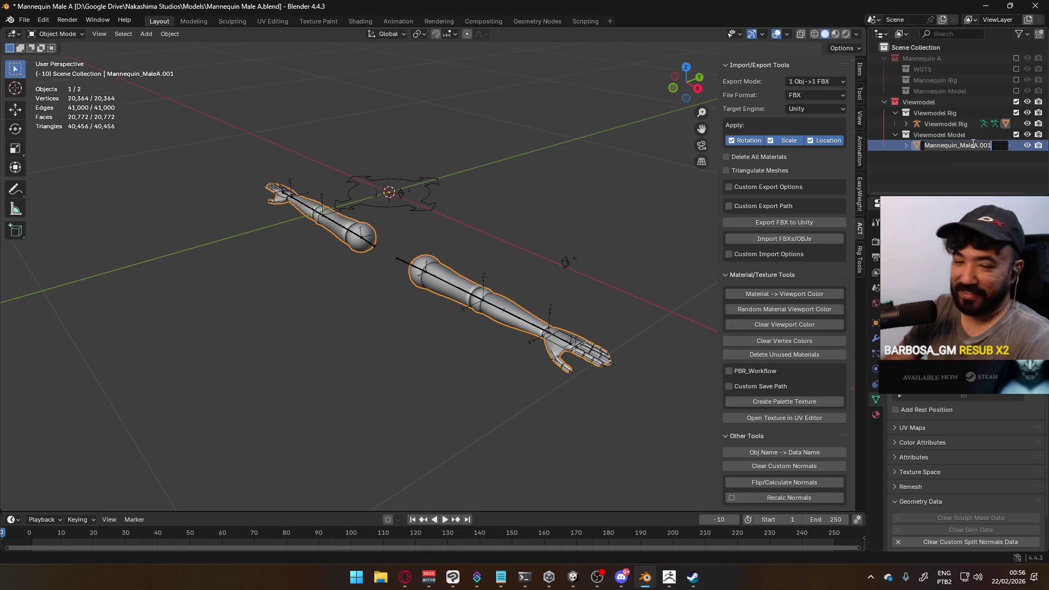
double_click(973, 144)
type("Viewmodel Model")
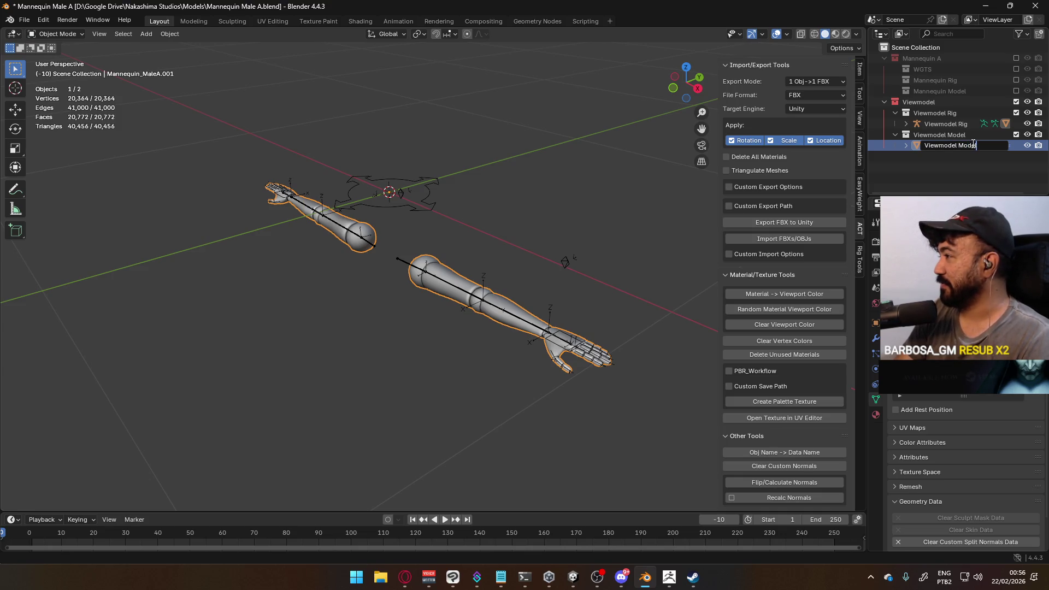
key("Return")
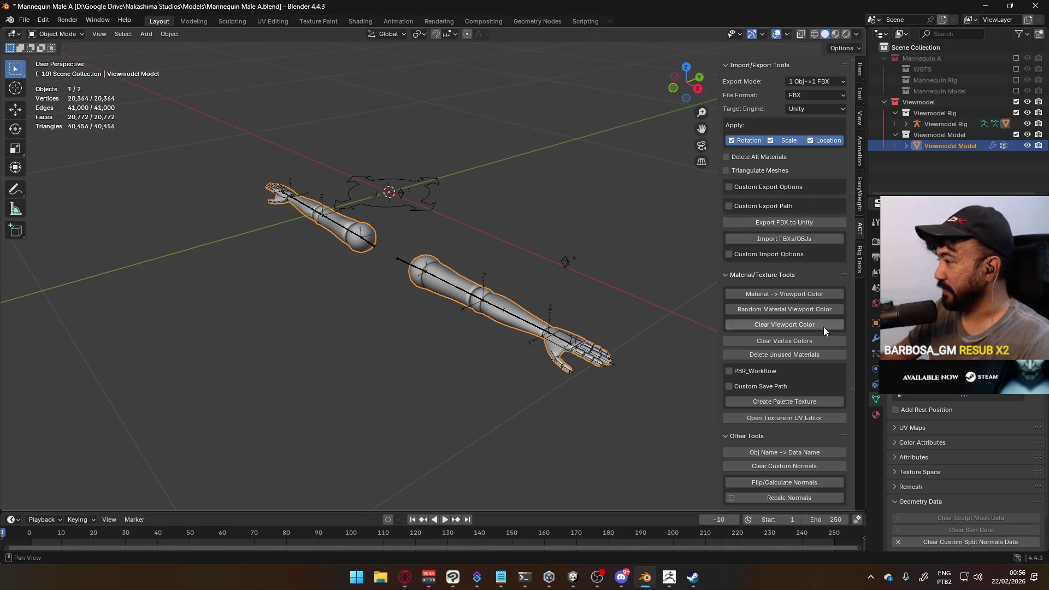
left_click(808, 451)
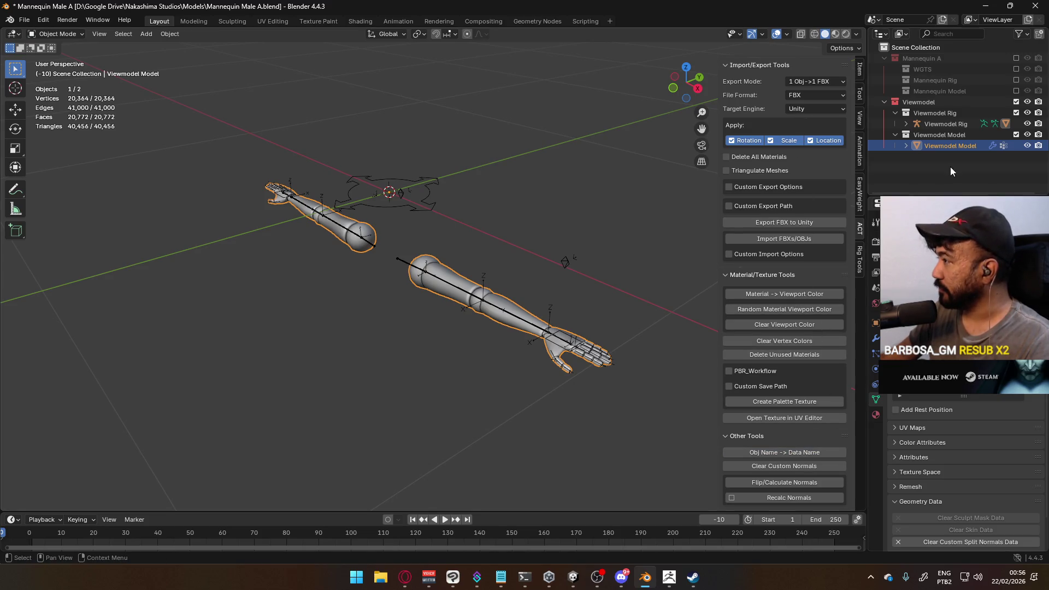
- Rename the Viewmodel Rig armature to 'Viewmodel Mannequin A'
double_click(961, 147)
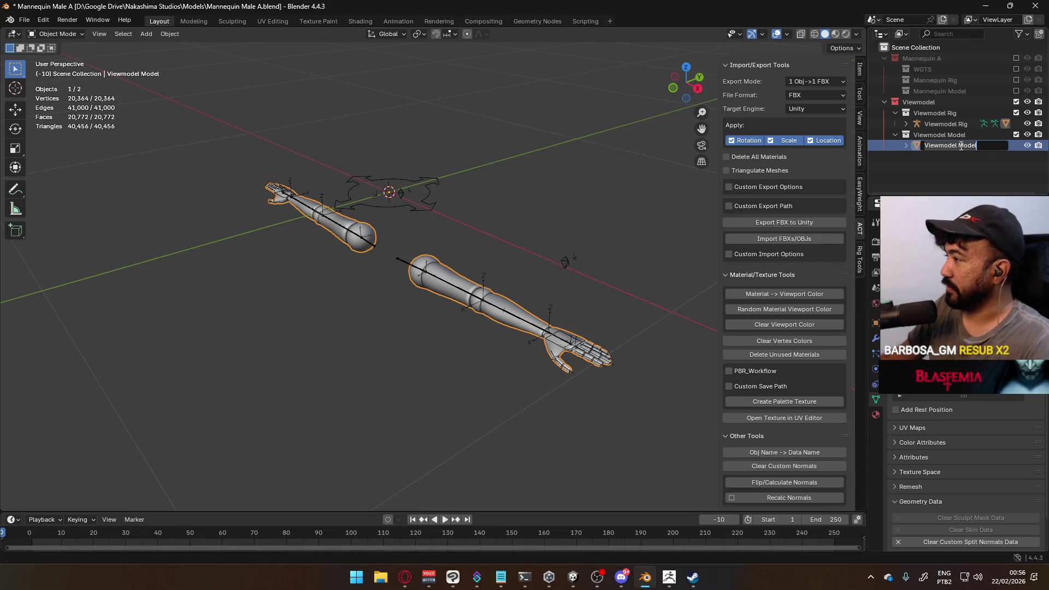
left_click(940, 124)
double_click(942, 124)
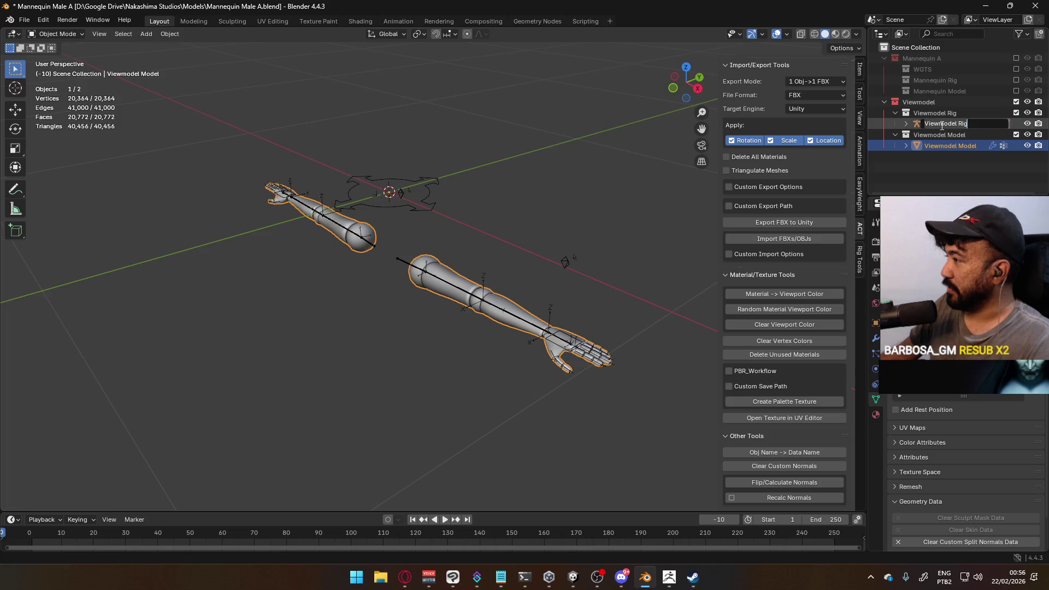
key("BackSpace")
key("BackSpace")
key("BackSpace")
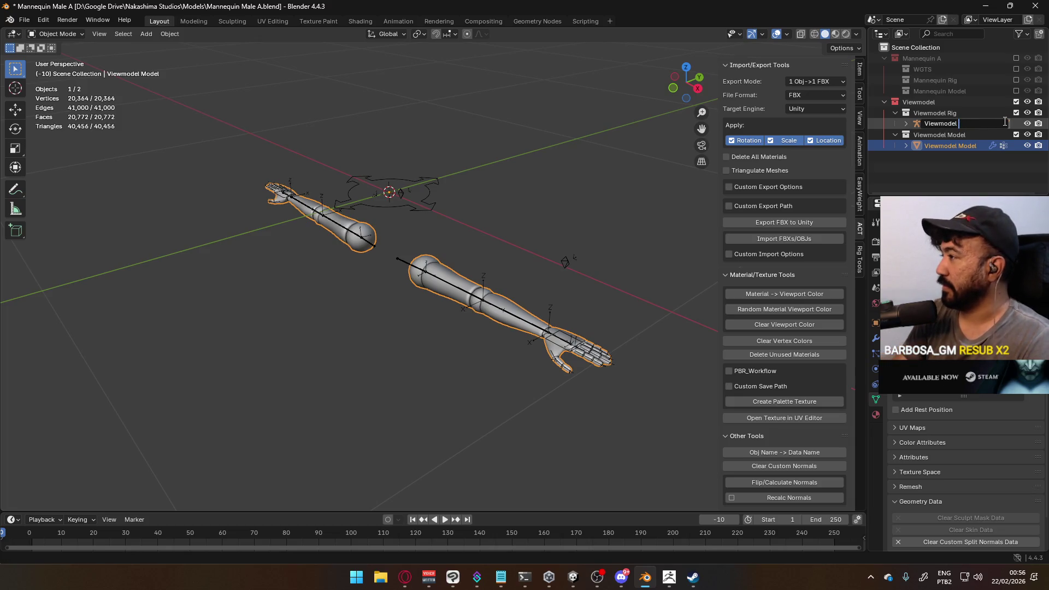
type("Mannequin A")
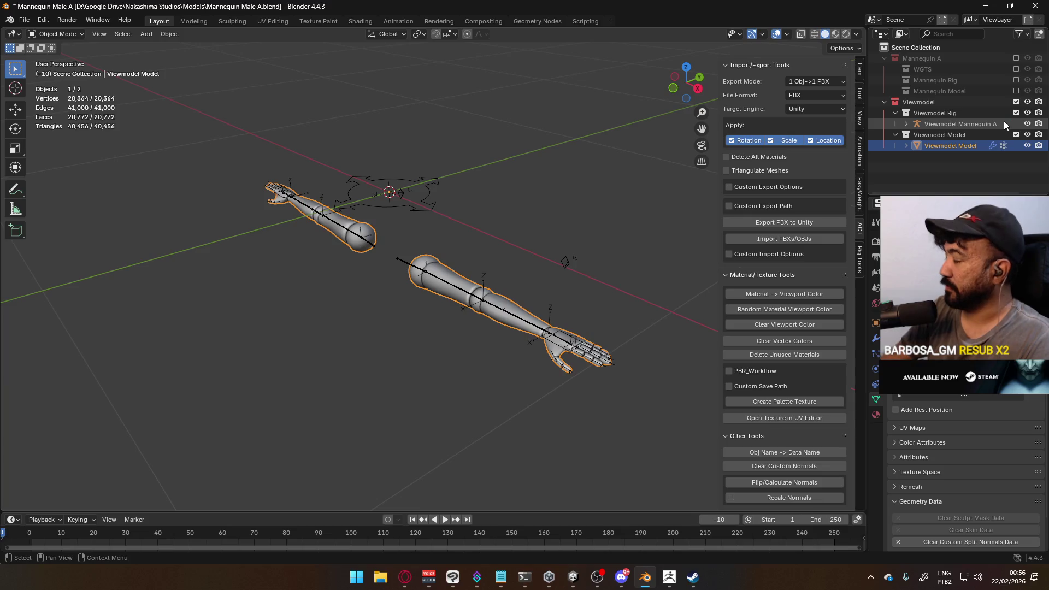
key("Return")
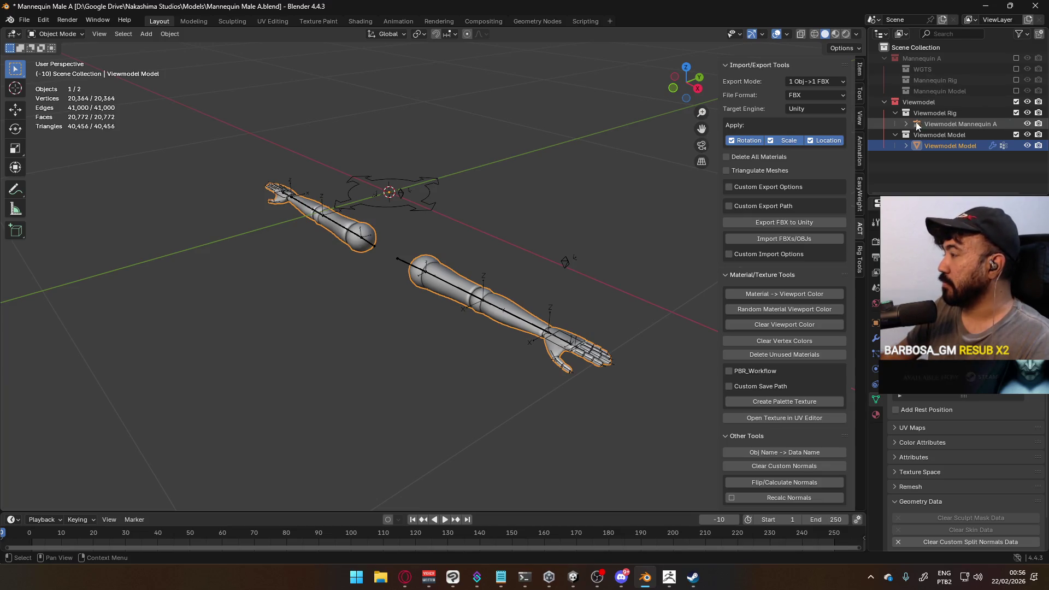
- Review the viewmodel items in the Outliner and re-enable the Mannequin A collection in the viewport
left_click(905, 124)
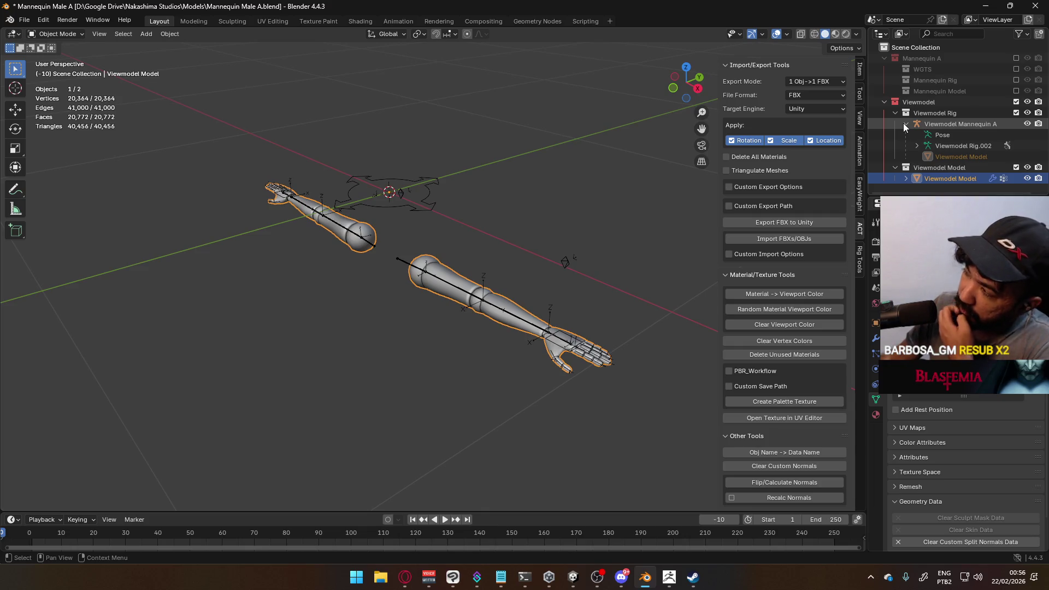
left_click(981, 127)
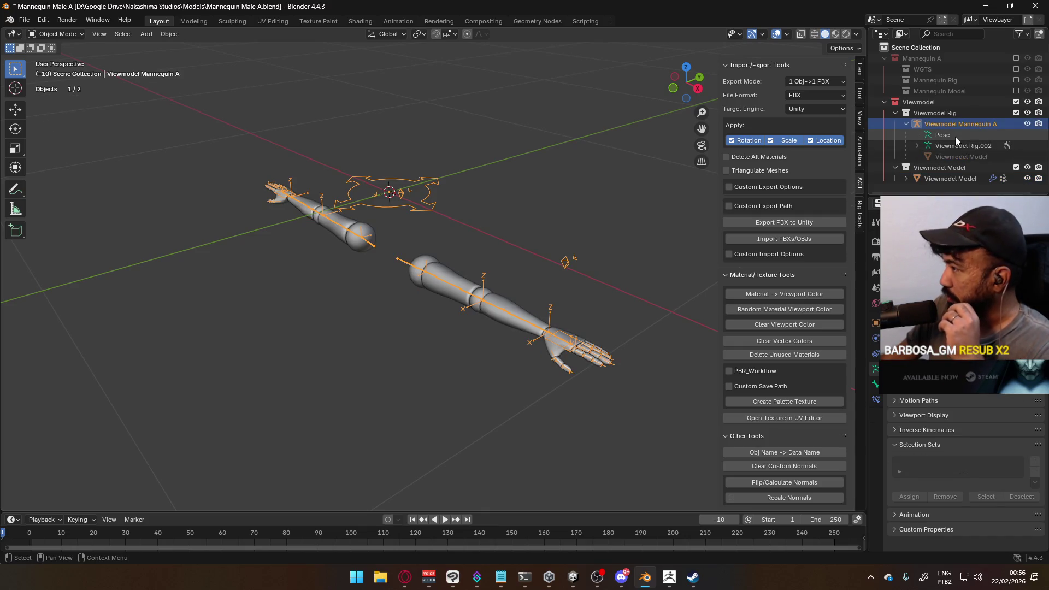
double_click(951, 177)
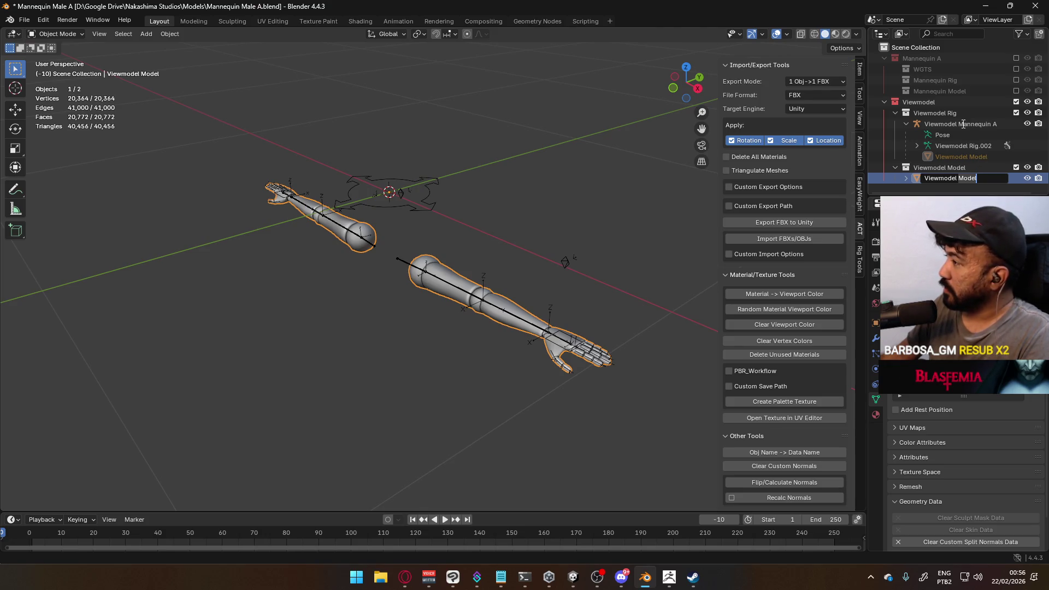
double_click(963, 124)
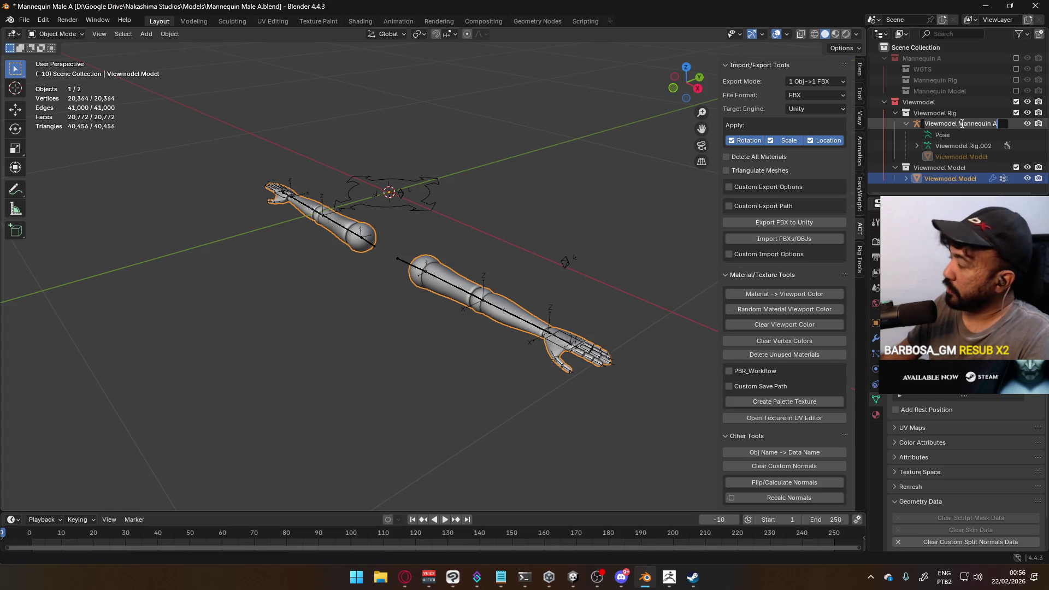
key("Return")
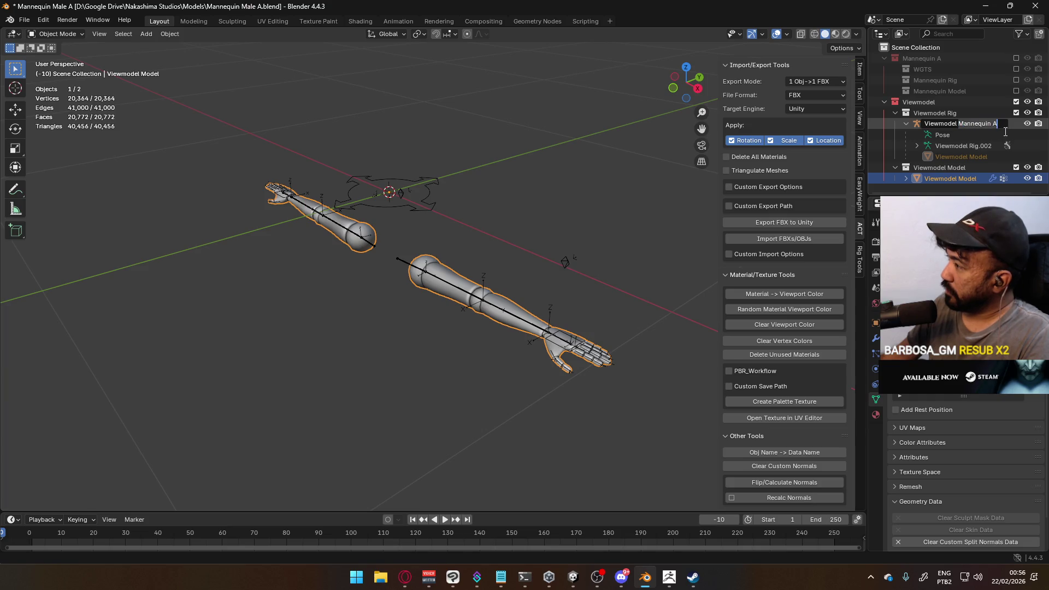
key("Return")
left_click(1016, 58)
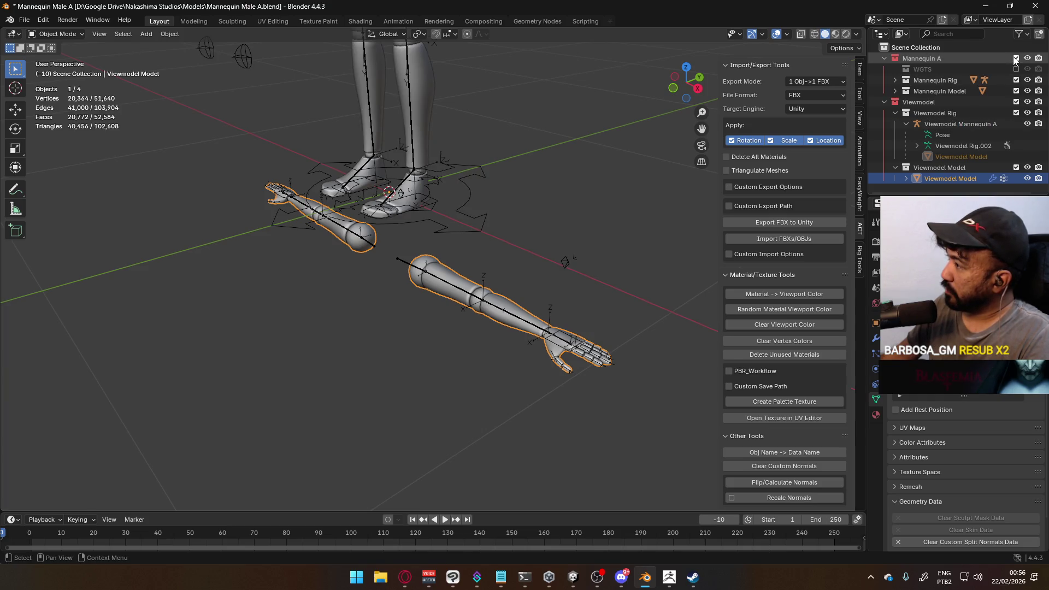
- Rename the Viewmodel Mannequin A armature in the Outliner to 'Viewmodel Rig'
left_click(895, 80)
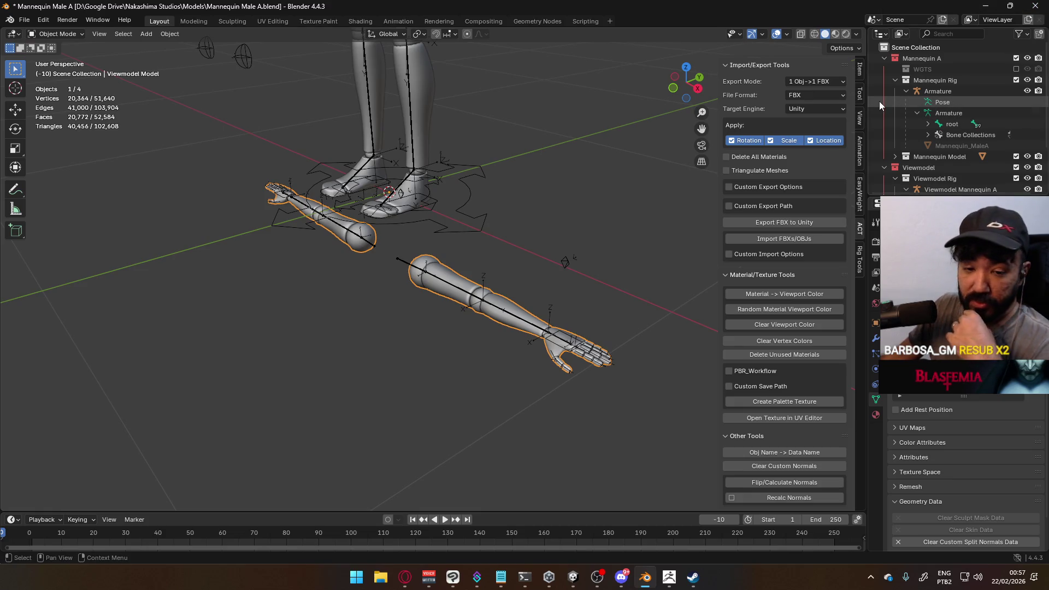
scroll(883, 109, "down", 2)
scroll(887, 118, "down", 3)
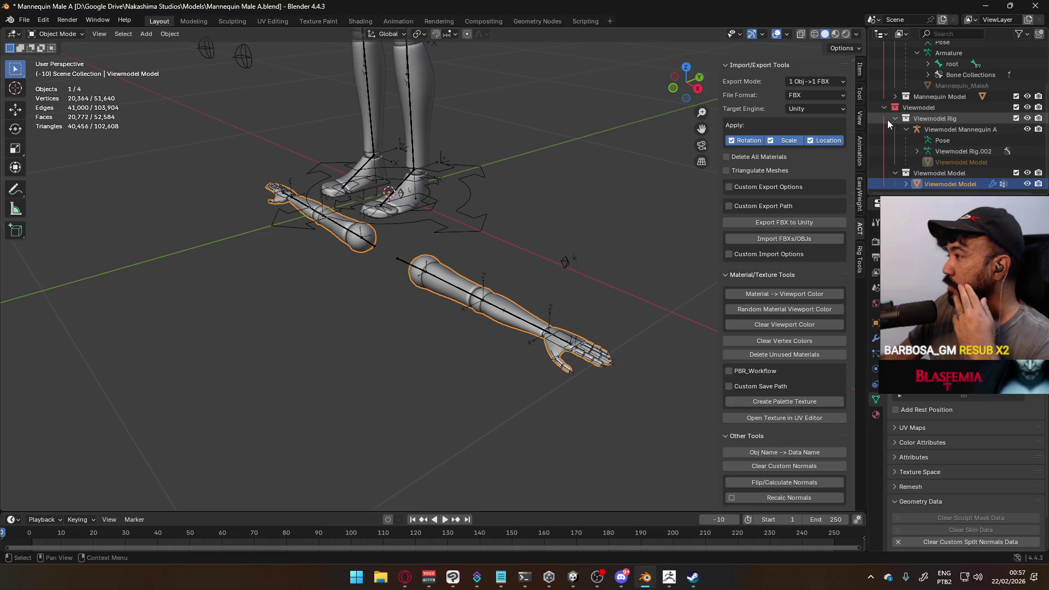
left_click(979, 130)
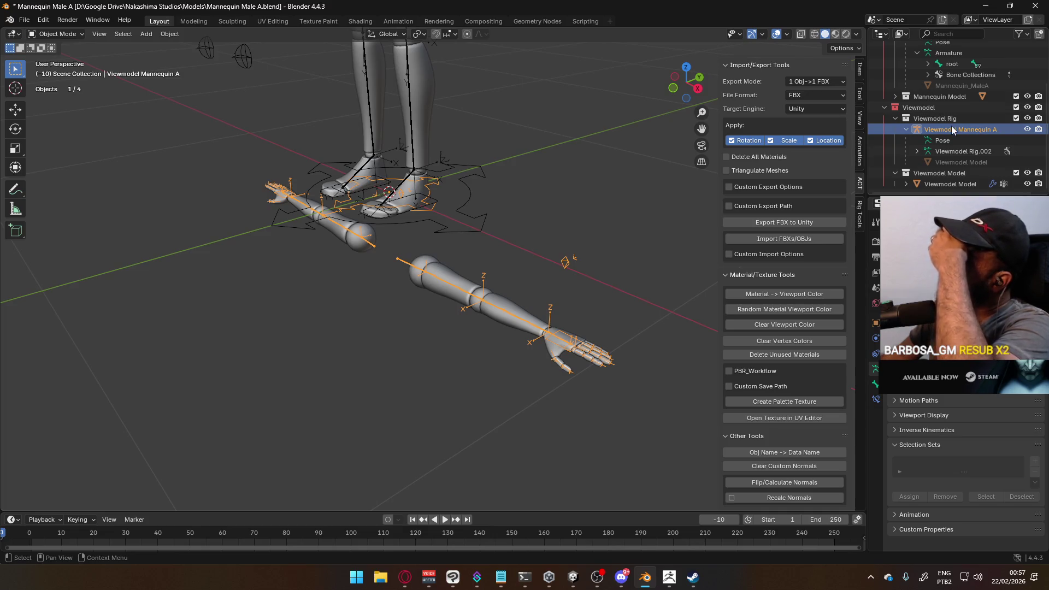
double_click(959, 130)
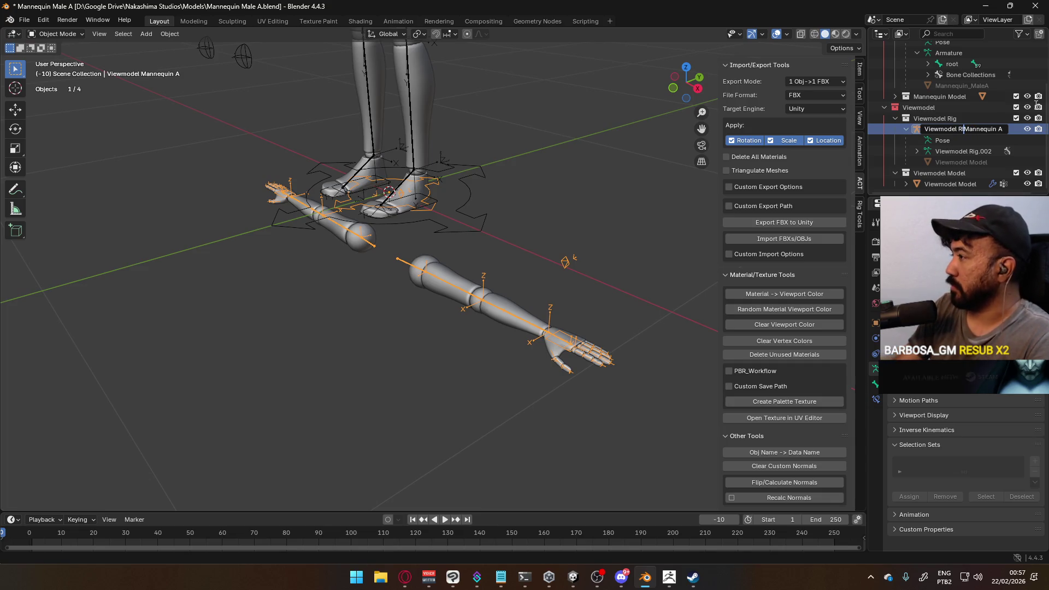
type("g")
key("Return")
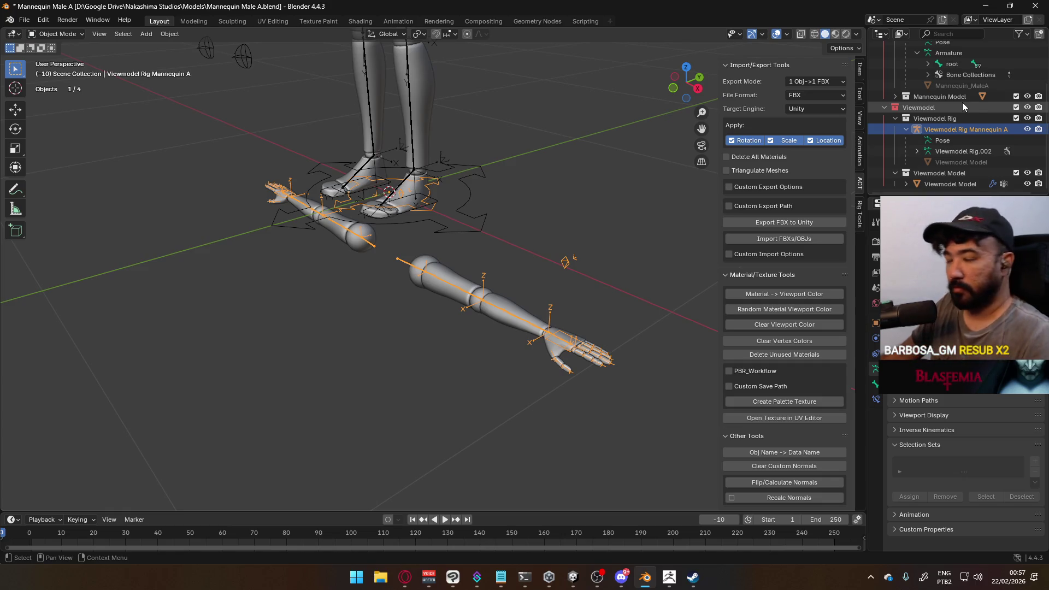
double_click(975, 129)
key("BackSpace")
key("BackSpace")
key("BackSpace")
key("Return")
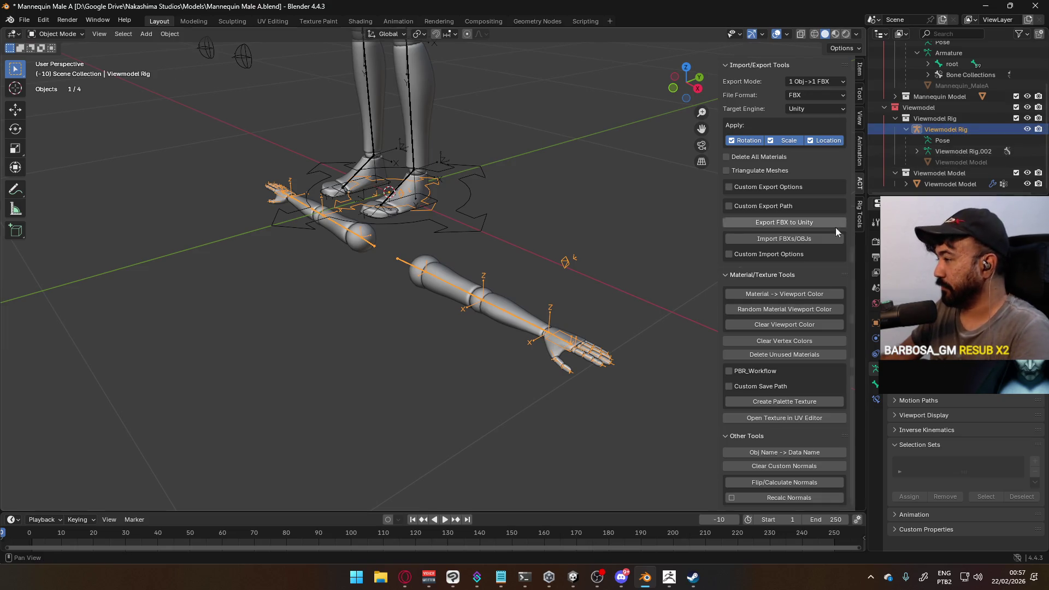
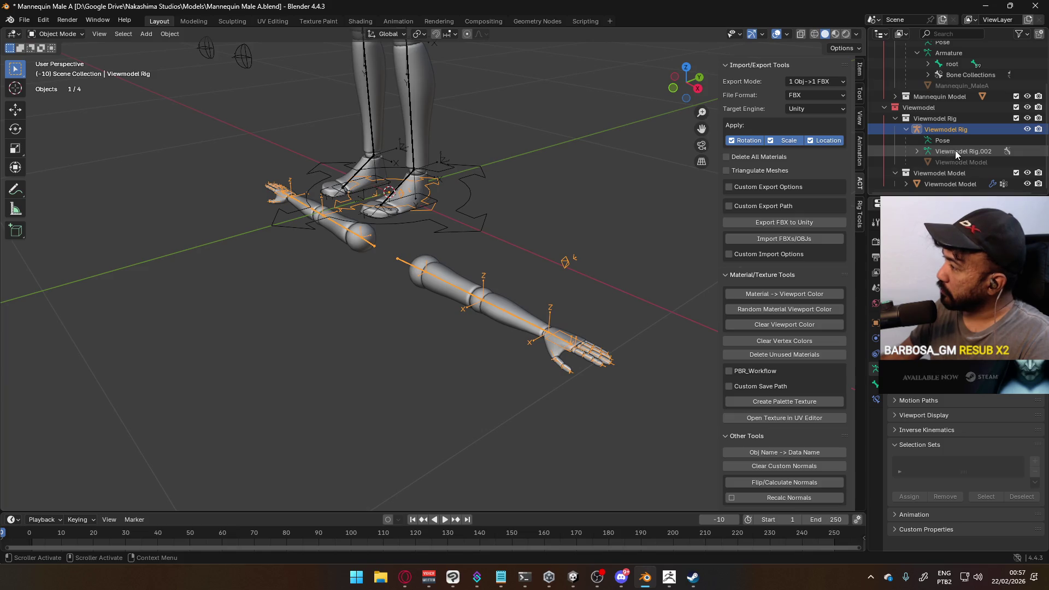
- Rename the rig's armature data to 'Viewmodel Rig' in the Outliner
double_click(956, 151)
key("End")
key("BackSpace")
key("BackSpace")
key("BackSpace")
key("Return")
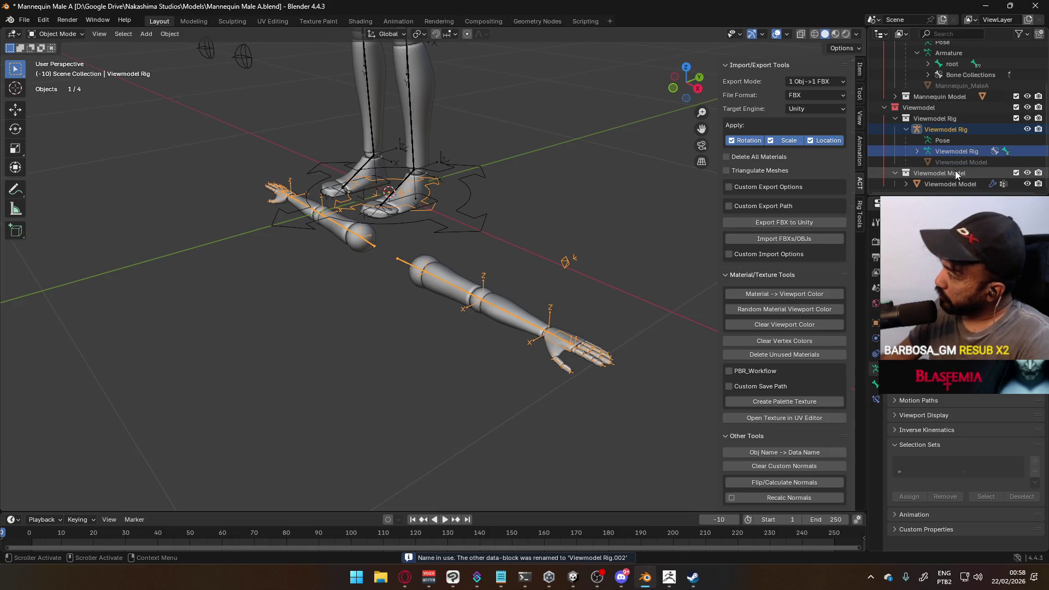
- Collapse the Viewmodel and Mannequin hierarchies and exclude the Mannequin A collection
left_click(909, 183)
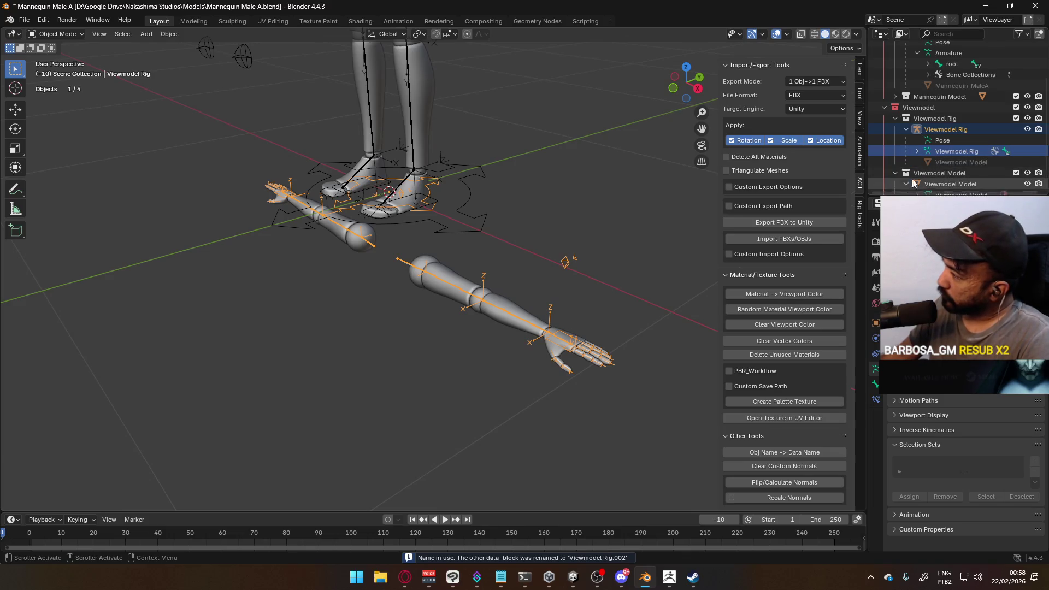
scroll(913, 183, "down", 3)
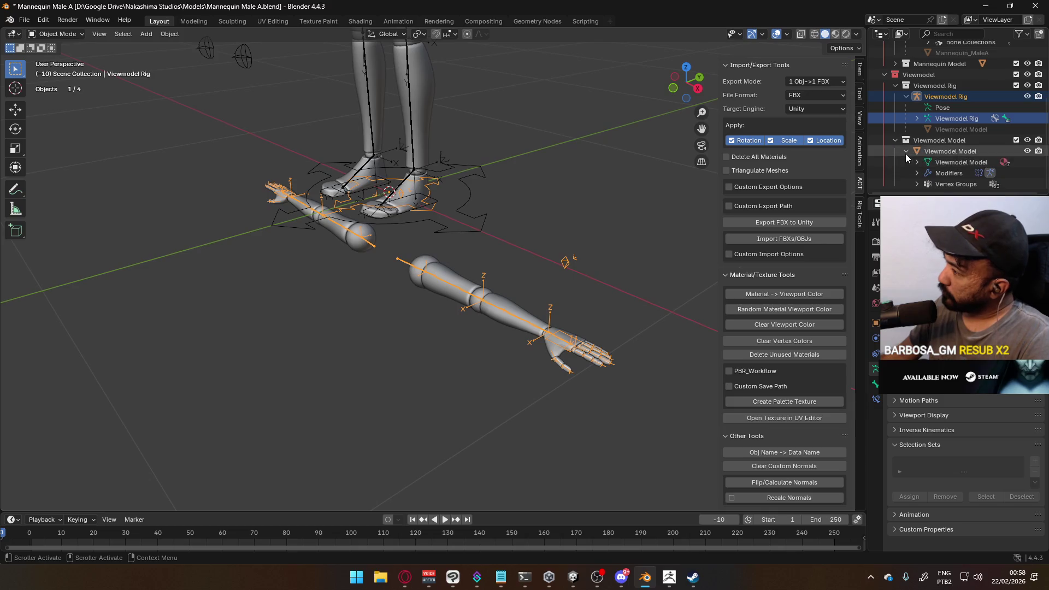
left_click(906, 152)
left_click(895, 118)
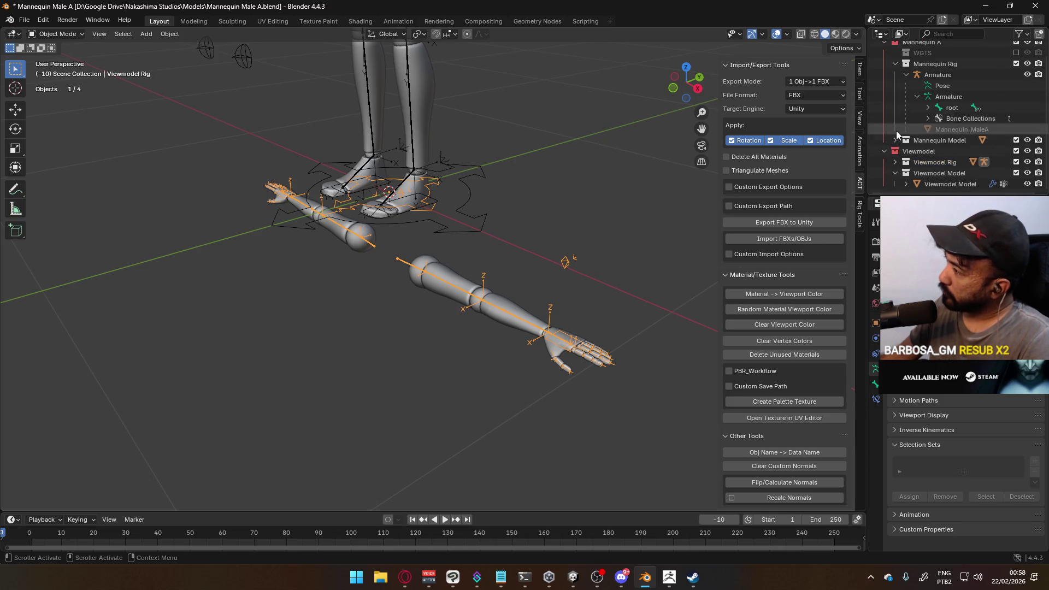
left_click(894, 173)
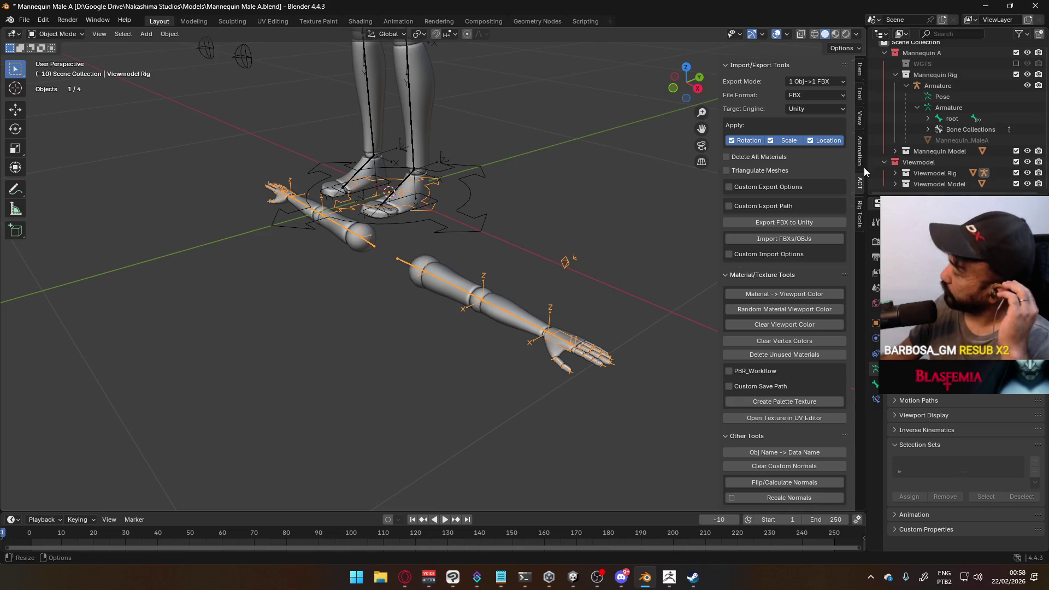
left_click(892, 73)
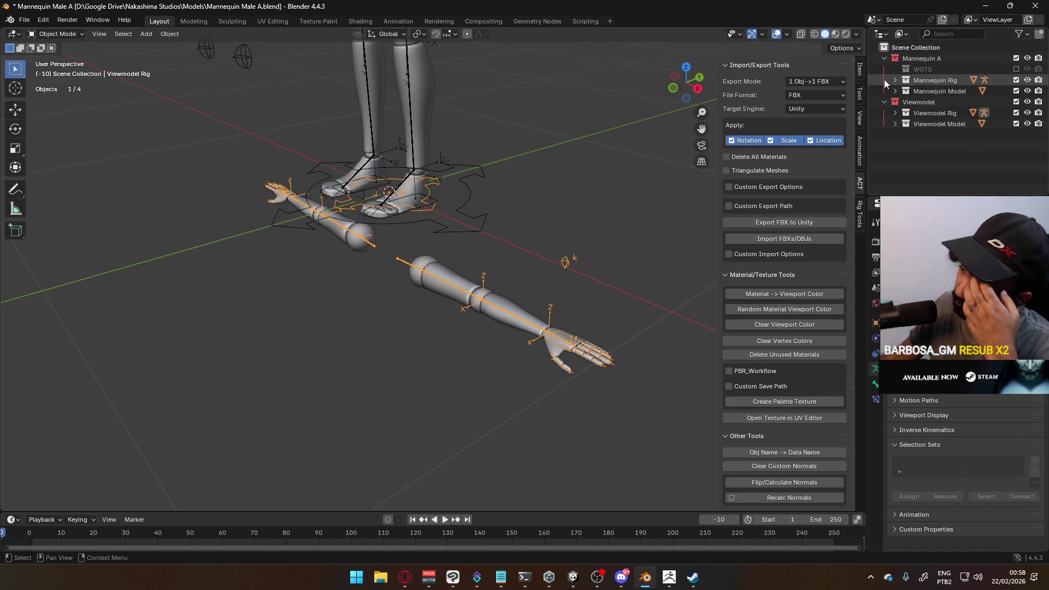
left_click(1016, 58)
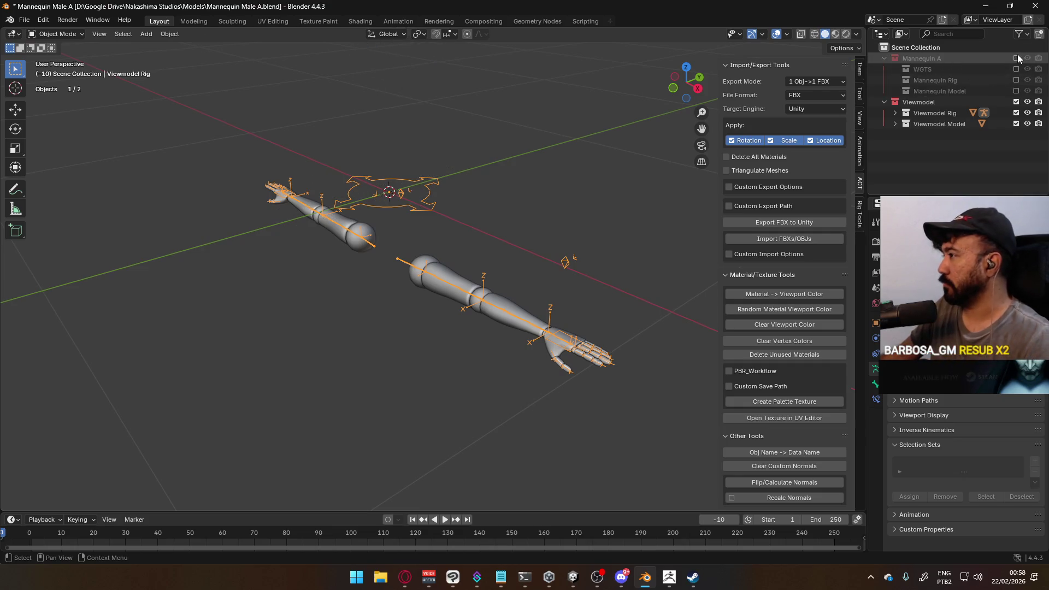
- Save the blend file from the front view of the arms
key("KP_1")
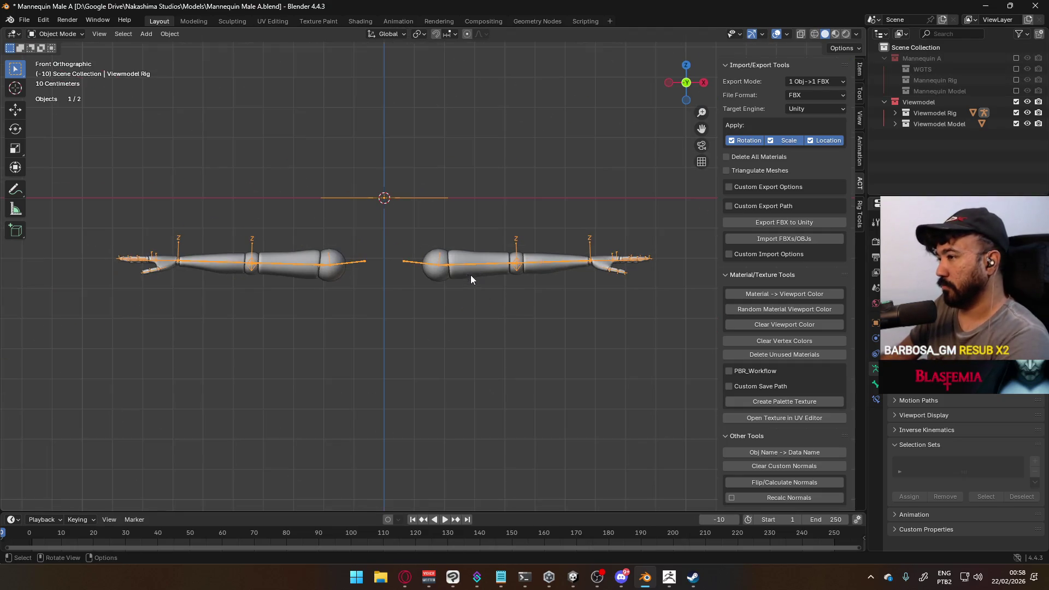
key("ctrl+s")
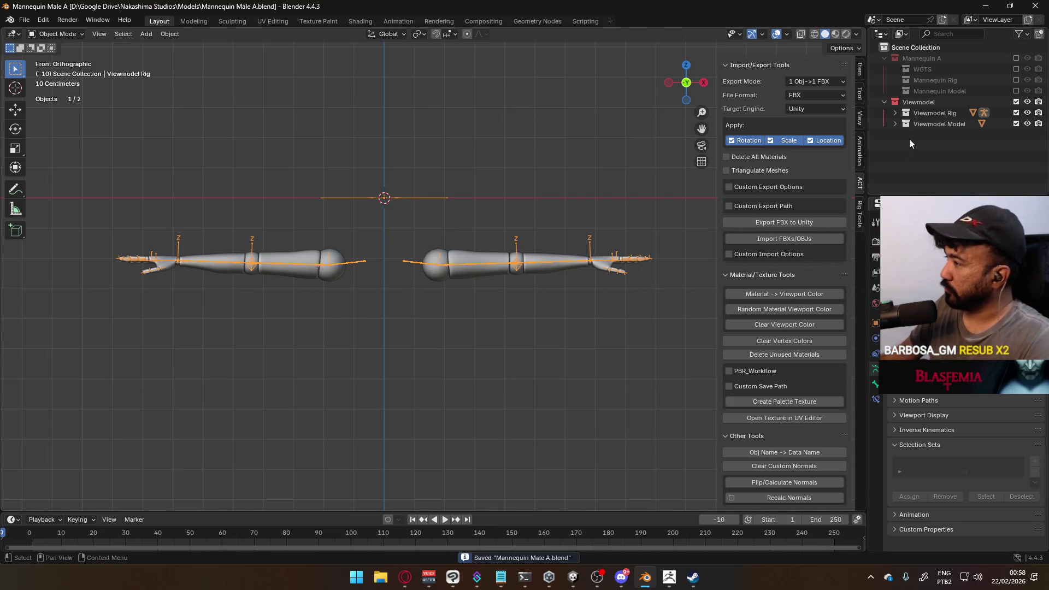
middle_click_drag(511, 172, 443, 219)
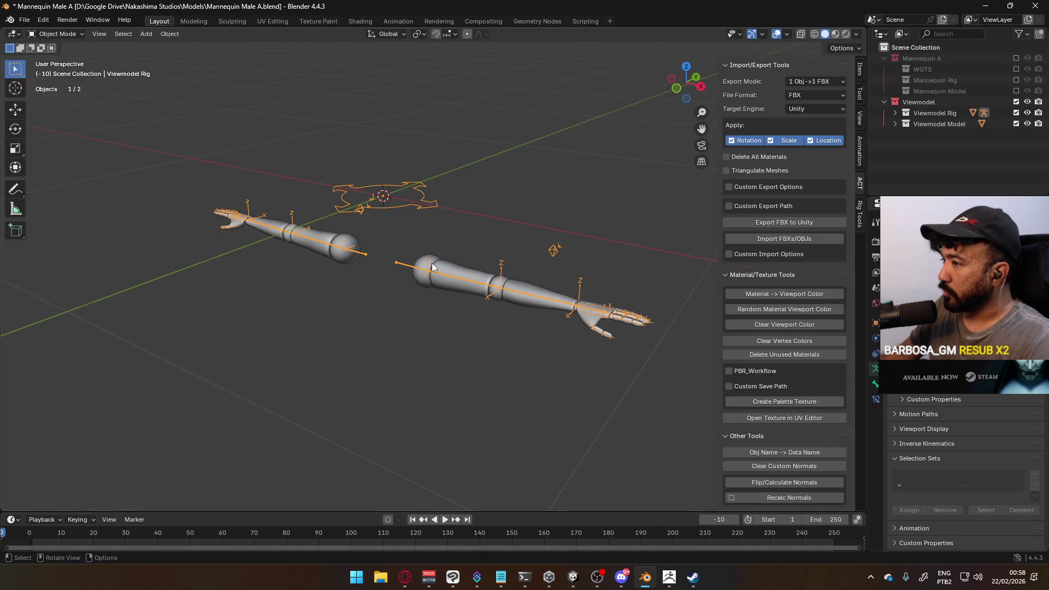
- Show the root bone's properties with its WGT-root custom shape and check its constraints
key("Tab")
key("Tab")
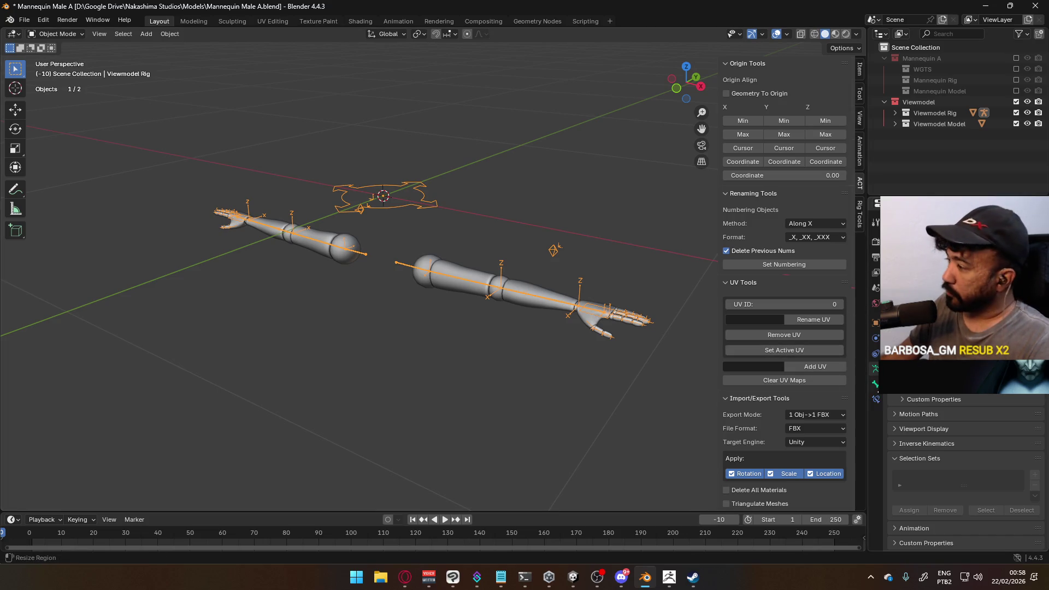
left_click(876, 384)
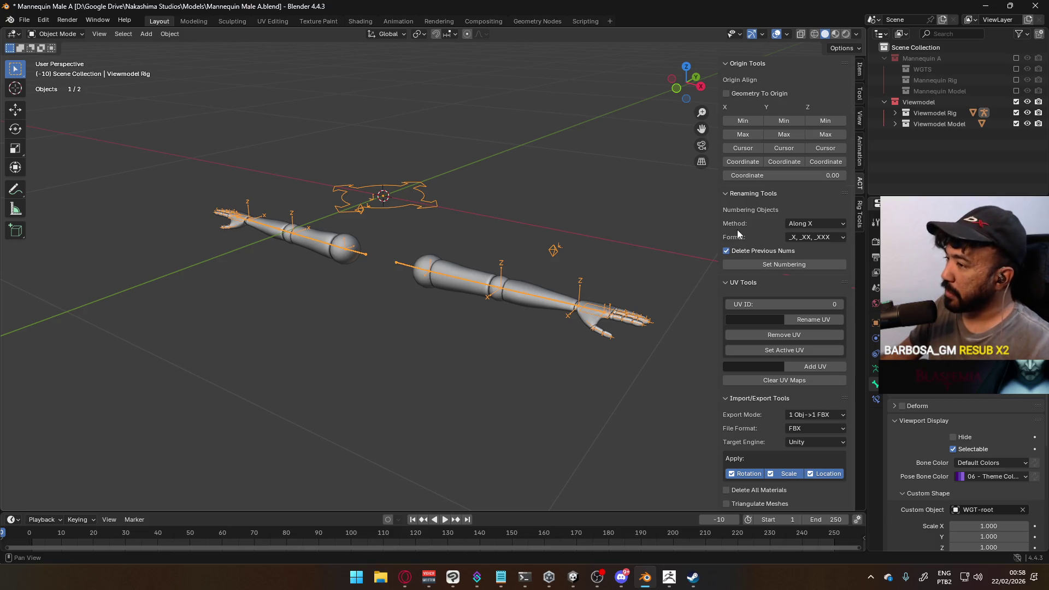
scroll(965, 470, "down", 5)
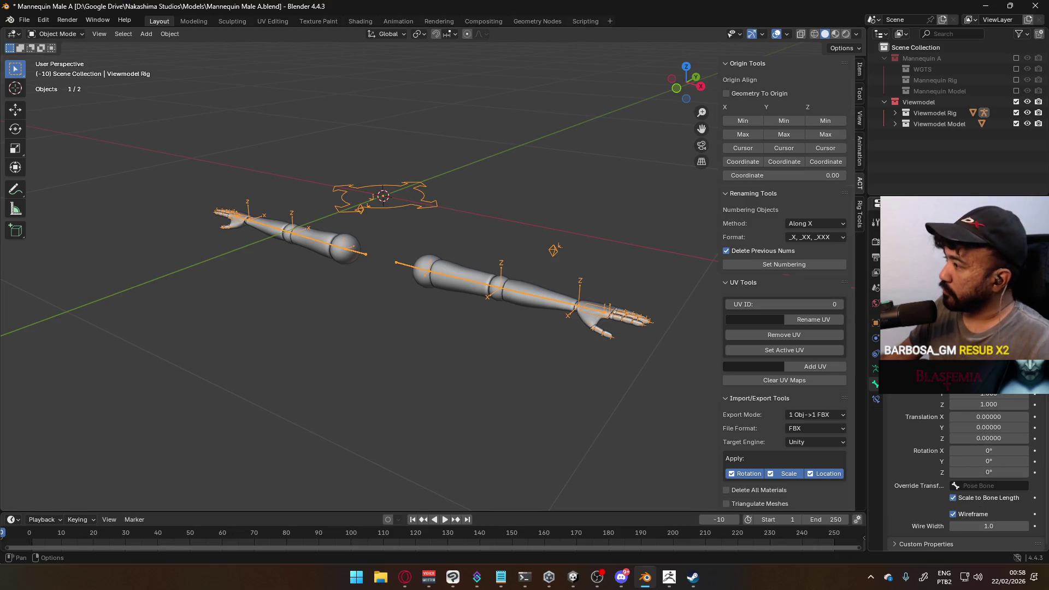
left_click(876, 399)
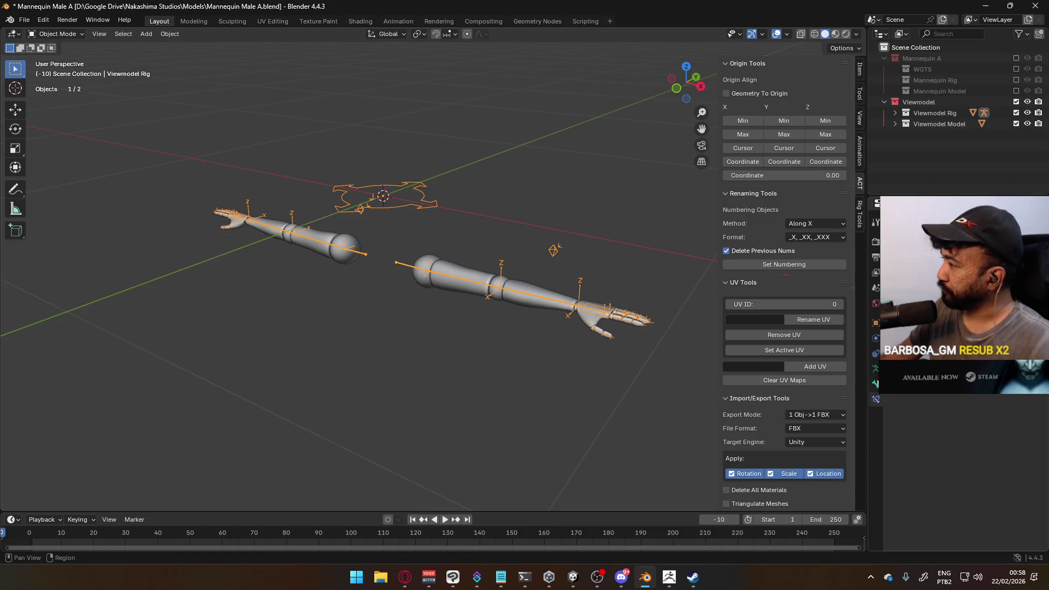
left_click(873, 389)
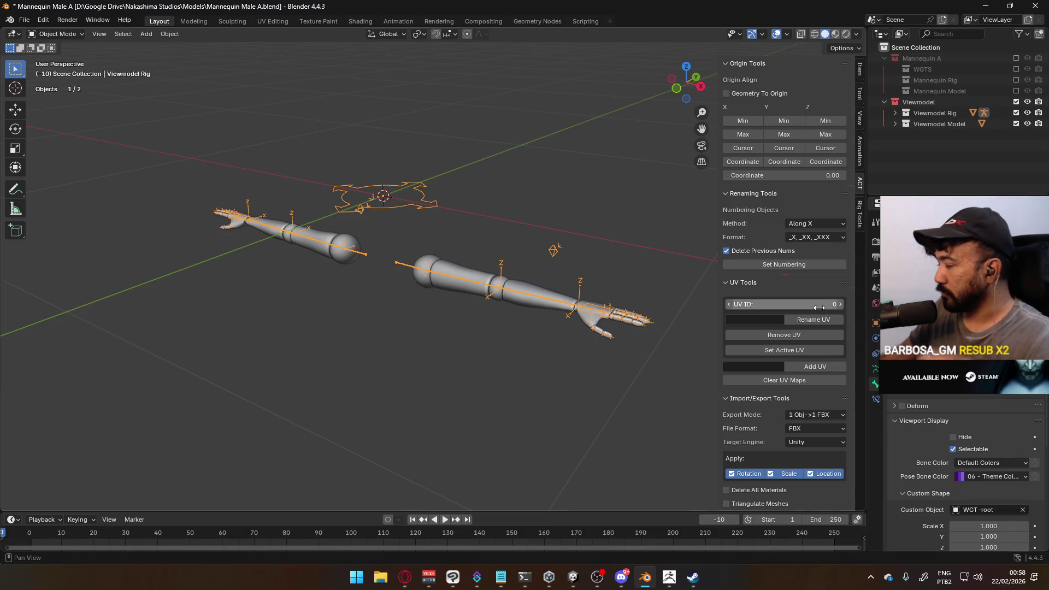
mouse_move(451, 183)
middle_mouse_down()
mouse_move(530, 170)
mouse_move(496, 186)
middle_mouse_up()
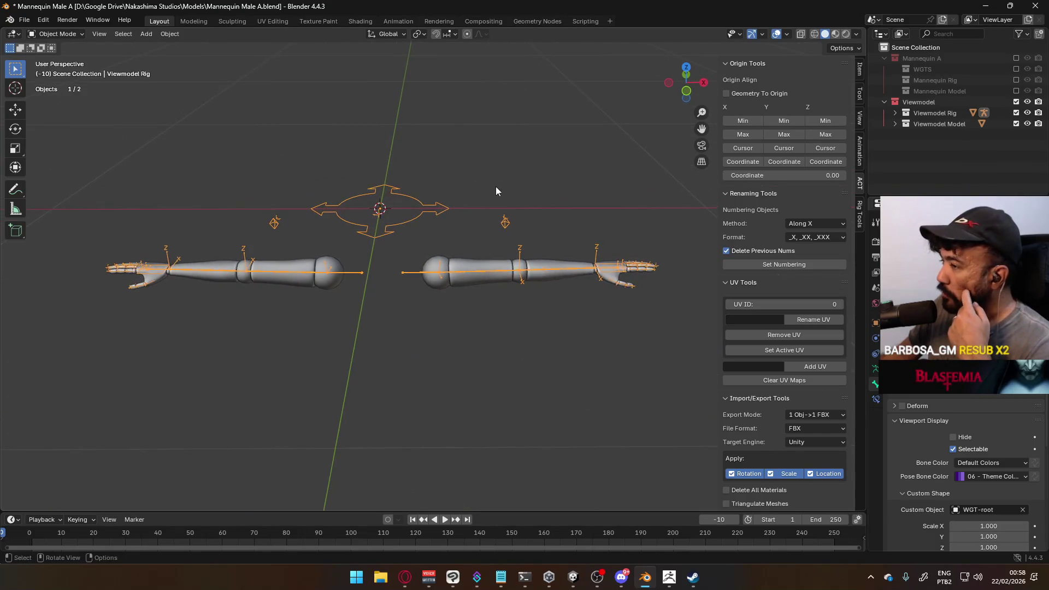
middle_click_drag(578, 224, 522, 217)
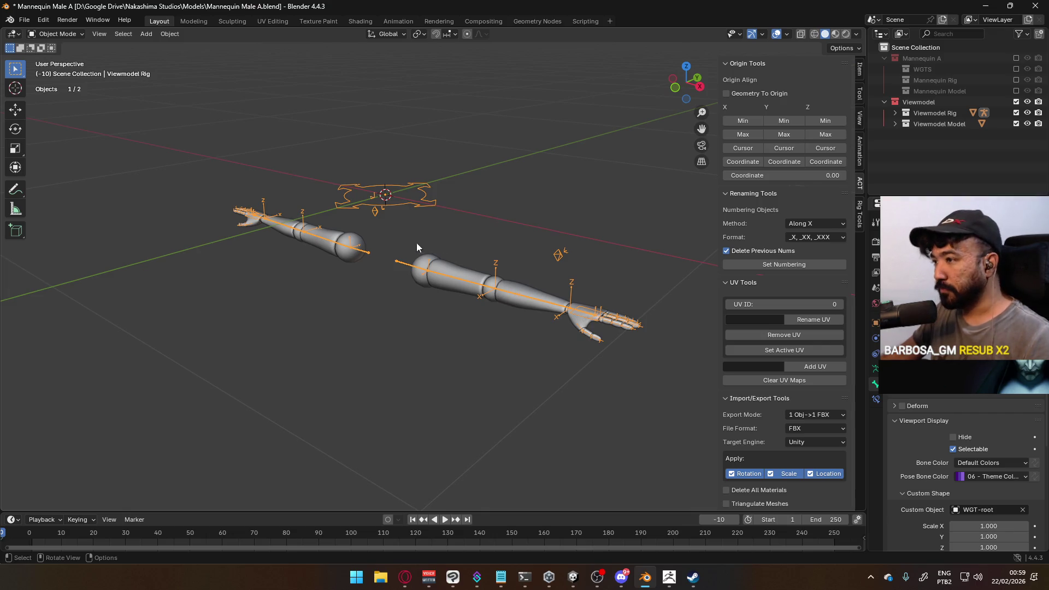
- Inspect the arms from several angles including Right view, then show the Armature Data properties
mouse_move(432, 219)
middle_mouse_down()
mouse_move(474, 201)
mouse_move(521, 200)
mouse_move(477, 212)
mouse_move(393, 200)
mouse_move(485, 250)
mouse_move(533, 242)
middle_mouse_up()
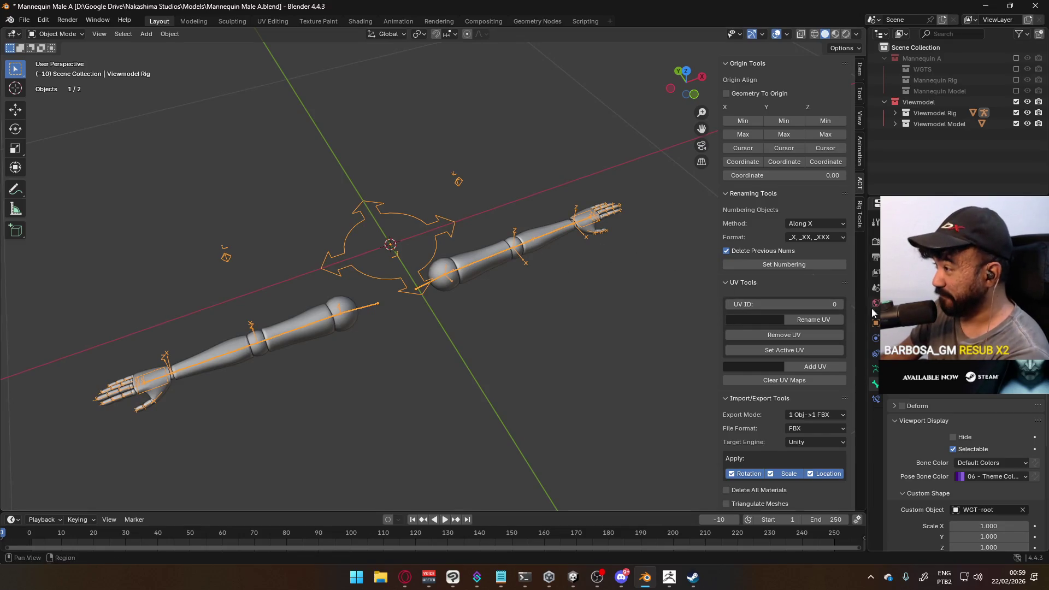
middle_click_drag(655, 263, 440, 242)
key("KP_3")
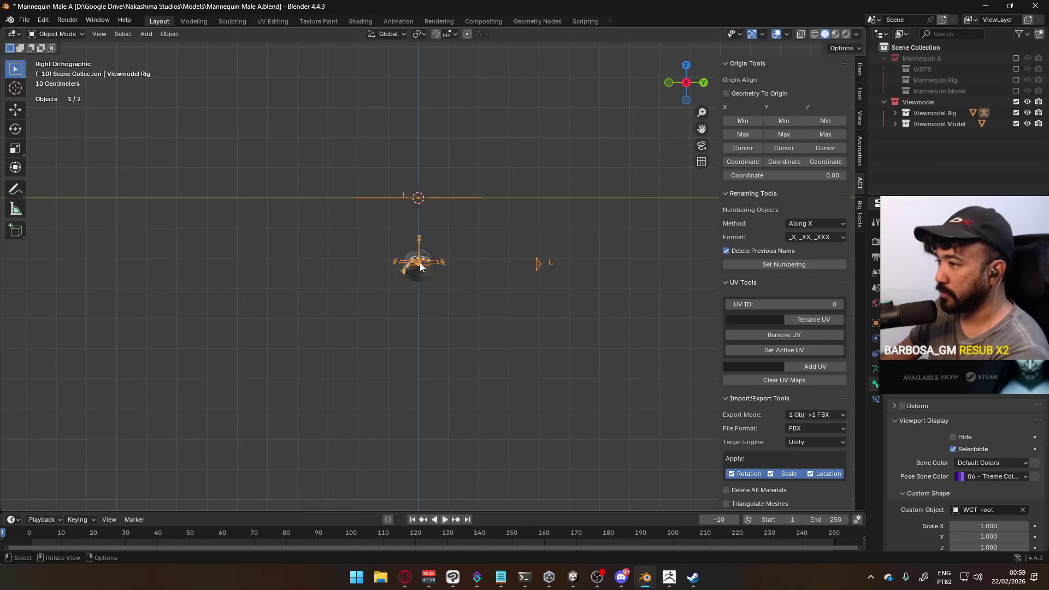
middle_click_drag(489, 243, 494, 228)
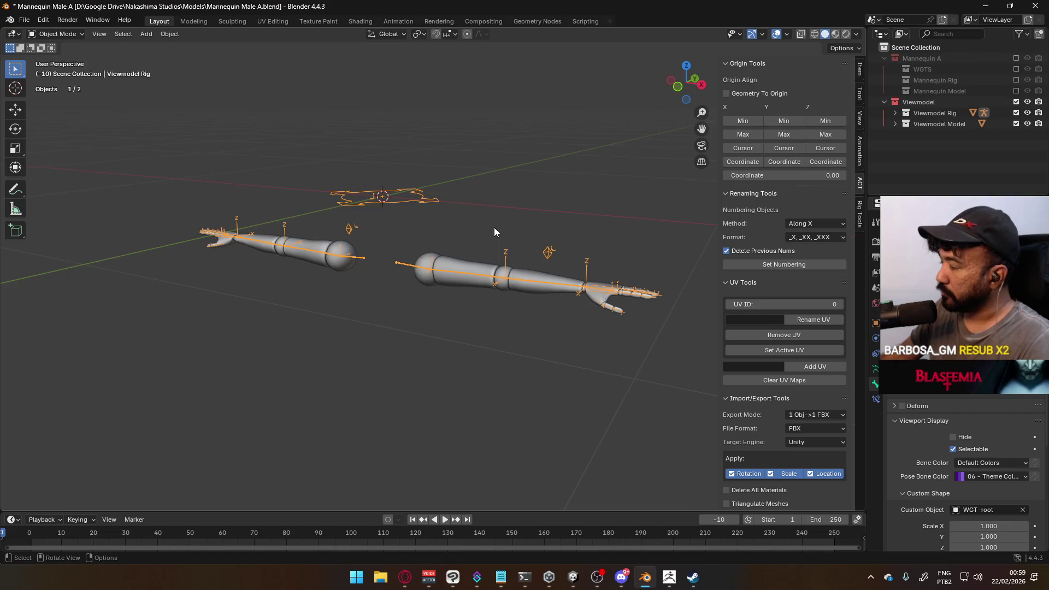
left_click(895, 112)
left_click(895, 112)
mouse_move(444, 225)
middle_mouse_down()
mouse_move(532, 216)
mouse_move(605, 238)
middle_mouse_up()
left_click(876, 369)
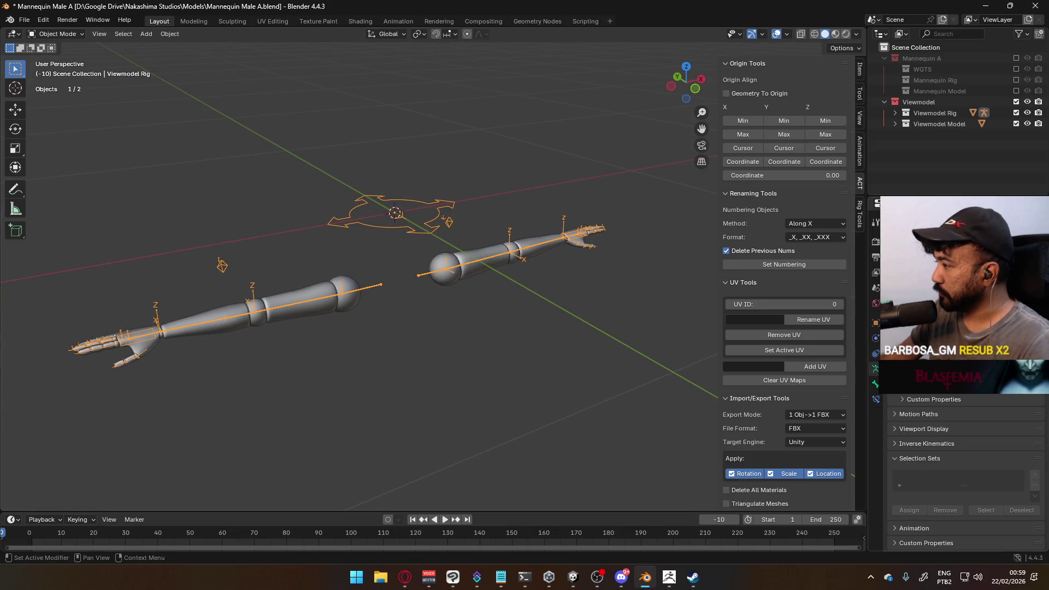
- Enter Edit Mode on the rig, box-select the root bone joint, then return to Object Mode
key("m")
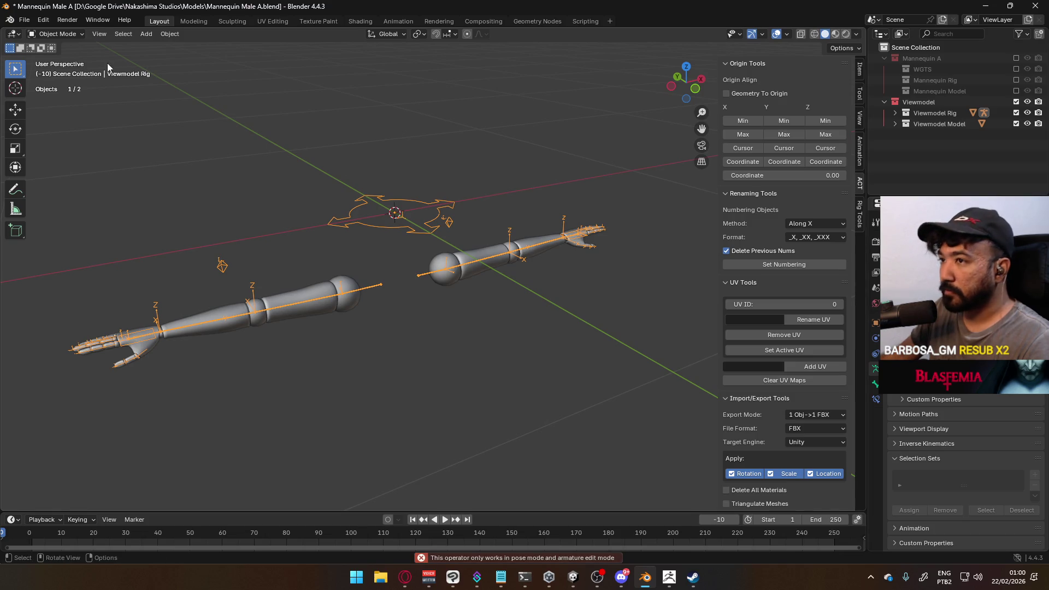
left_click(54, 34)
left_click(52, 58)
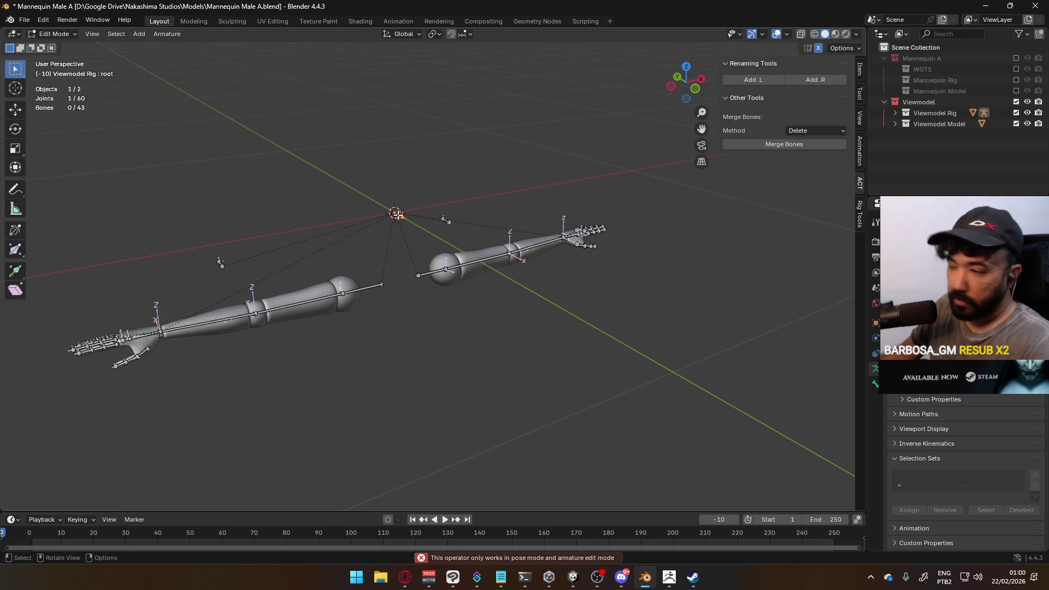
left_click_drag(360, 178, 426, 223)
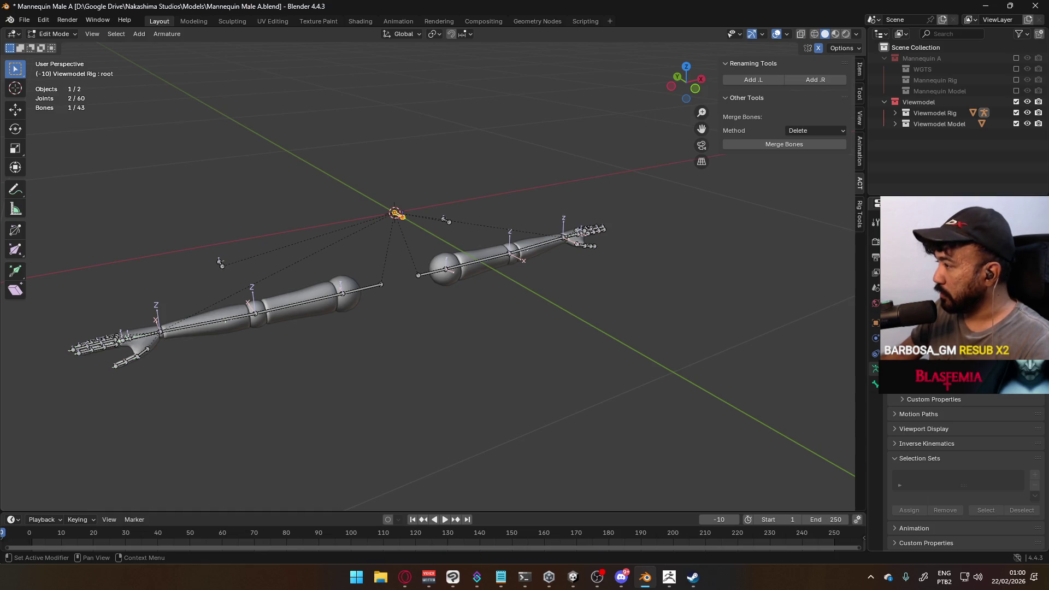
key("Tab")
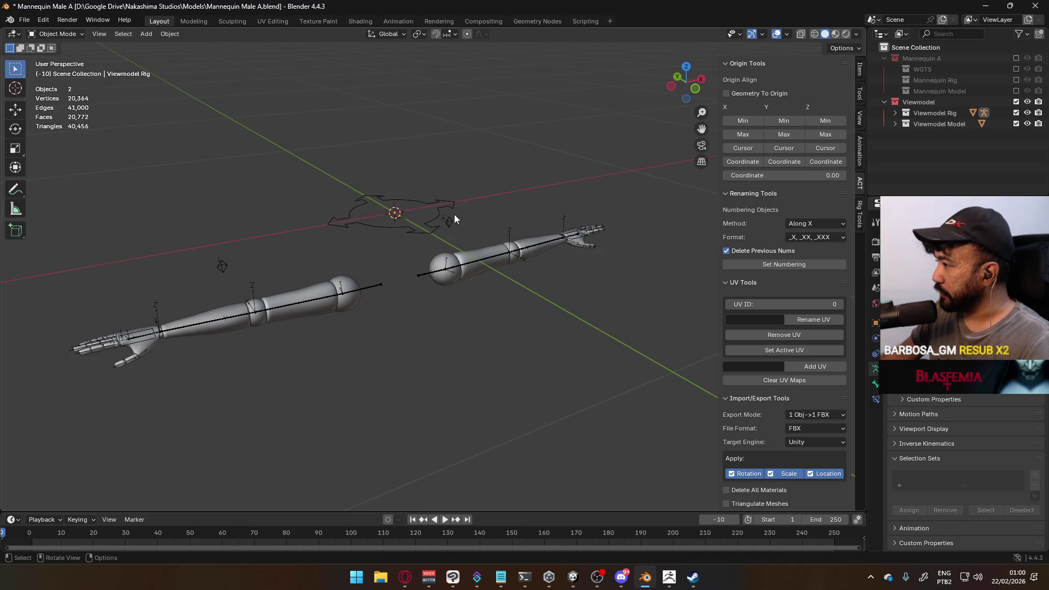
- Hide and reveal the armature, then switch the rig into Pose Mode viewed from front
key("h")
middle_click_drag(572, 240, 382, 235)
key("alt+h")
left_click(57, 33)
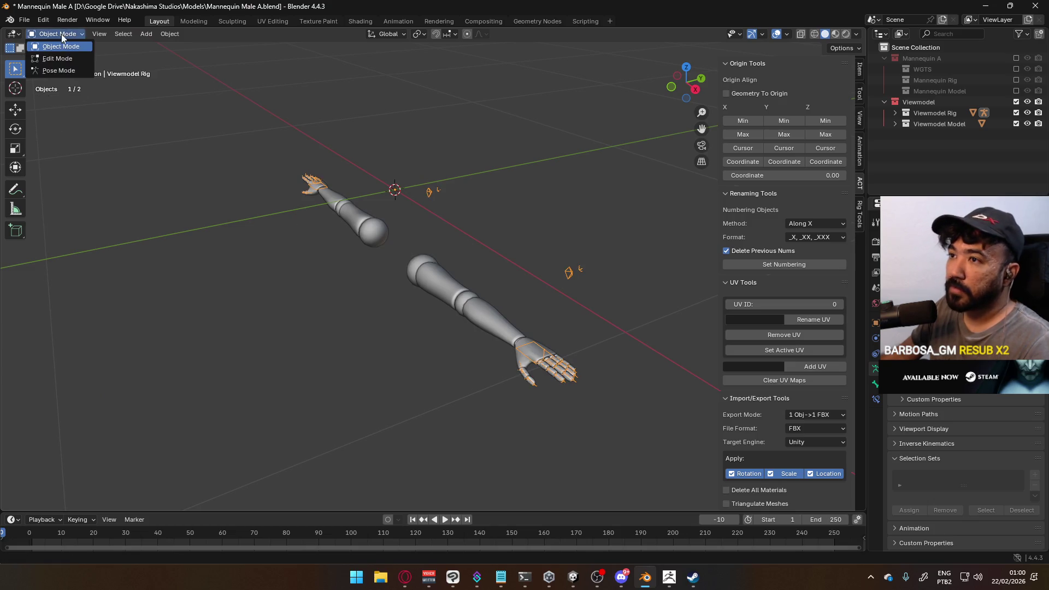
left_click(54, 71)
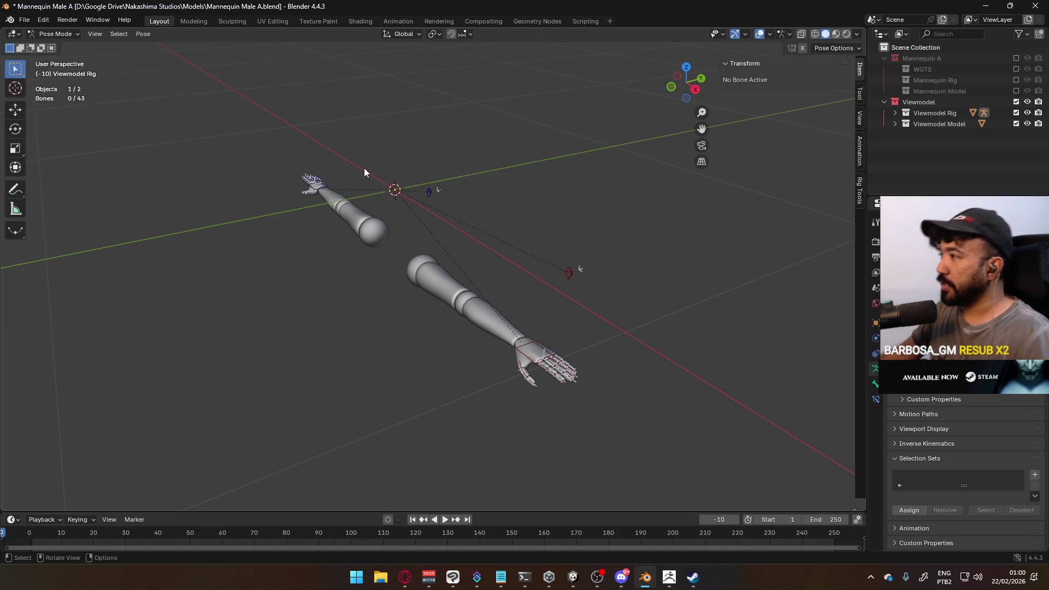
key("KP_1")
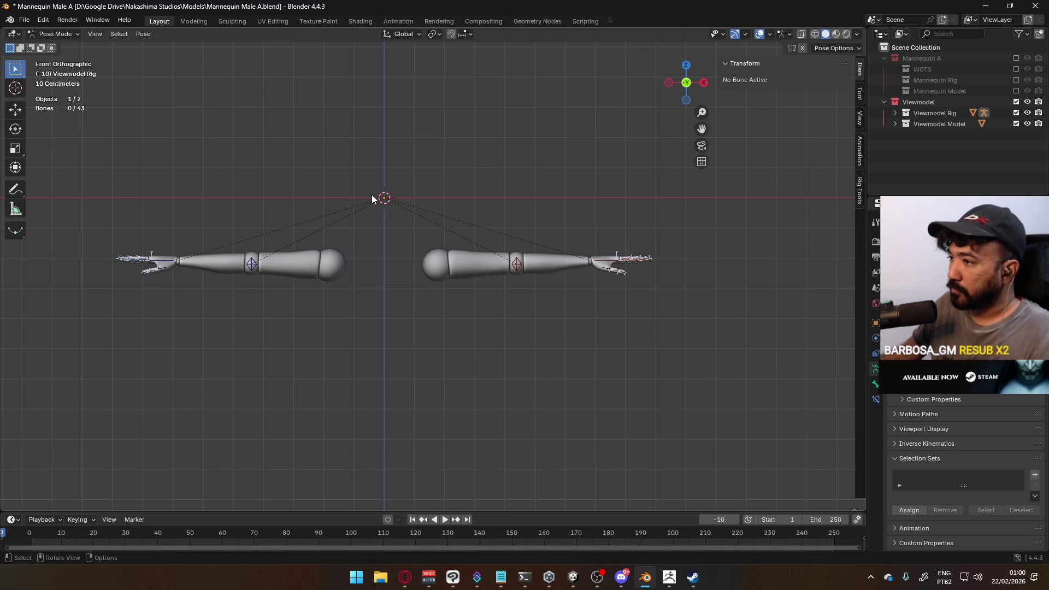
middle_click_drag(431, 250, 427, 273)
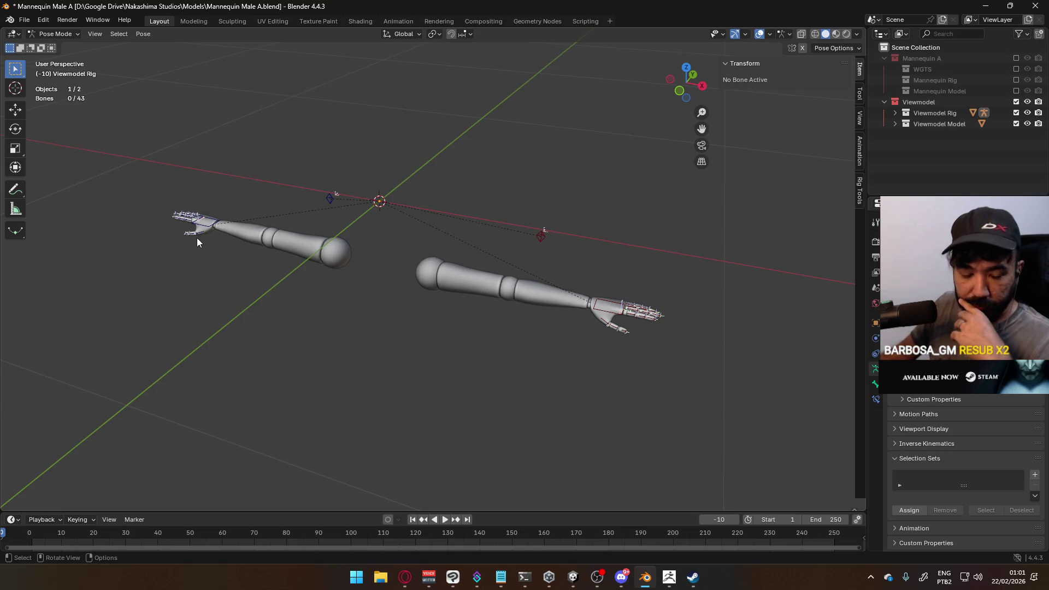
mouse_move(157, 306)
middle_mouse_down()
mouse_move(251, 268)
mouse_move(340, 271)
mouse_move(292, 315)
middle_mouse_up()
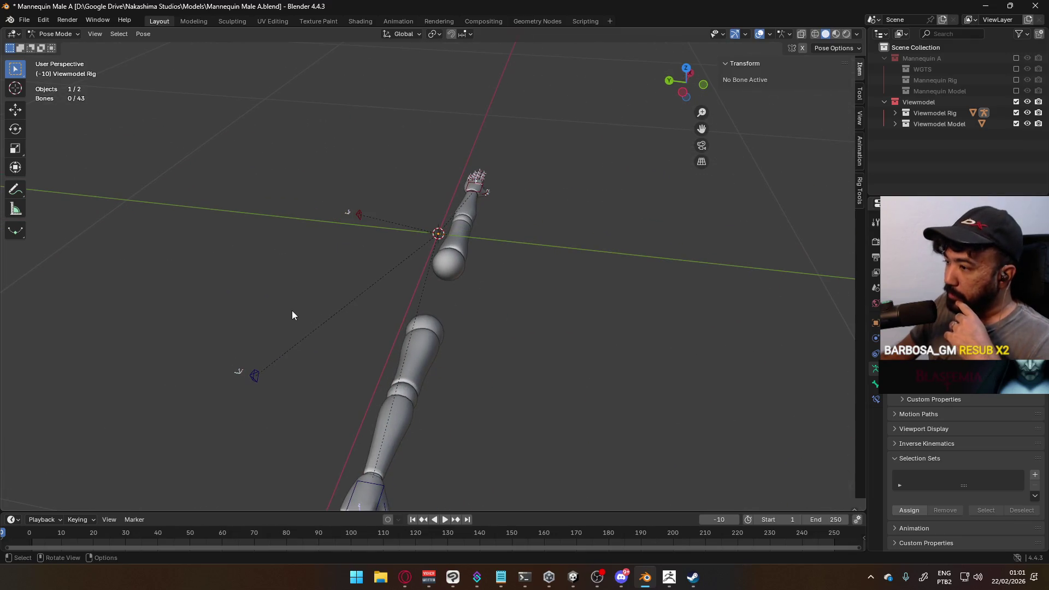
middle_click_drag(574, 356, 362, 323)
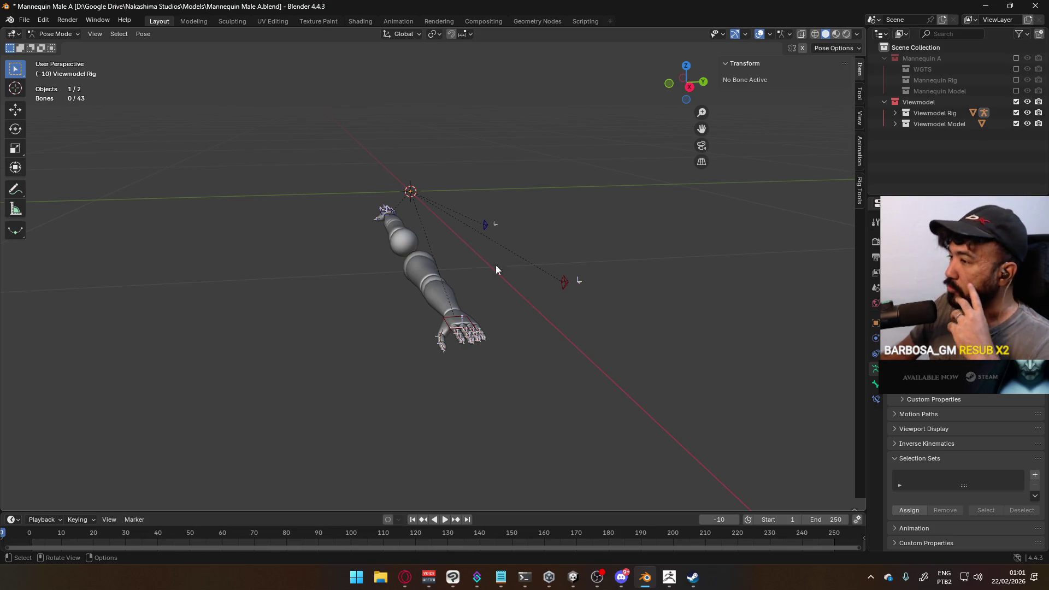
mouse_move(523, 263)
middle_mouse_down()
mouse_move(403, 264)
mouse_move(487, 229)
mouse_move(424, 297)
mouse_move(354, 312)
middle_mouse_up()
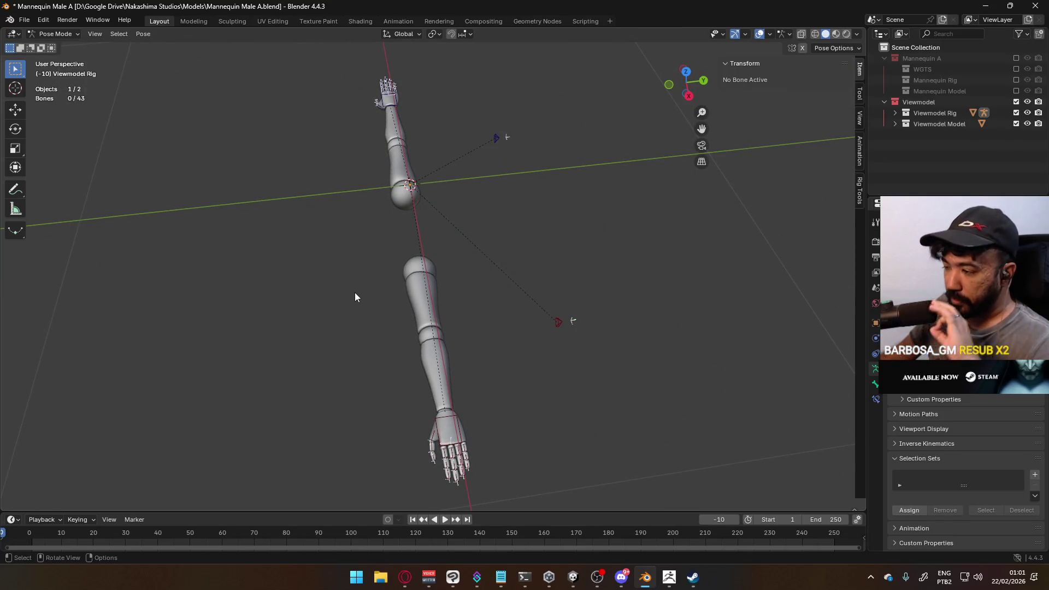
middle_click_drag(352, 298, 528, 311)
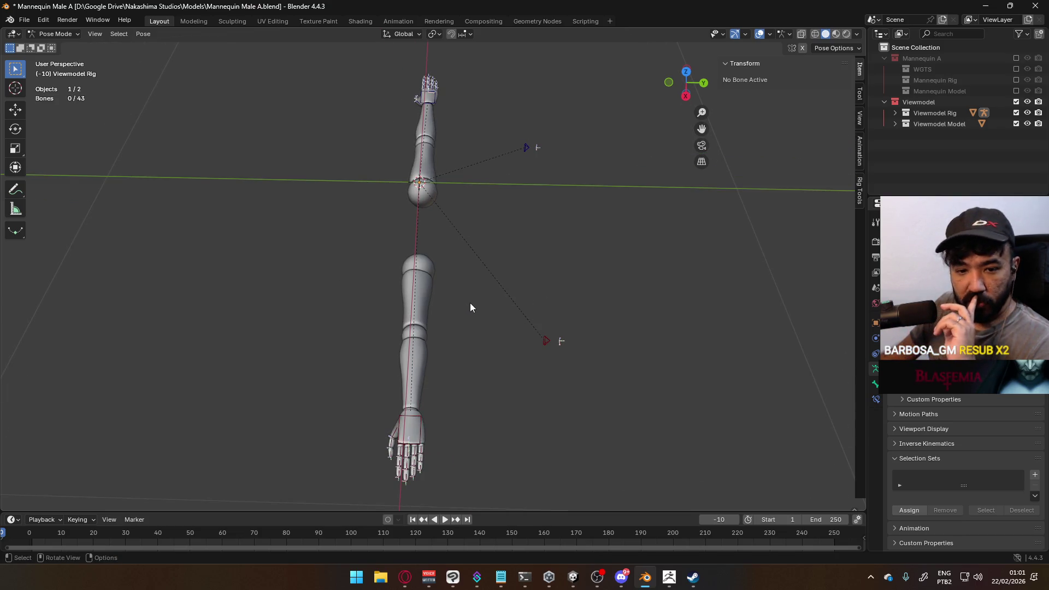
mouse_move(470, 305)
middle_mouse_down()
mouse_move(384, 304)
mouse_move(489, 264)
middle_mouse_up()
left_click(895, 124)
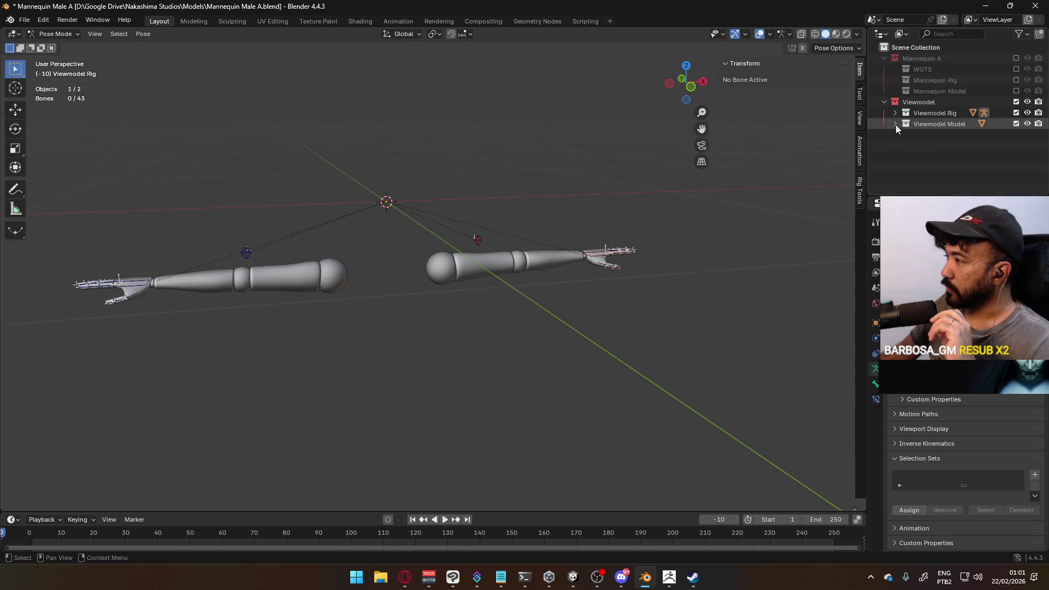
- Expand the Viewmodel Rig collection and view both arms from several angles
left_click(895, 124)
left_click(896, 113)
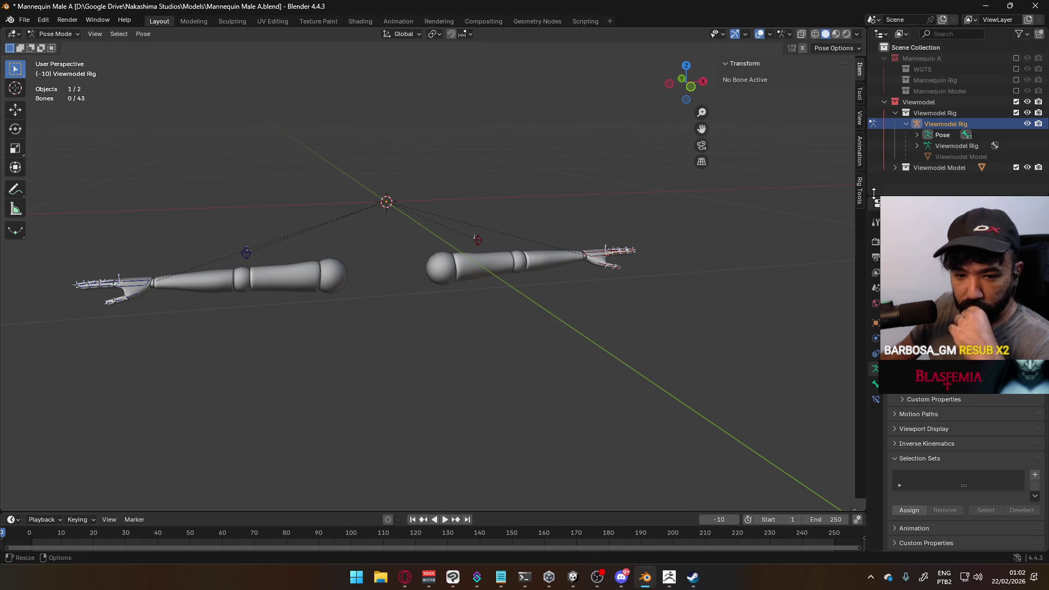
mouse_move(602, 213)
middle_mouse_down()
mouse_move(579, 287)
mouse_move(503, 287)
mouse_move(530, 251)
mouse_move(479, 236)
middle_mouse_up()
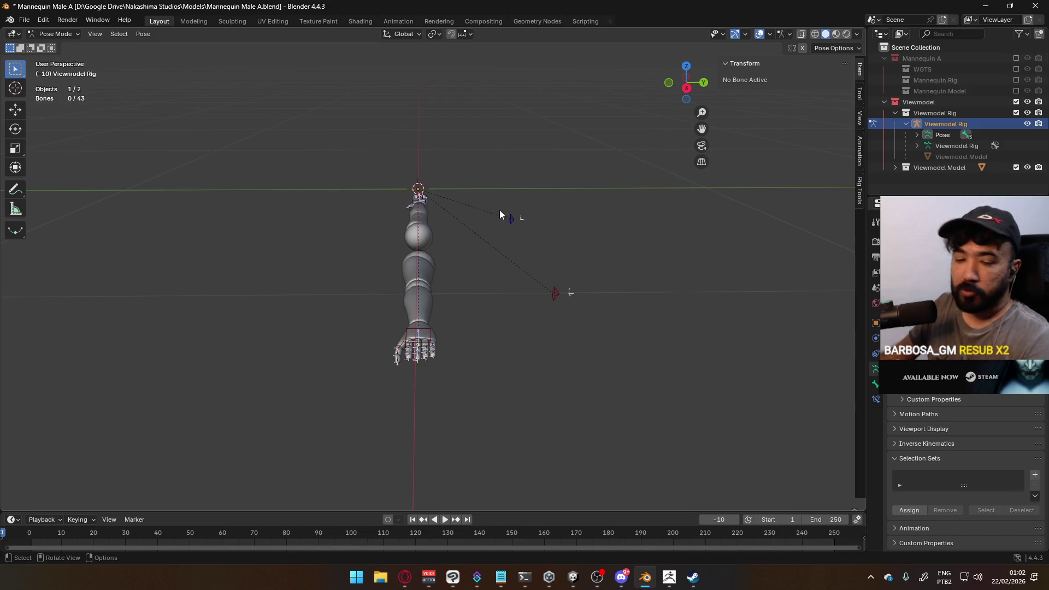
mouse_move(508, 220)
middle_mouse_down()
mouse_move(400, 229)
mouse_move(487, 228)
mouse_move(504, 247)
middle_mouse_up()
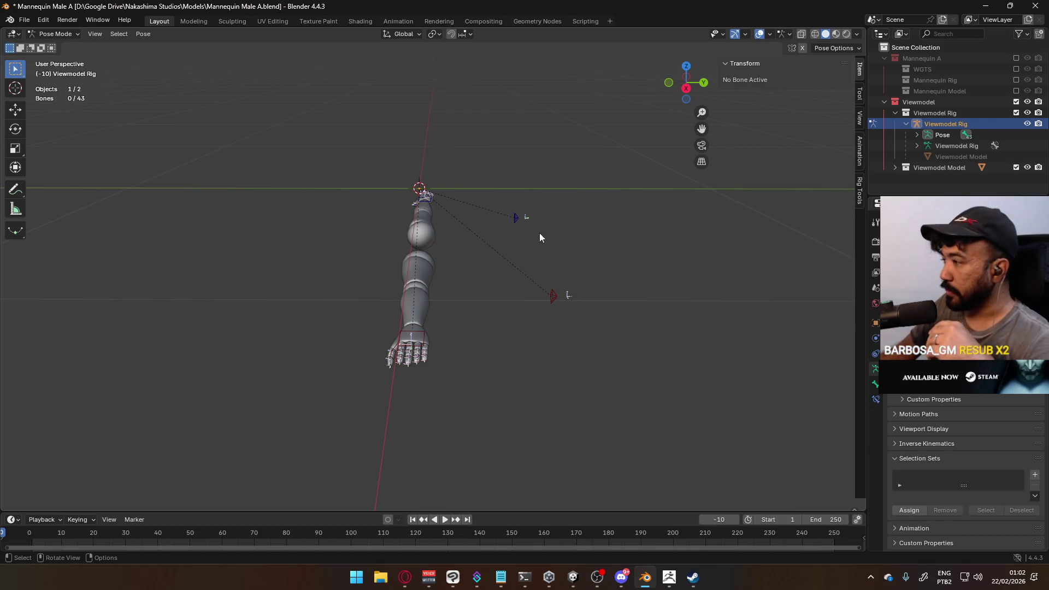
mouse_move(540, 228)
middle_mouse_down()
mouse_move(464, 246)
mouse_move(551, 229)
middle_mouse_up()
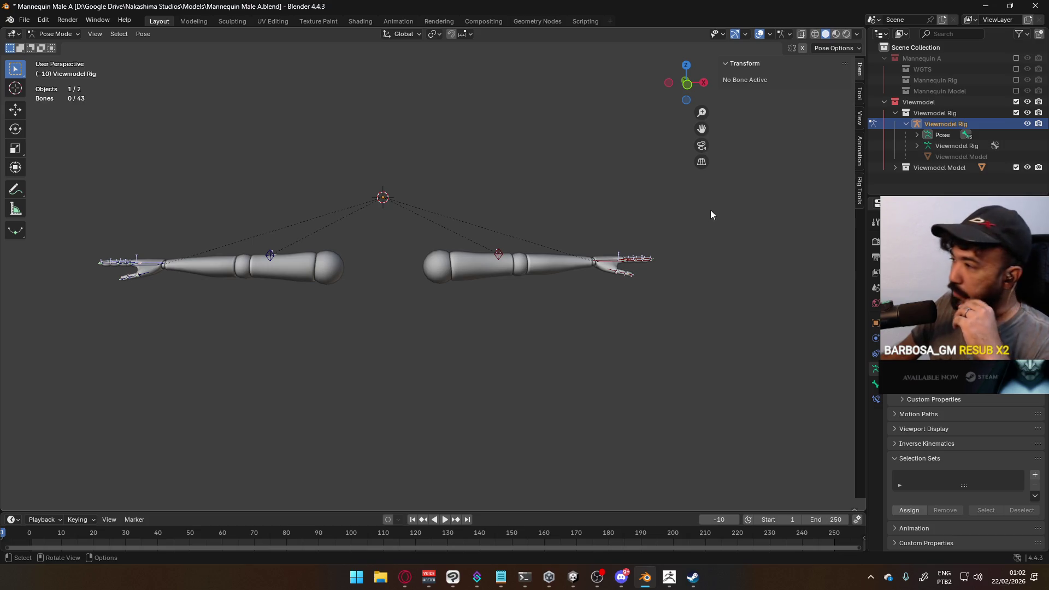
middle_click_drag(633, 184, 537, 237)
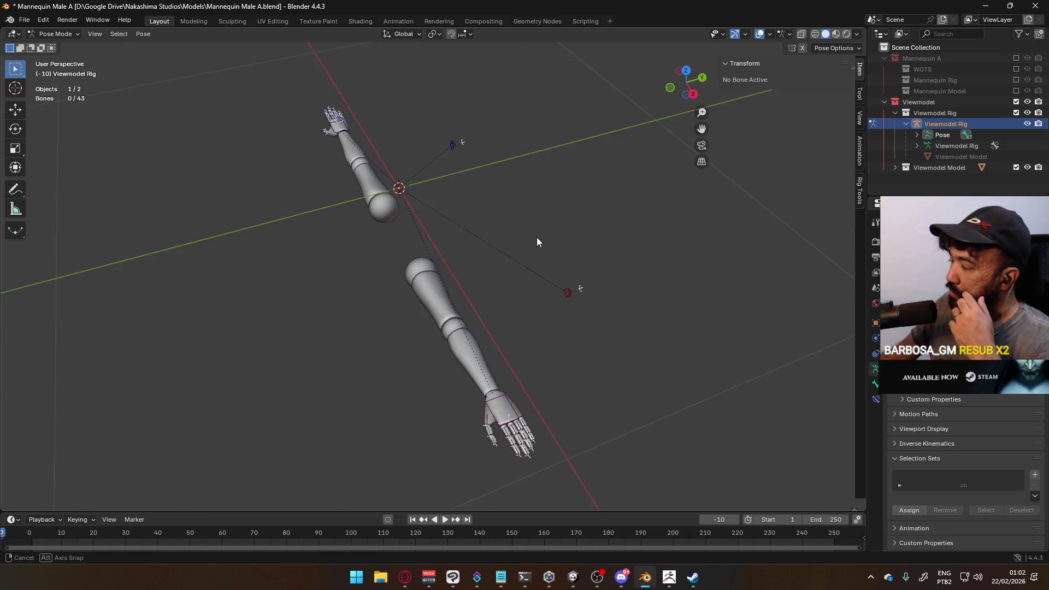
- Select the Viewmodel Model arm mesh in the Outliner and save the blend file
left_click(895, 112)
left_click(895, 124)
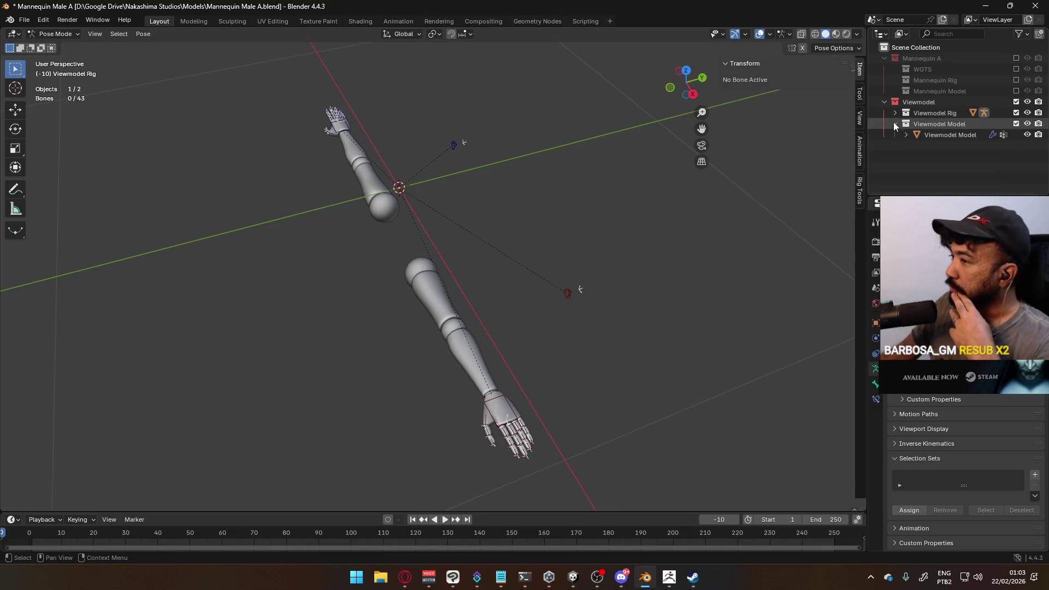
left_click(928, 134)
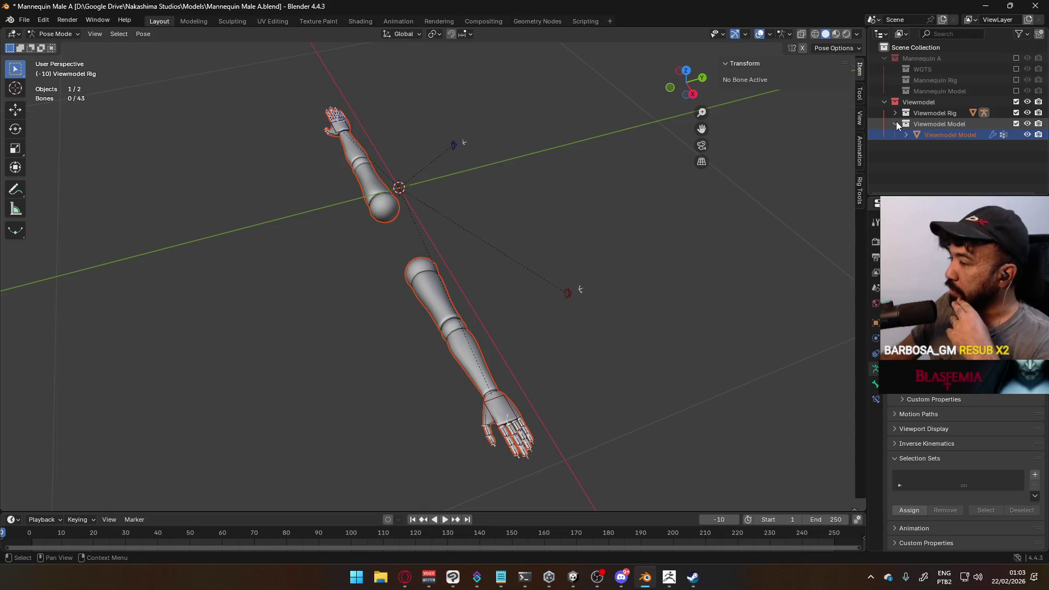
left_click(894, 124)
left_click(894, 114)
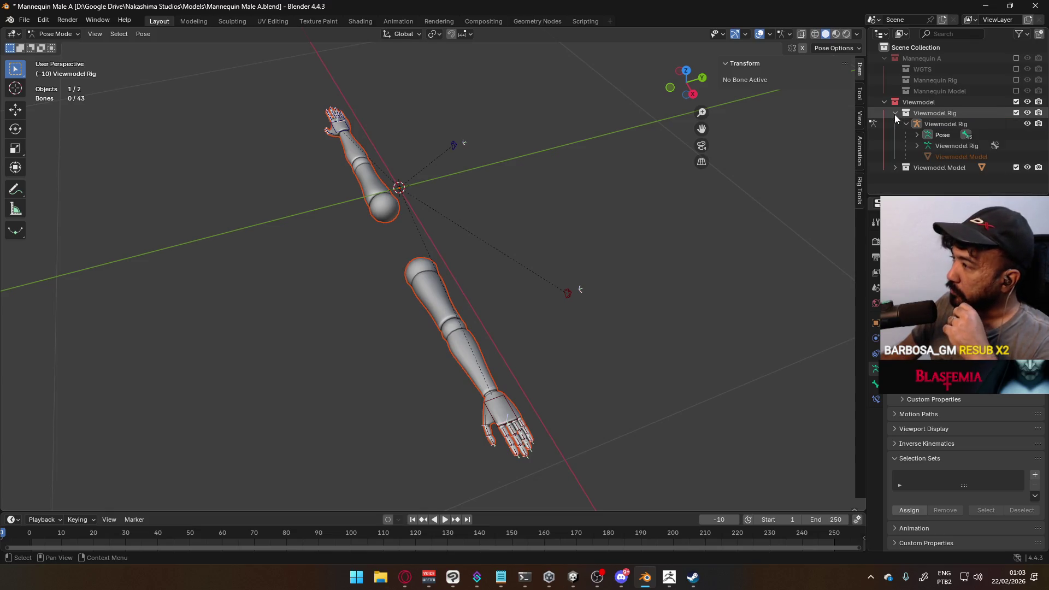
left_click(906, 124)
mouse_move(642, 232)
middle_mouse_down()
mouse_move(579, 218)
mouse_move(603, 184)
mouse_move(694, 173)
mouse_move(714, 188)
mouse_move(680, 191)
middle_mouse_up()
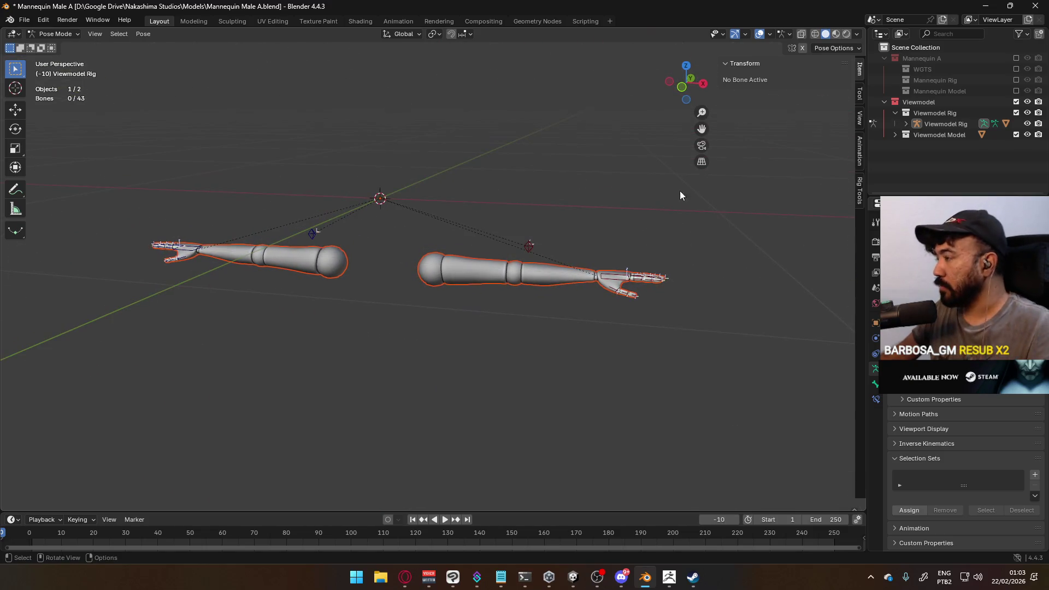
key("ctrl+s")
- Select the root bone under the rig's Pose and switch the rig into Edit Mode
left_click(906, 125)
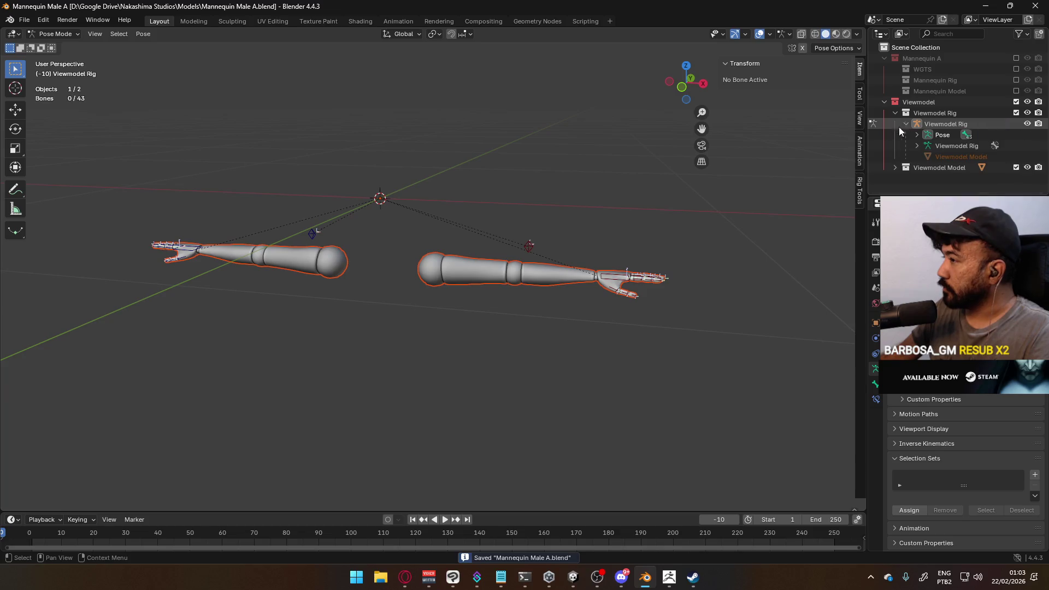
left_click(941, 126)
left_click(941, 134)
left_click(916, 134)
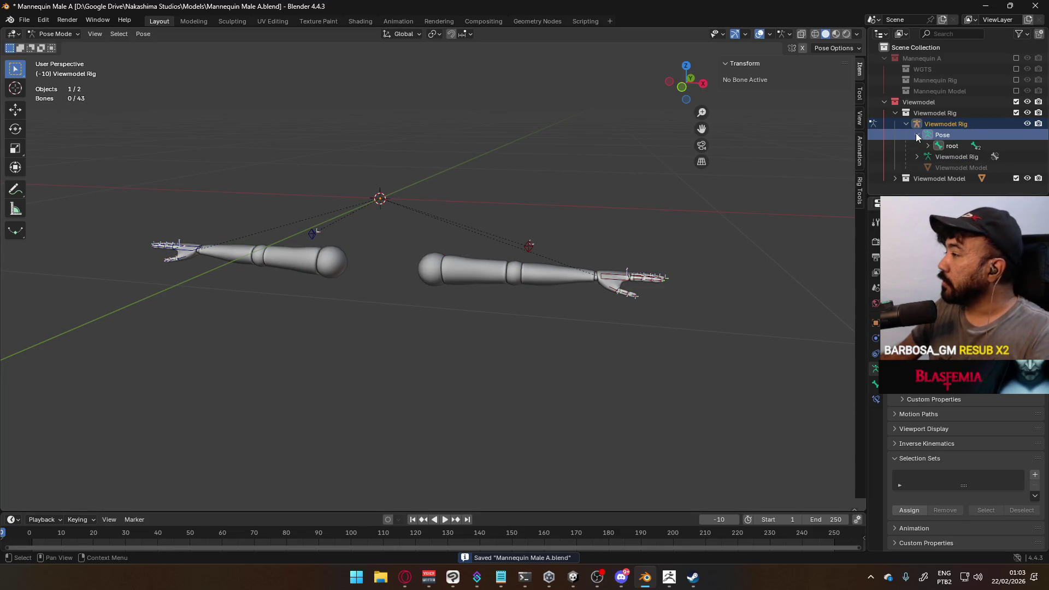
left_click(928, 146)
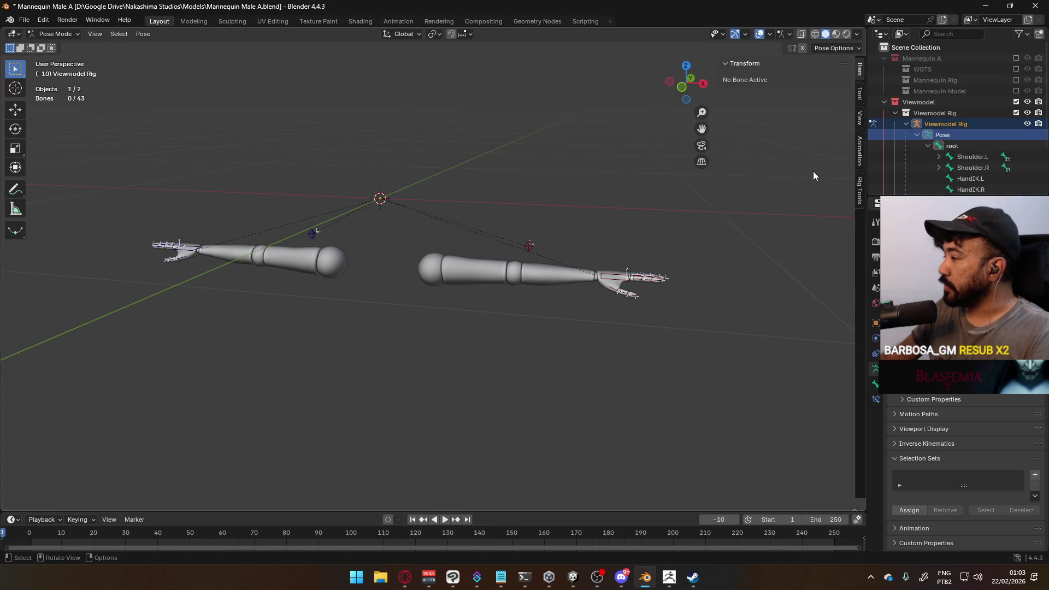
left_click(966, 143)
mouse_move(358, 224)
middle_mouse_down()
mouse_move(317, 234)
mouse_move(220, 167)
middle_mouse_up()
left_click(55, 33)
left_click(51, 55)
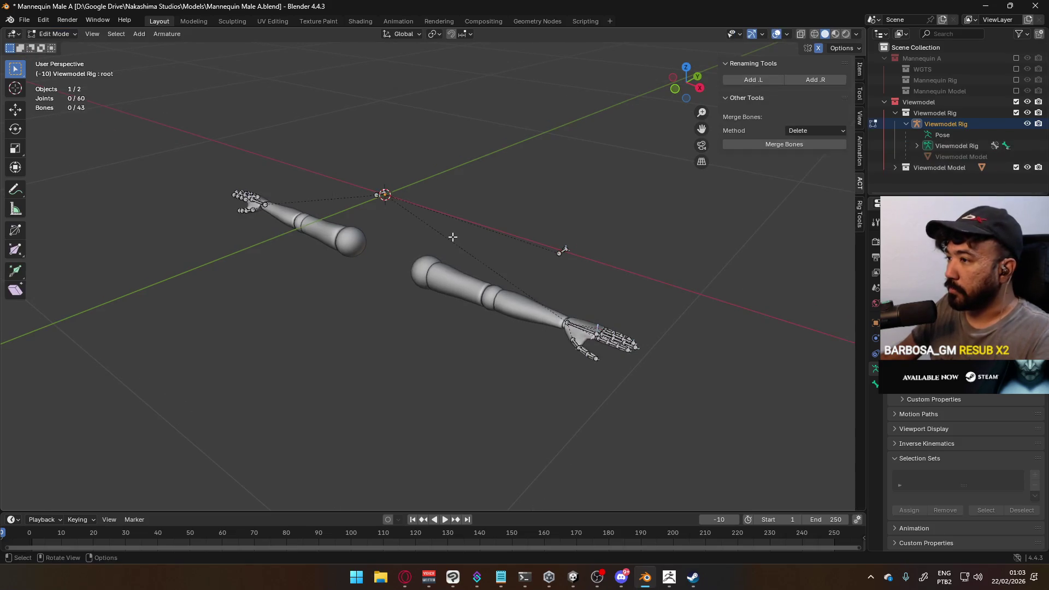
- Switch to Right Orthographic view and reveal the rig's hidden bones
scroll(434, 231, "up", 3)
mouse_move(435, 230)
middle_mouse_down()
mouse_move(579, 293)
mouse_move(516, 263)
middle_mouse_up()
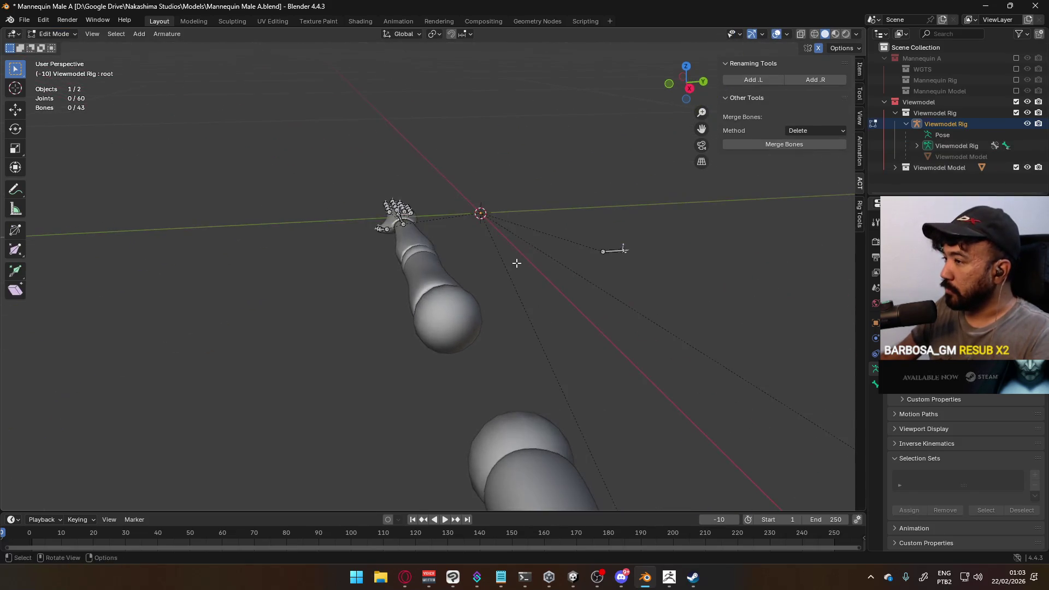
mouse_move(614, 261)
middle_mouse_down()
mouse_move(541, 265)
mouse_move(521, 289)
mouse_move(482, 251)
mouse_move(506, 225)
mouse_move(576, 224)
middle_mouse_up()
key("KP_1")
key("KP_3")
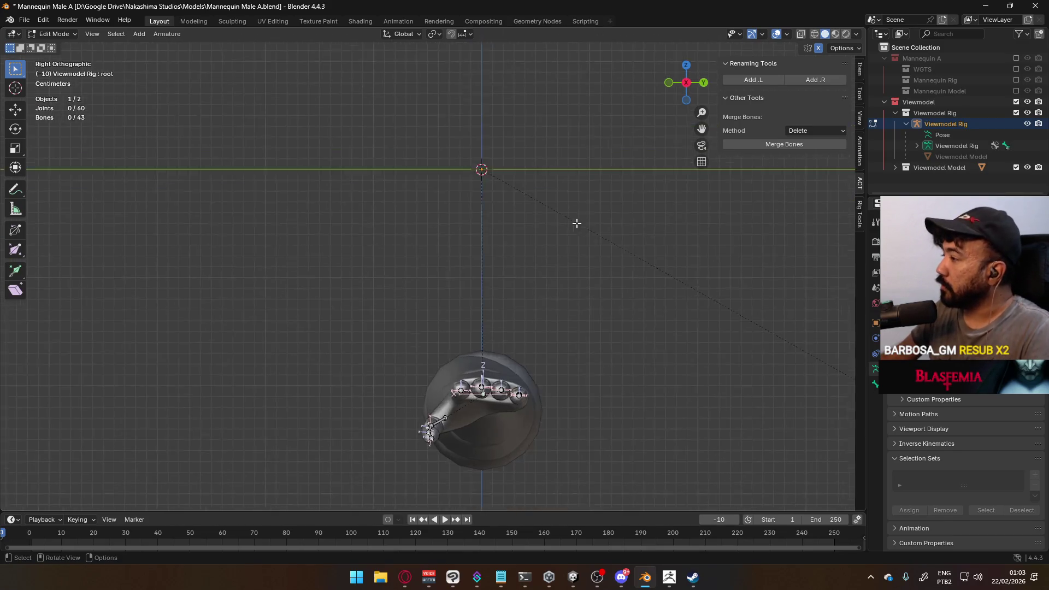
key("KP_3")
left_click(1028, 230)
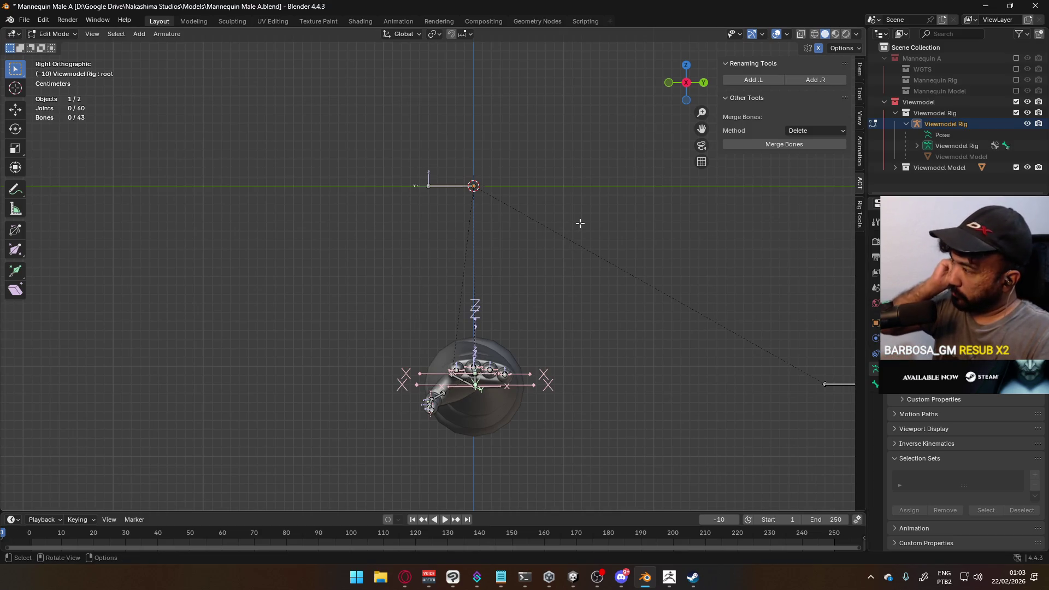
- Add a test bone at the 3D cursor, then delete it again
key("shift+a")
scroll(583, 225, "down", 3)
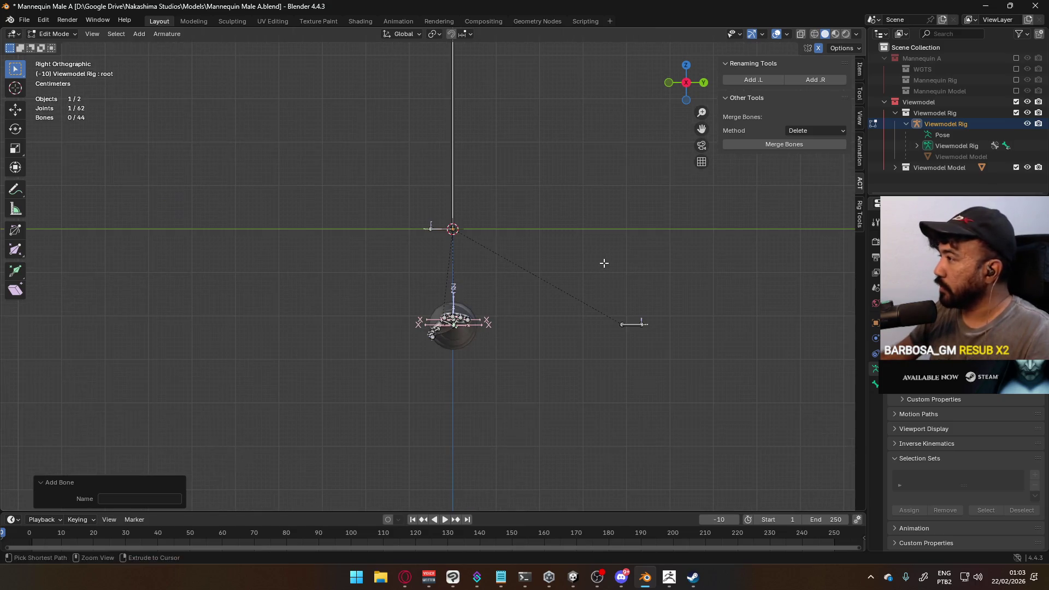
key("ctrl+z")
key("shift+a")
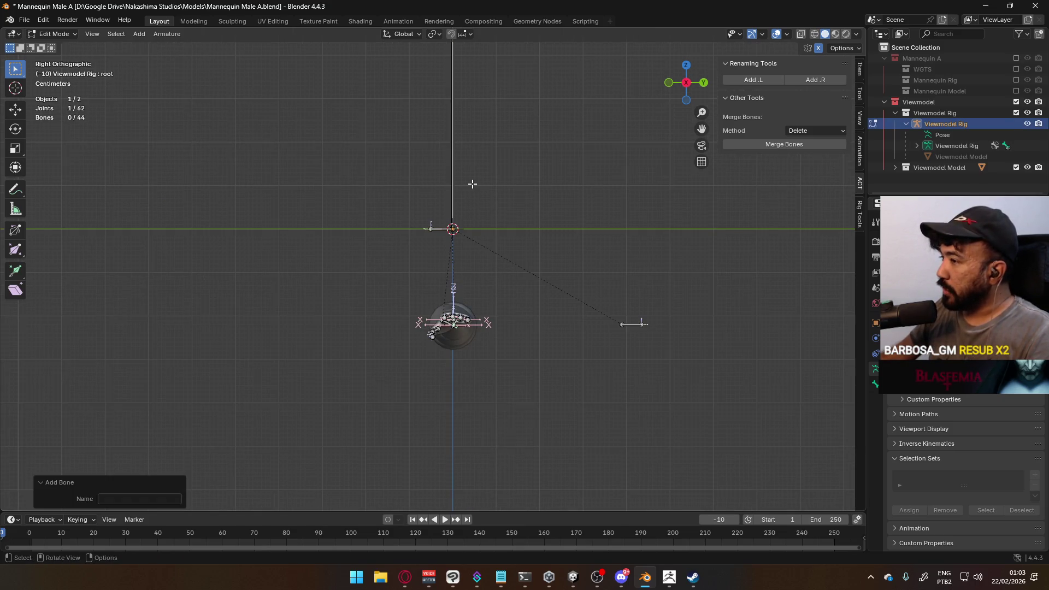
left_click(461, 171)
key("x")
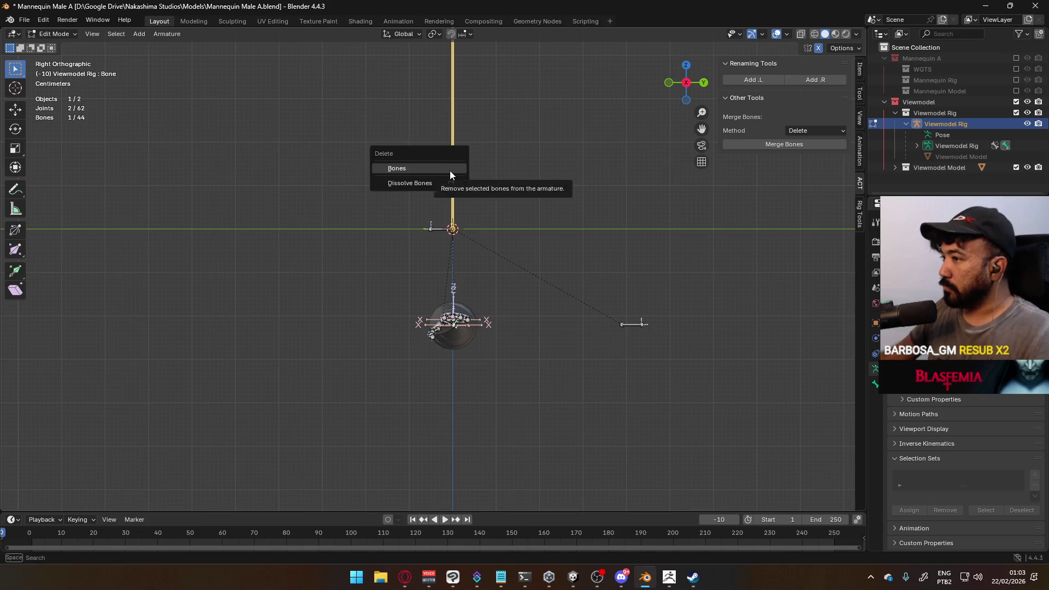
left_click(456, 172)
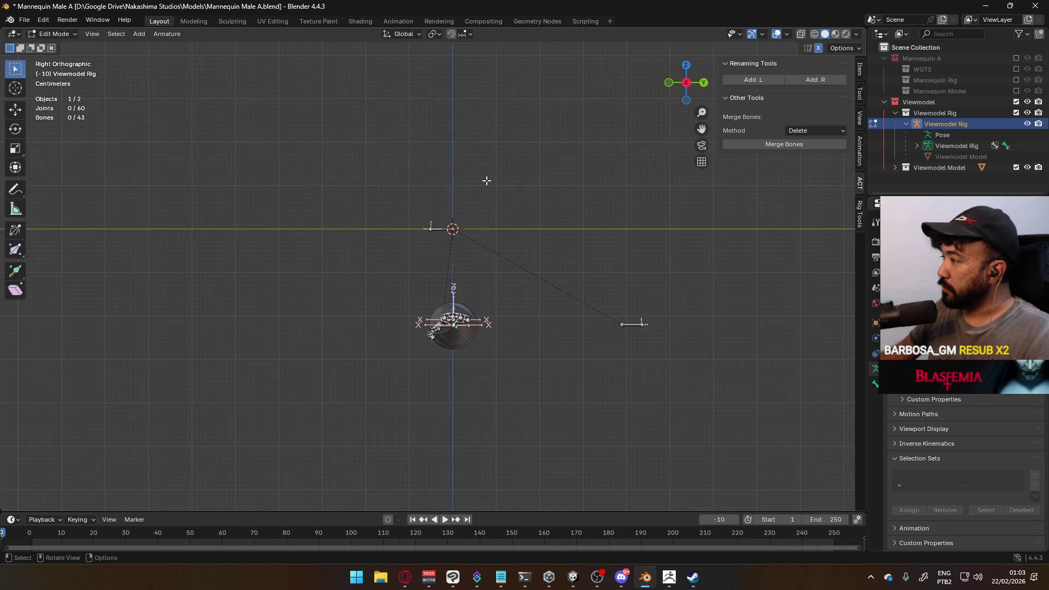
right_click(464, 206)
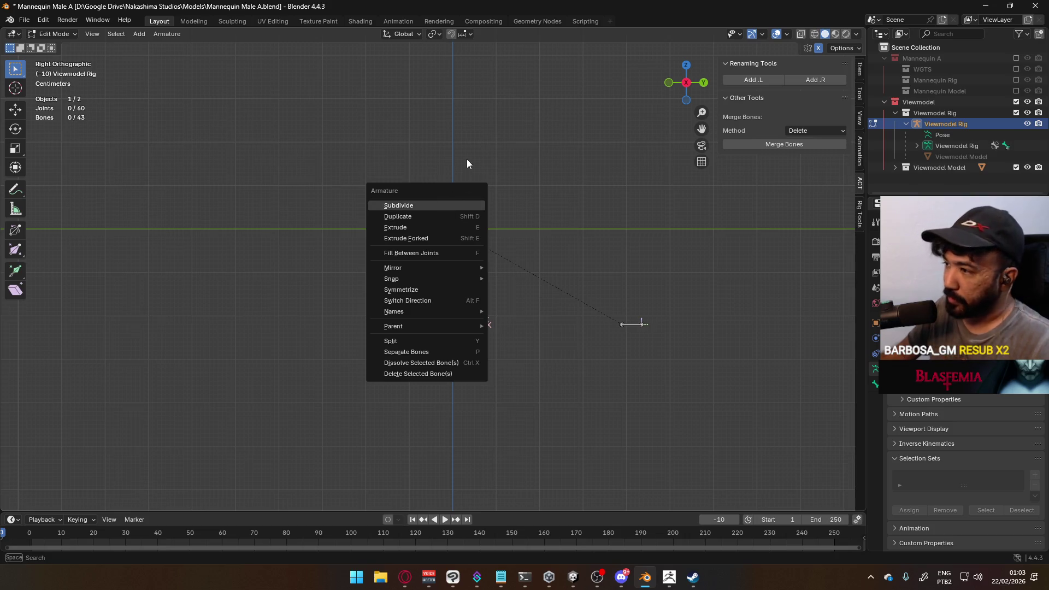
mouse_move(466, 162)
middle_mouse_down()
mouse_move(440, 232)
mouse_move(550, 204)
mouse_move(525, 217)
mouse_move(590, 267)
mouse_move(526, 280)
mouse_move(649, 274)
mouse_move(626, 280)
middle_mouse_up()
mouse_move(488, 278)
middle_mouse_down()
mouse_move(515, 266)
mouse_move(615, 261)
middle_mouse_up()
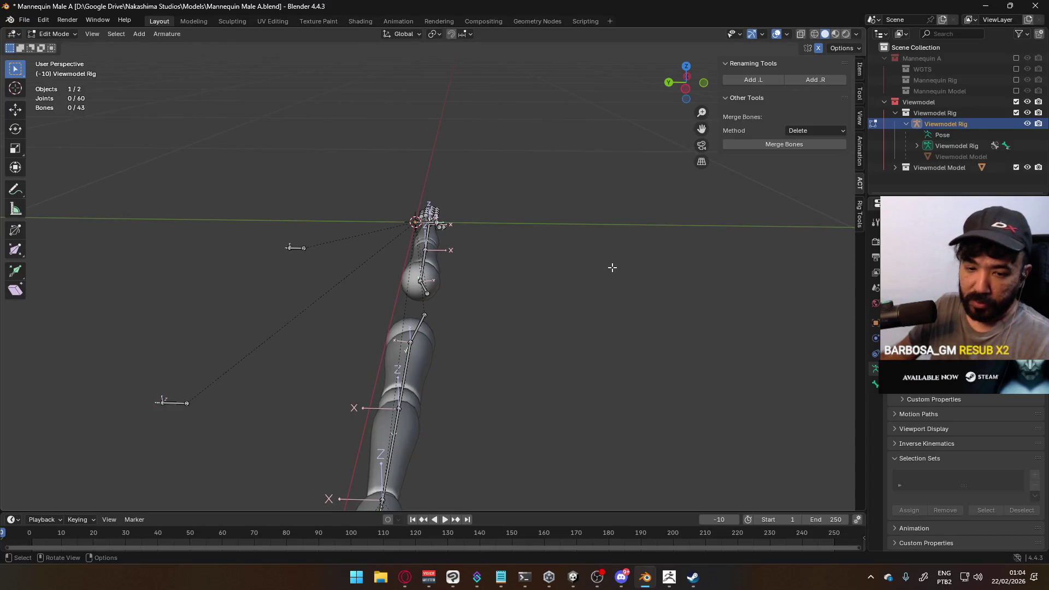
mouse_move(606, 262)
middle_mouse_down()
mouse_move(513, 230)
mouse_move(705, 258)
mouse_move(765, 213)
mouse_move(703, 263)
mouse_move(667, 246)
mouse_move(534, 265)
middle_mouse_up()
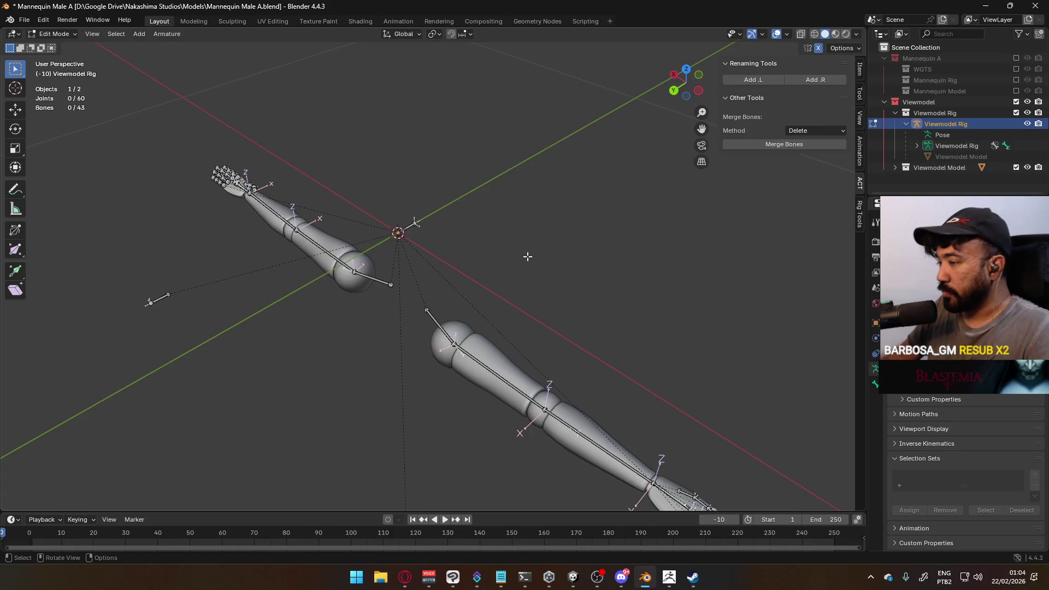
key("KP_3")
scroll(439, 219, "up", 5)
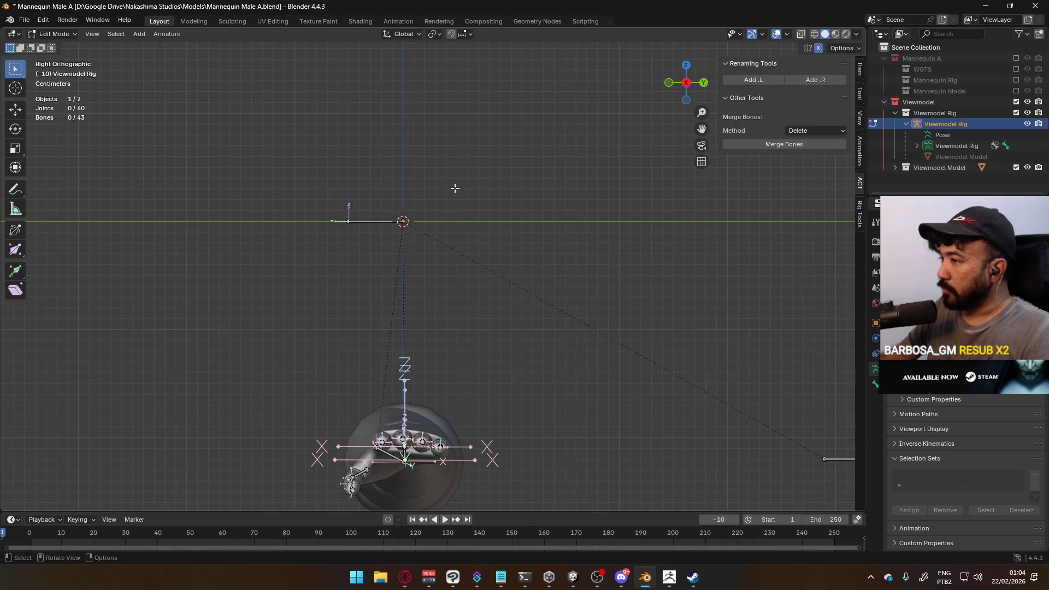
scroll(455, 188, "down", 4)
scroll(454, 186, "up", 1)
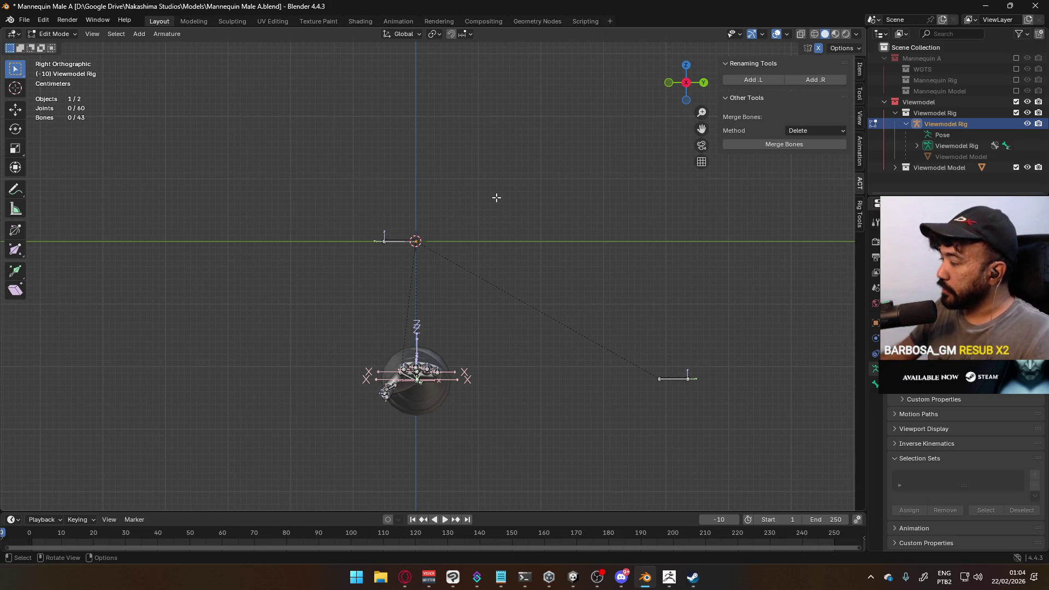
mouse_move(494, 279)
middle_mouse_down()
mouse_move(424, 180)
mouse_move(435, 259)
middle_mouse_up()
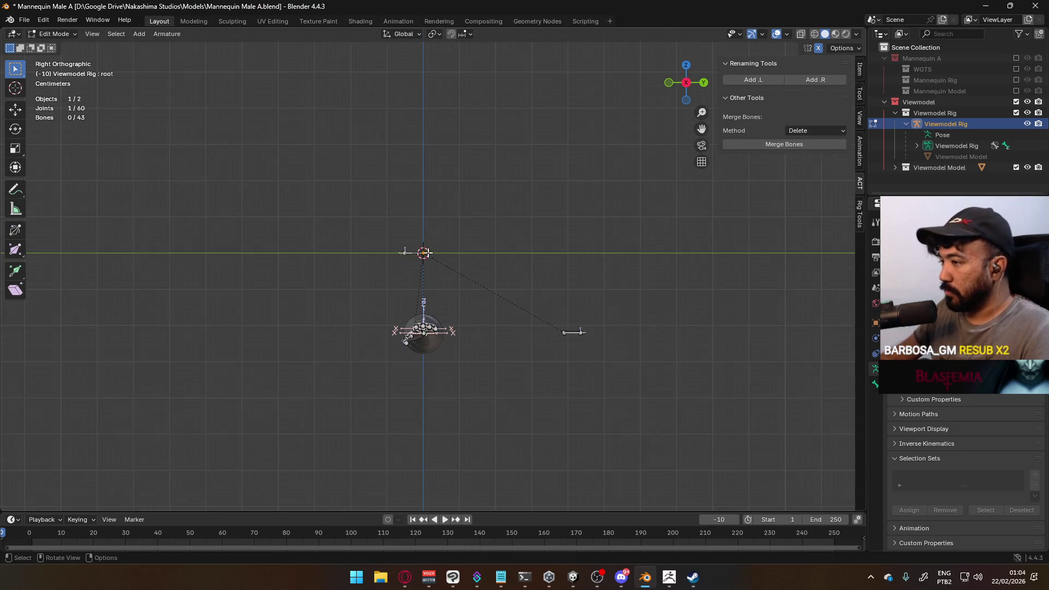
- Extrude bone root.001 upward from the root joint and clear its parent
left_click(422, 251)
key("e")
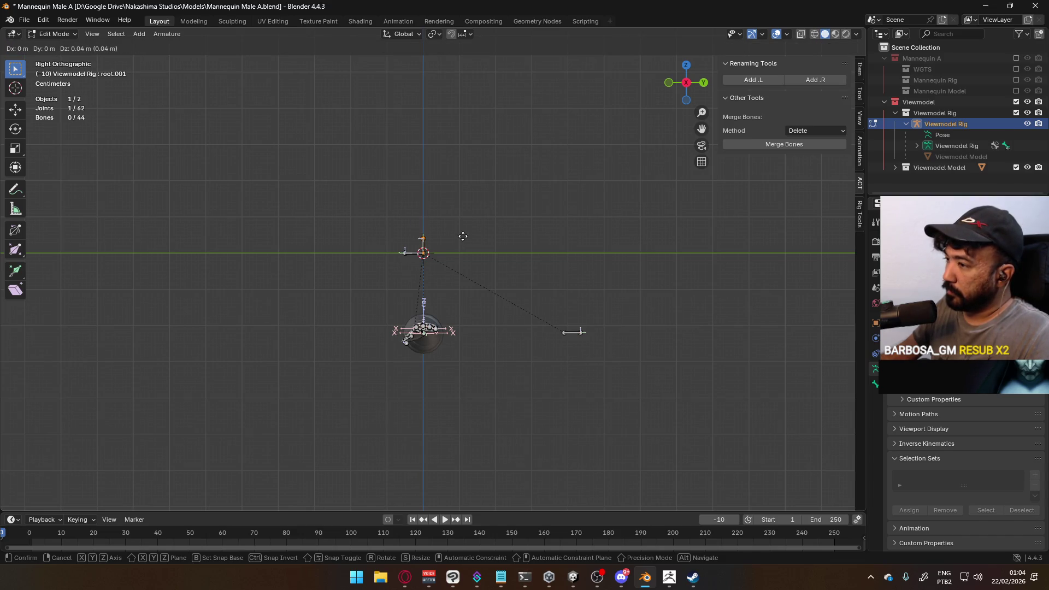
left_click(462, 233)
mouse_move(462, 234)
middle_mouse_down()
mouse_move(483, 251)
mouse_move(454, 239)
middle_mouse_up()
right_click(453, 238)
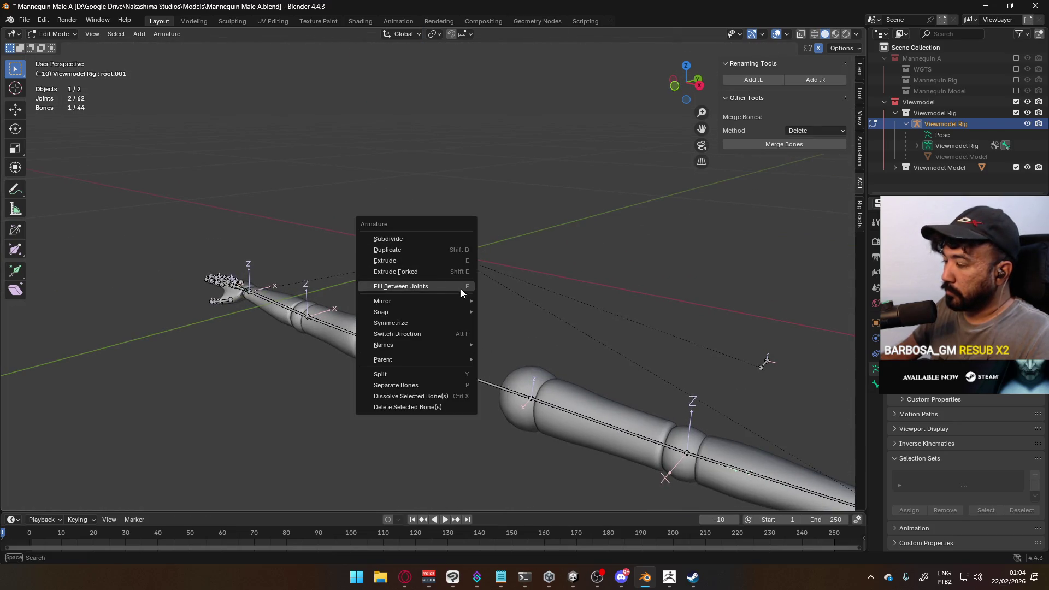
mouse_move(464, 360)
left_click(511, 372)
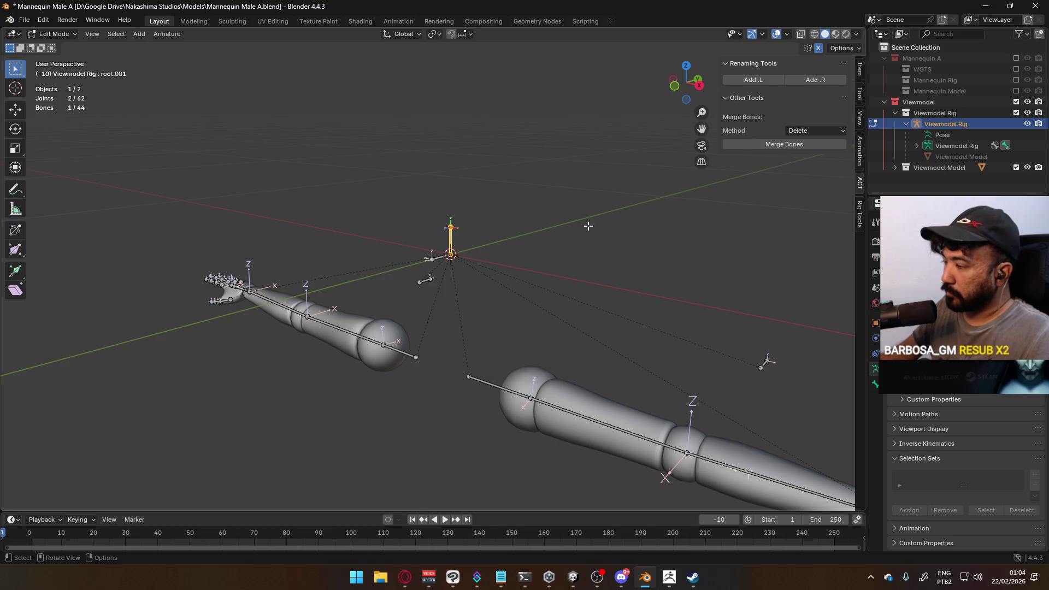
middle_click_drag(511, 373, 556, 278)
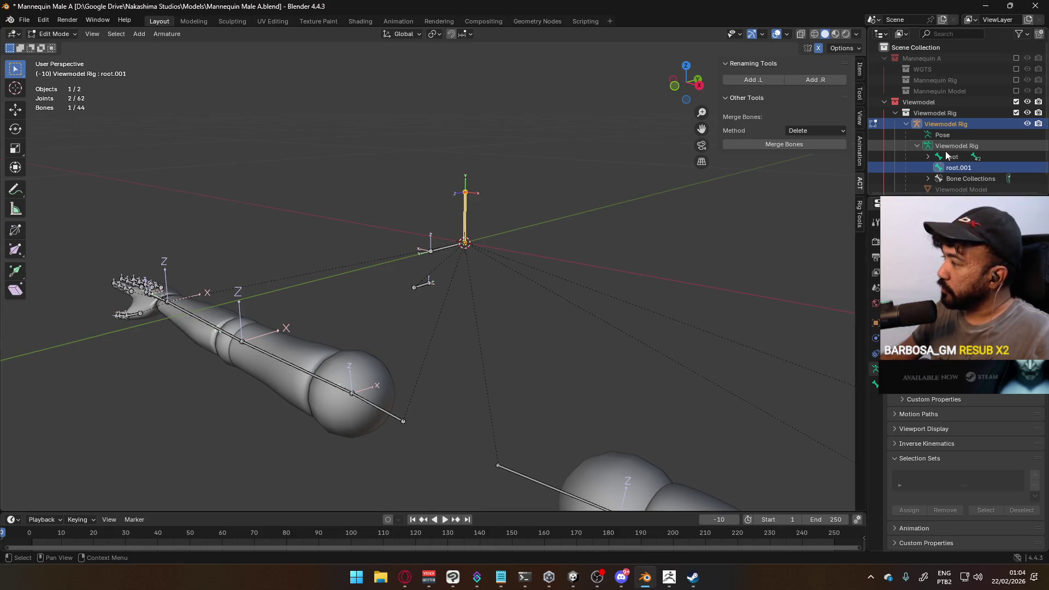
- In the Outliner's bone hierarchy, rename root.001 to 'Head Socket'
left_click(918, 146)
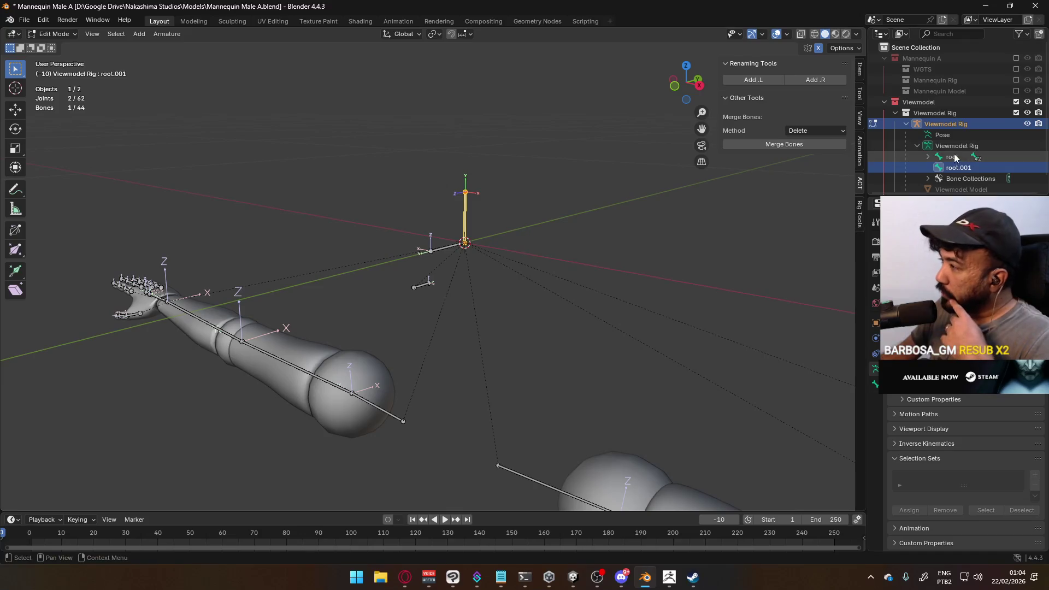
left_click(928, 157)
left_click(929, 157)
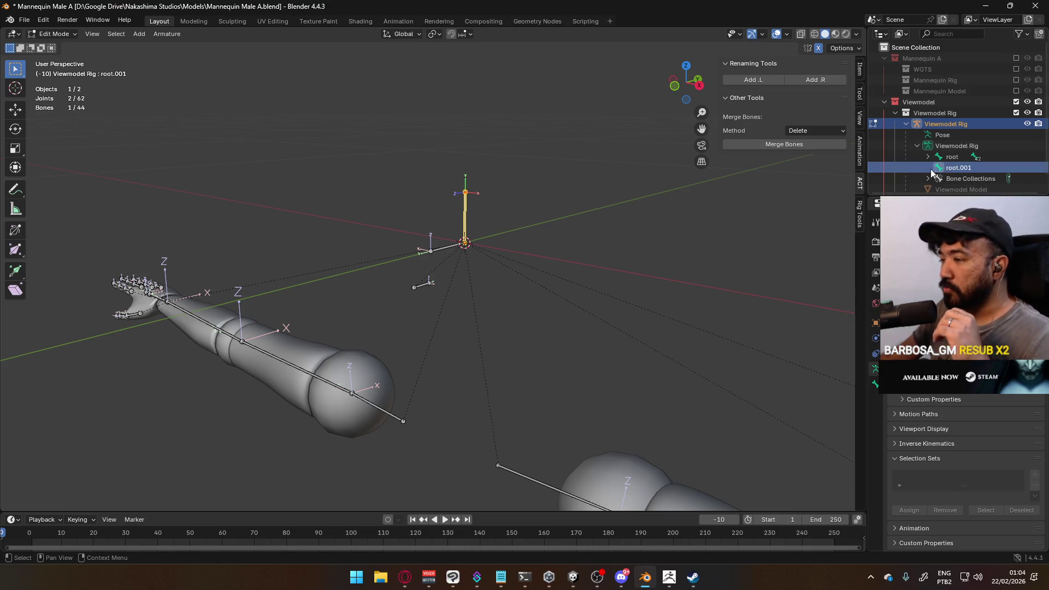
scroll(972, 170, "down", 1)
double_click(984, 158)
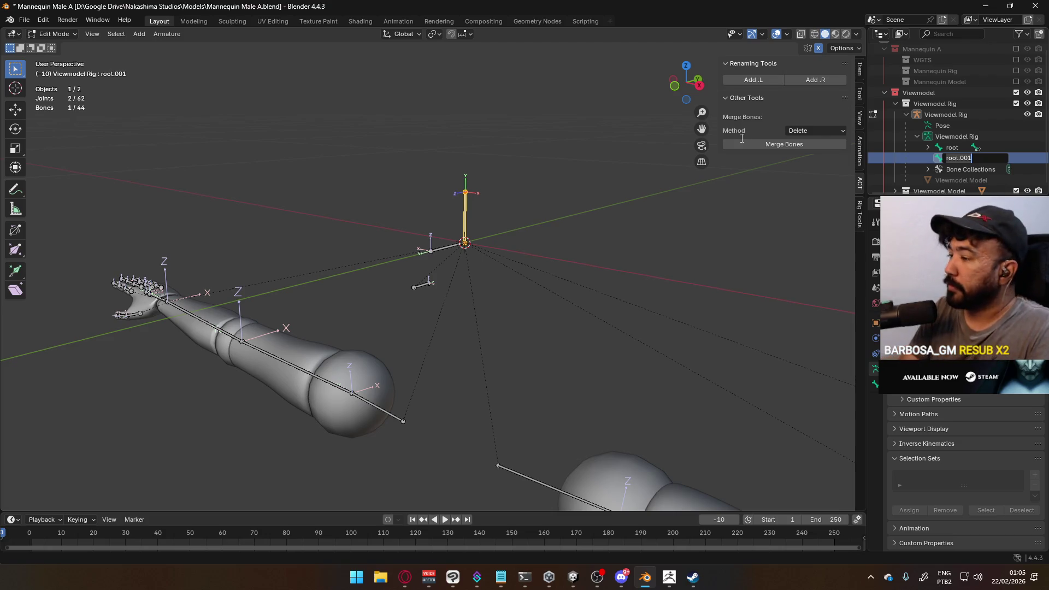
type("J")
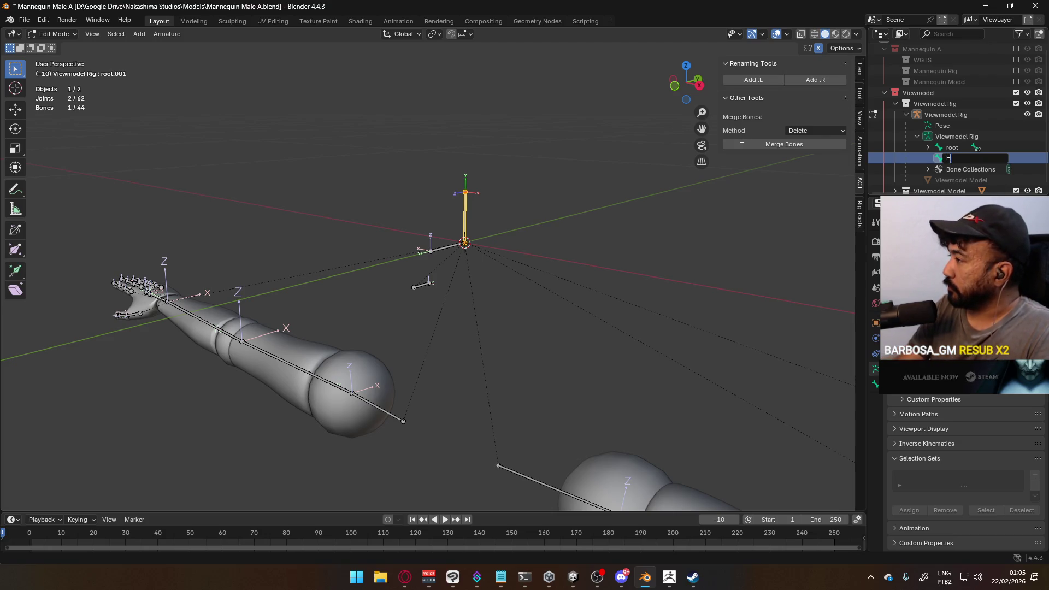
type("t")
key("Return")
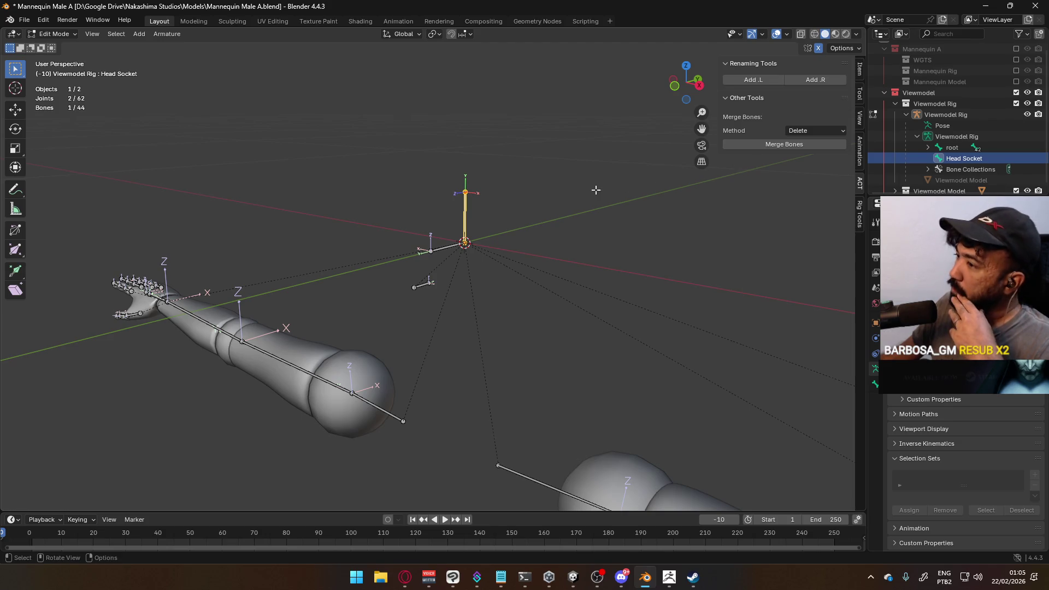
middle_click_drag(693, 251, 720, 234)
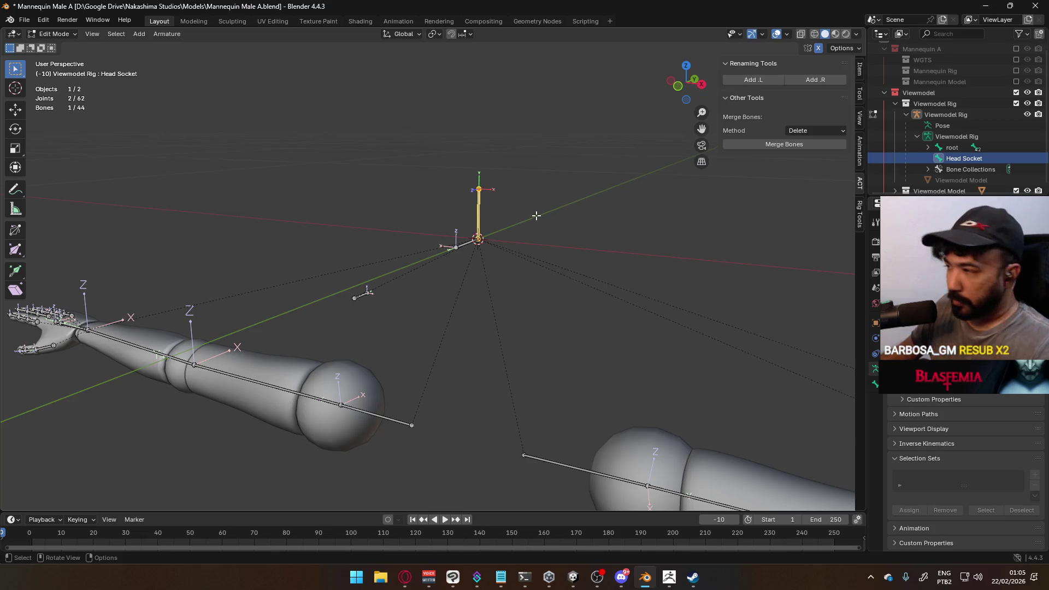
- Orbit around the rig and bring up Move to Bone Collection for Head Socket
mouse_move(486, 223)
middle_mouse_down()
mouse_move(525, 215)
mouse_move(438, 238)
middle_mouse_up()
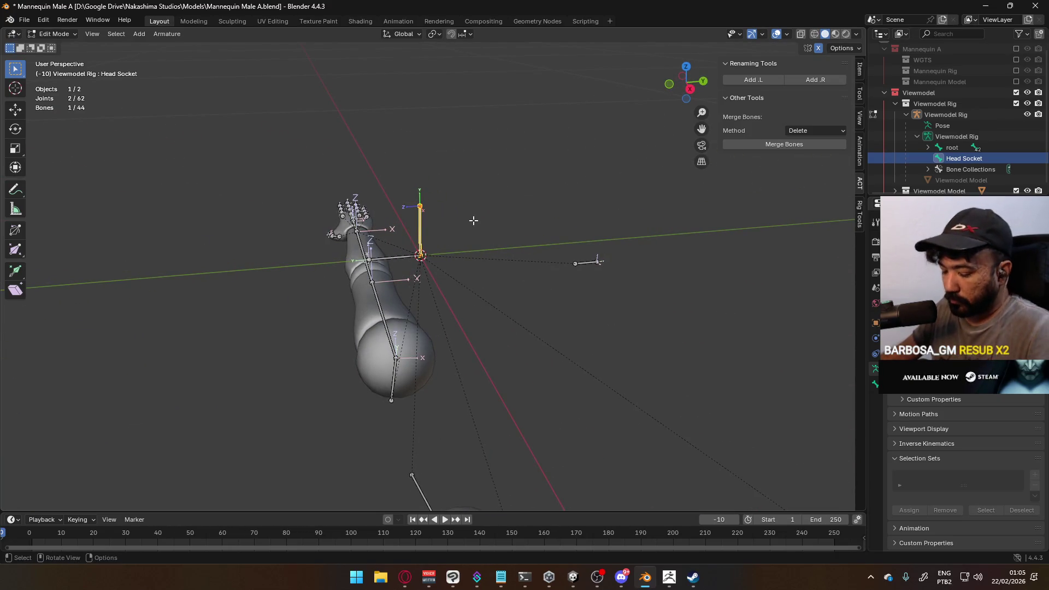
key("m")
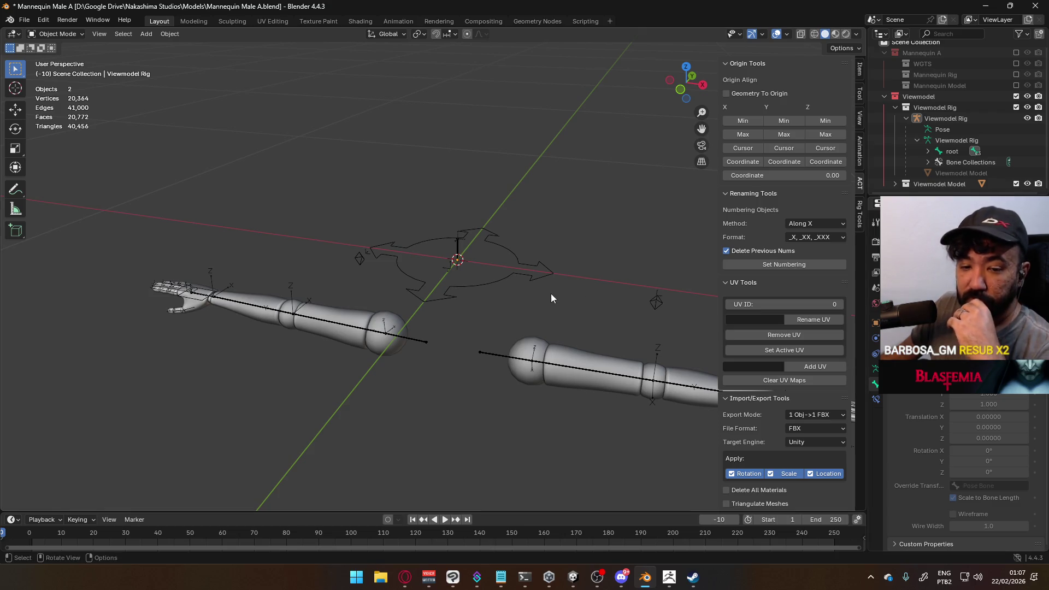
- Select the Viewmodel Rig, show its Armature Data properties, and enter Edit Mode
left_click(460, 253)
mouse_move(487, 267)
middle_mouse_down()
mouse_move(528, 260)
mouse_move(535, 247)
mouse_move(495, 273)
middle_mouse_up()
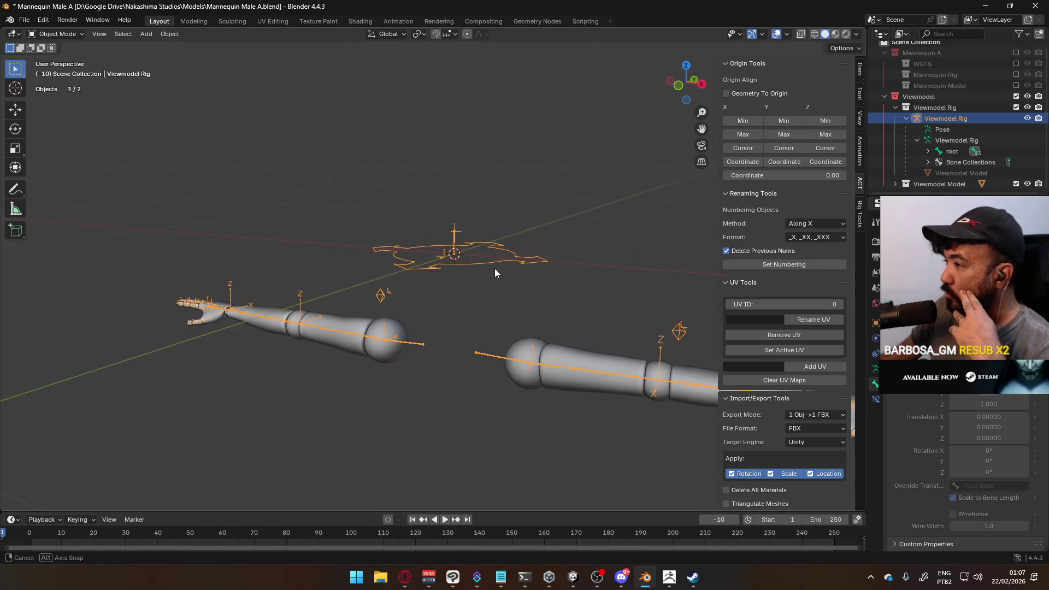
left_click(875, 368)
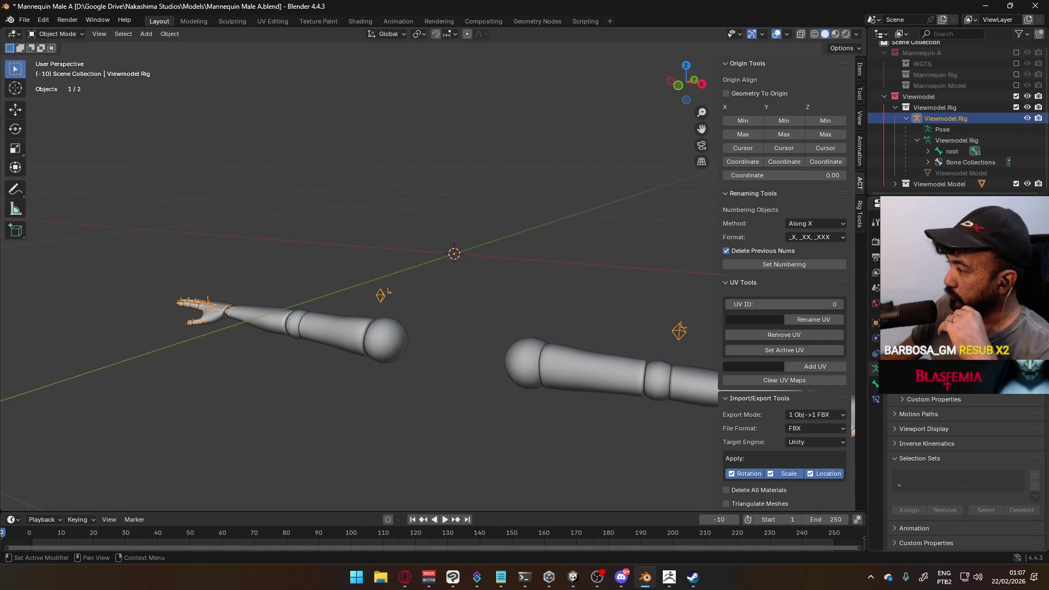
left_click(54, 34)
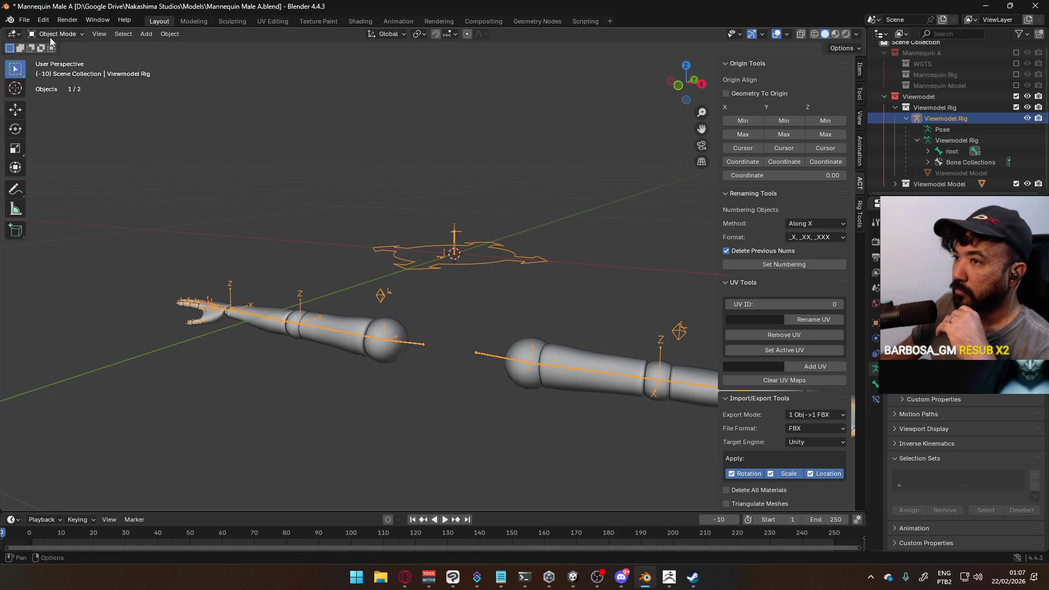
left_click(52, 56)
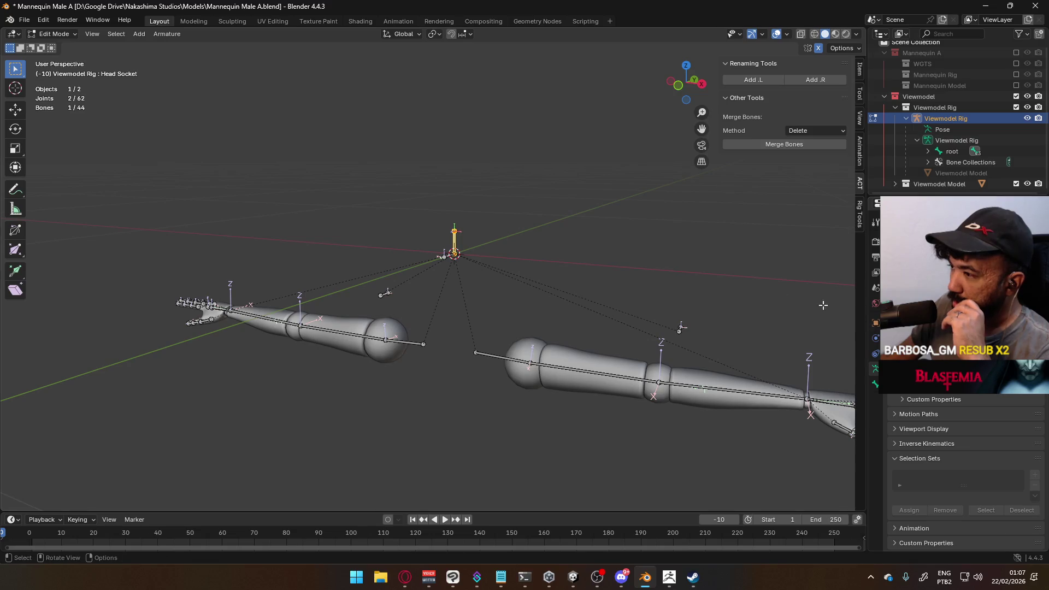
mouse_move(530, 263)
middle_mouse_down()
mouse_move(613, 247)
mouse_move(597, 255)
middle_mouse_up()
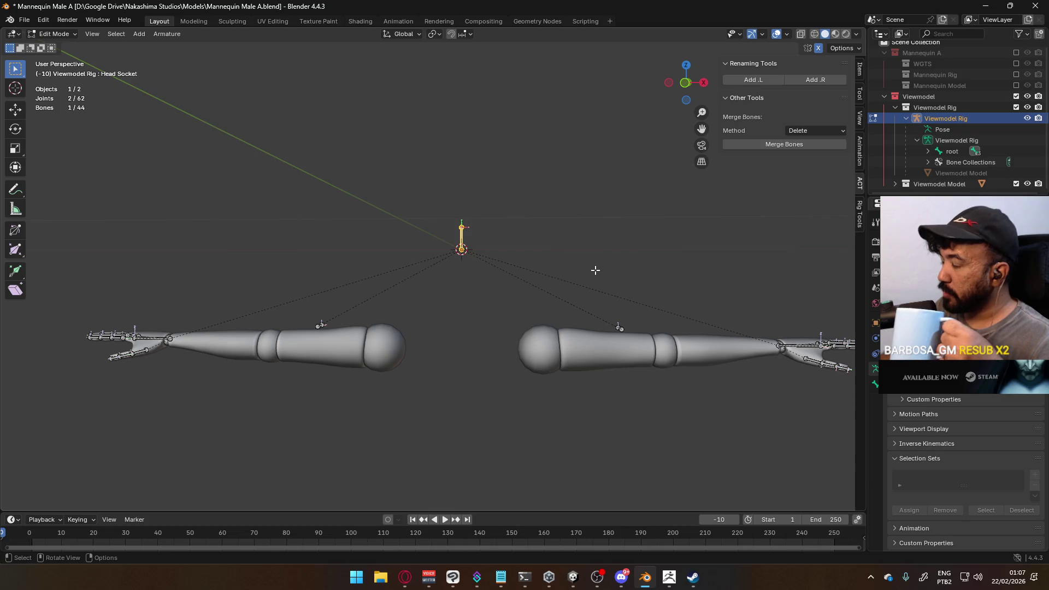
middle_click_drag(585, 320, 570, 327)
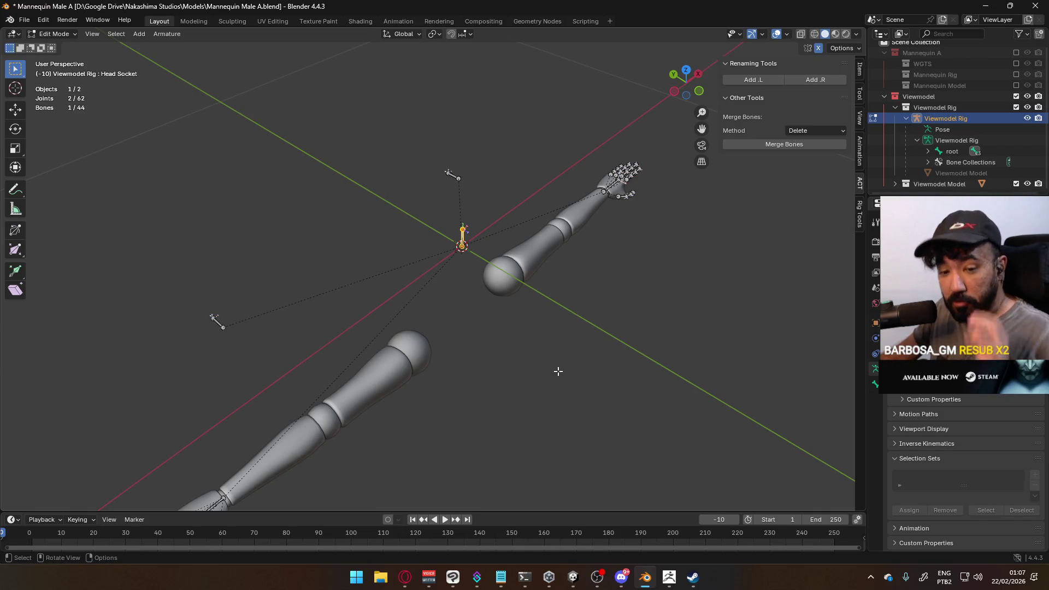
mouse_move(588, 363)
middle_mouse_down()
mouse_move(594, 333)
mouse_move(372, 293)
mouse_move(464, 291)
middle_mouse_up()
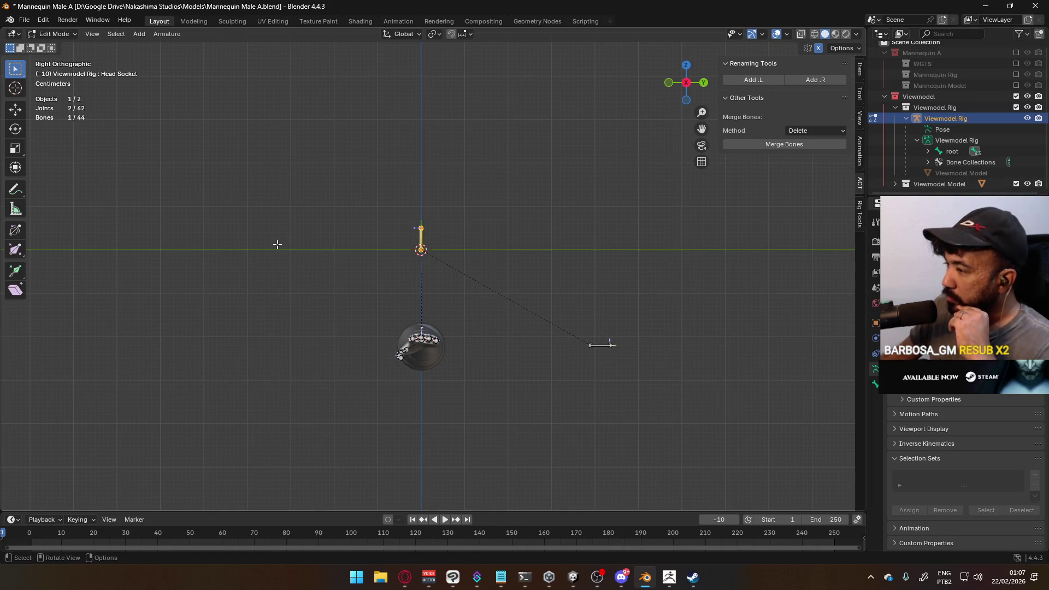
mouse_move(330, 96)
middle_mouse_down()
mouse_move(474, 157)
mouse_move(445, 175)
mouse_move(450, 189)
middle_mouse_up()
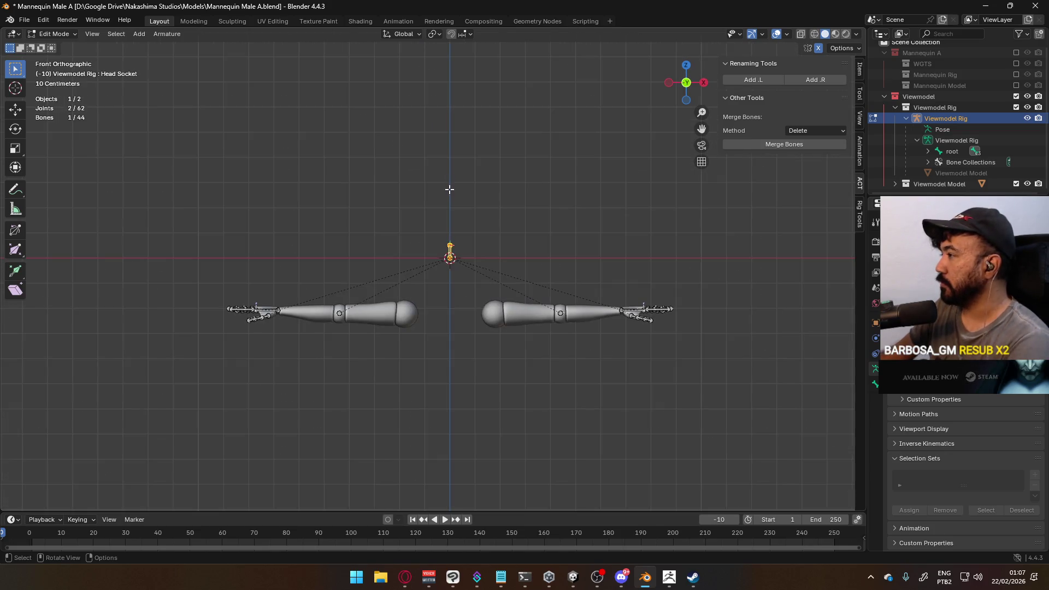
- Collapse the Viewmodel Rig collection and save Mannequin Male A.blend
left_click(900, 110)
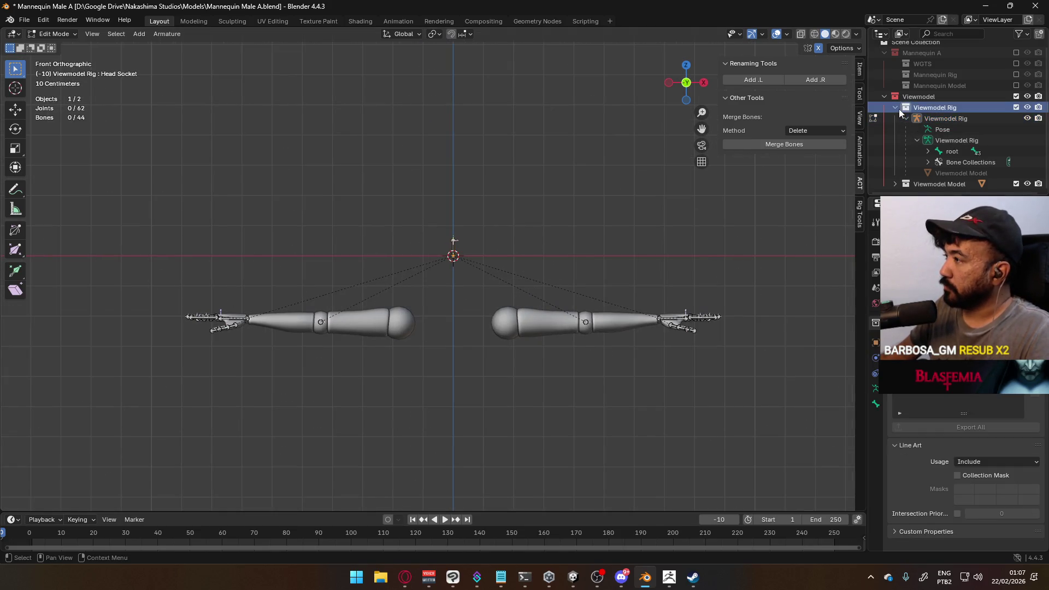
left_click(899, 110)
key("ctrl+s")
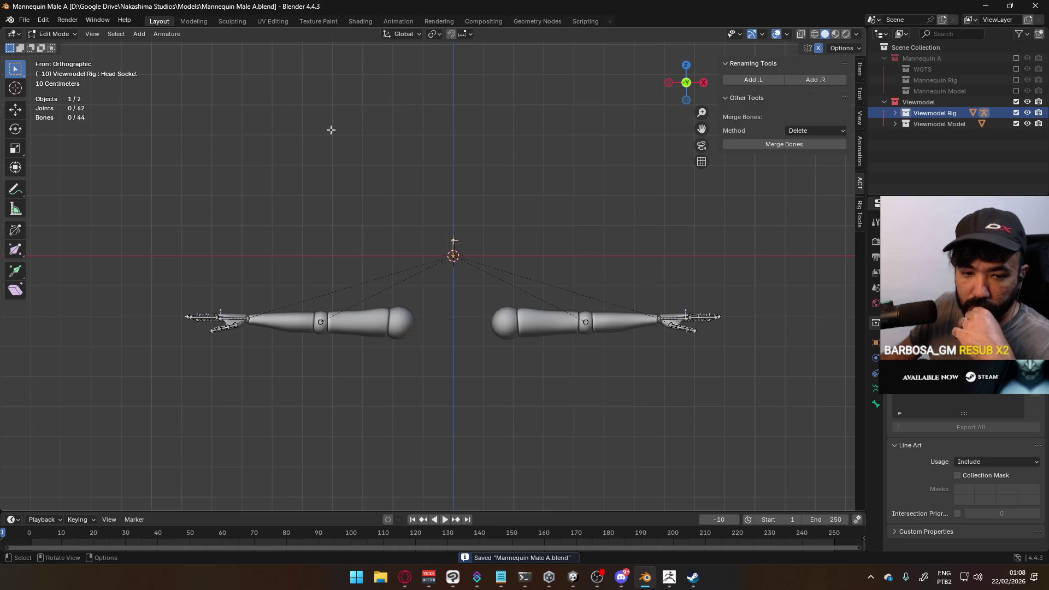
- Open Player Viewmodel Generic.blend from the recent files list
left_click(24, 20)
mouse_move(44, 53)
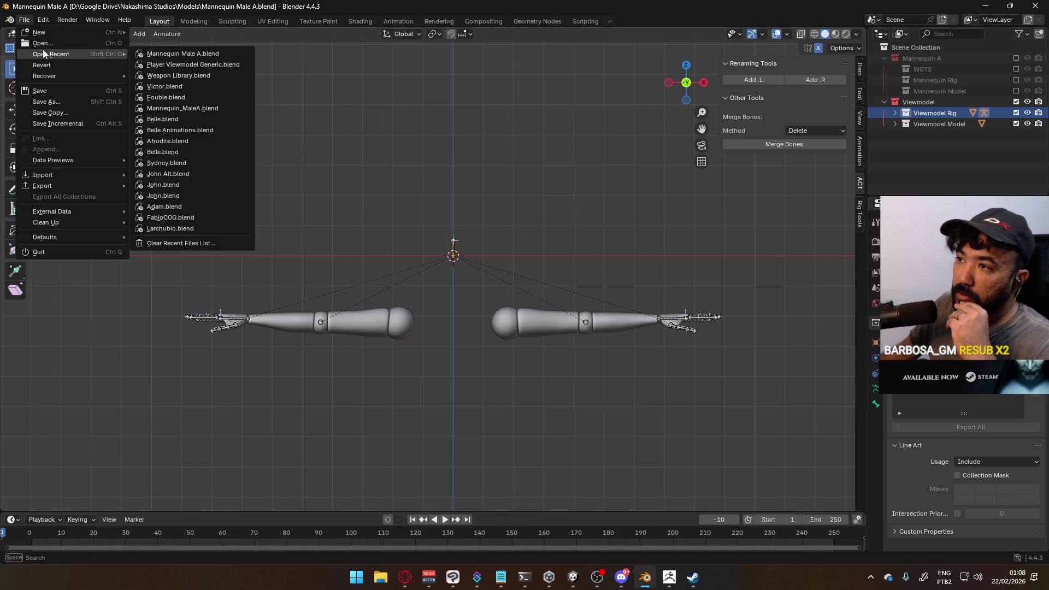
left_click(201, 65)
- Permanently delete the Hand Default pose asset from the Asset Browser
mouse_move(556, 249)
middle_mouse_down()
mouse_move(550, 228)
mouse_move(644, 210)
mouse_move(618, 225)
mouse_move(656, 206)
middle_mouse_up()
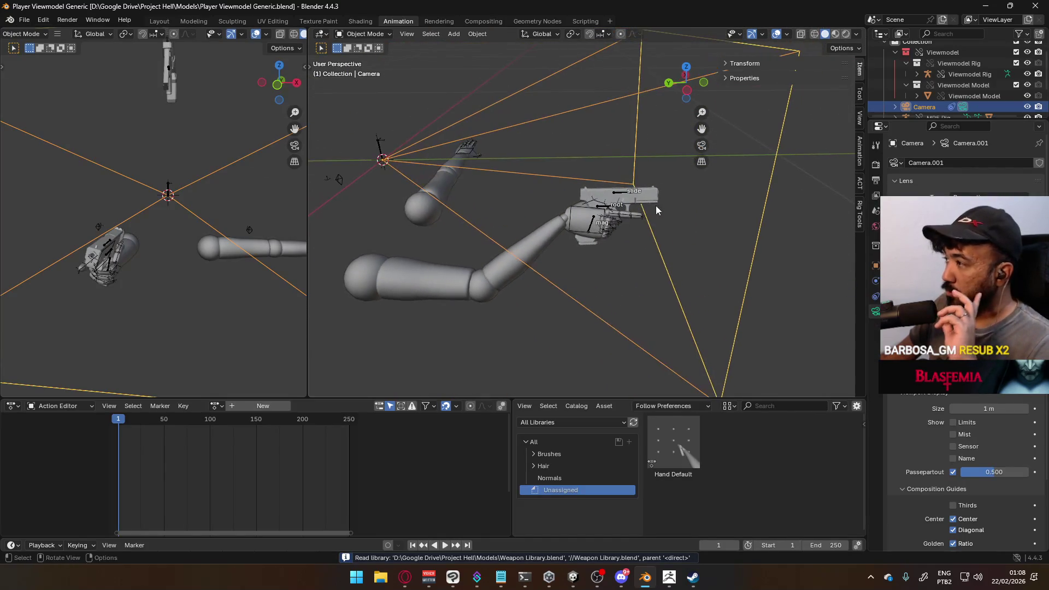
mouse_move(557, 235)
middle_mouse_down()
mouse_move(494, 209)
mouse_move(494, 190)
mouse_move(614, 219)
mouse_move(471, 274)
mouse_move(399, 263)
mouse_move(430, 226)
mouse_move(533, 194)
mouse_move(356, 264)
middle_mouse_up()
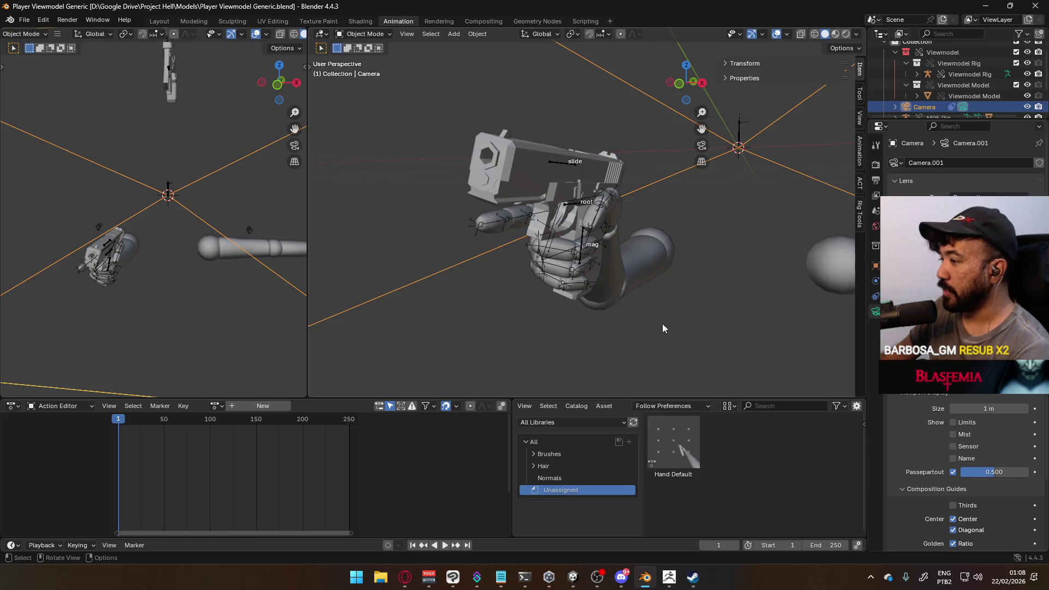
right_click(673, 420)
left_click(664, 449)
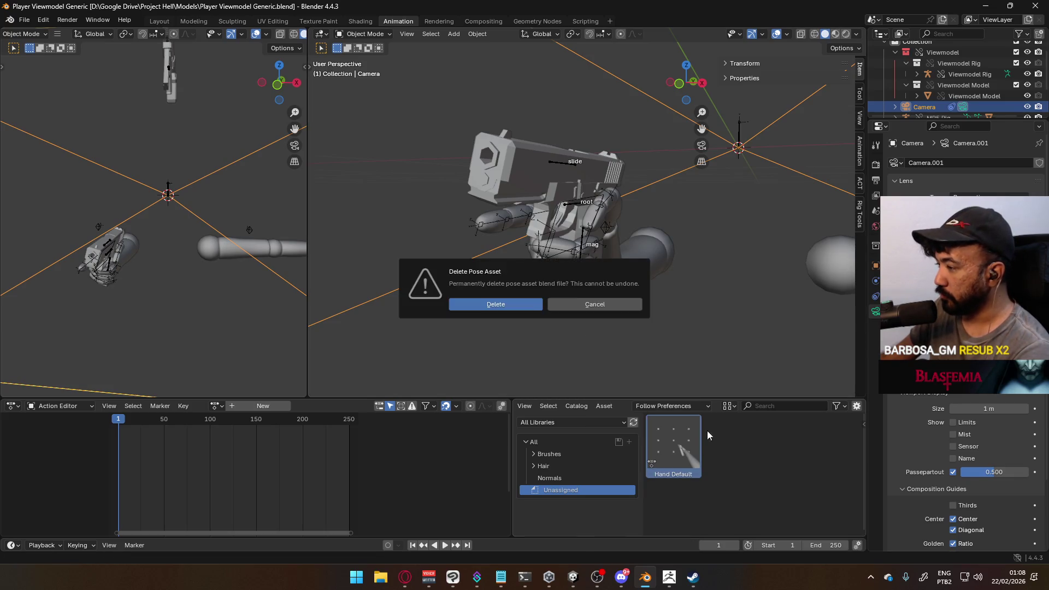
left_click(519, 304)
scroll(661, 320, "down", 5)
middle_click_drag(681, 329, 658, 300)
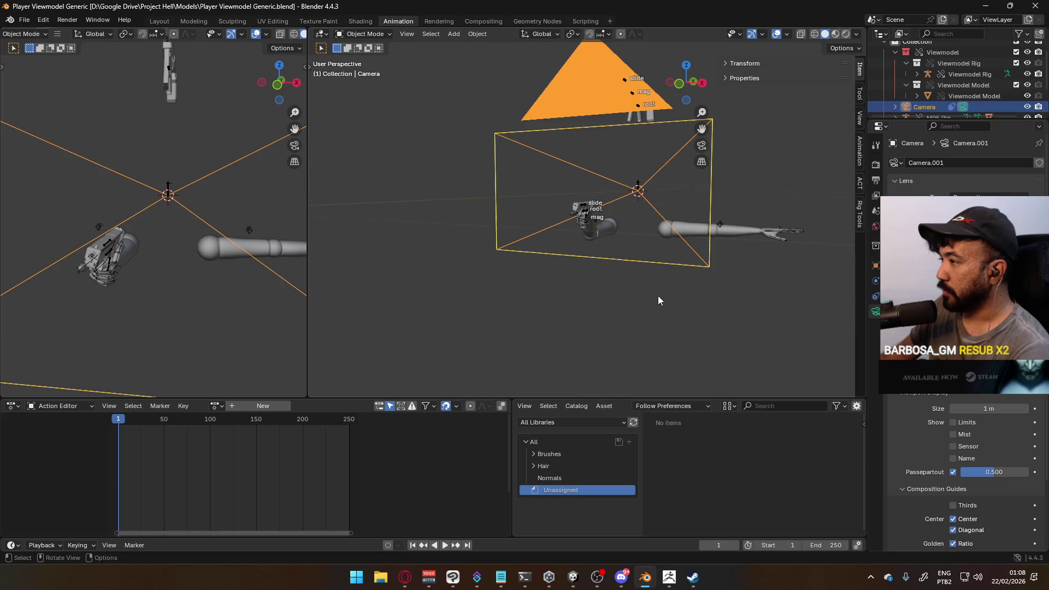
- Select the Viewmodel arm rig and model in the Outliner and try deleting them
left_click(745, 227)
middle_click_drag(733, 218, 776, 197)
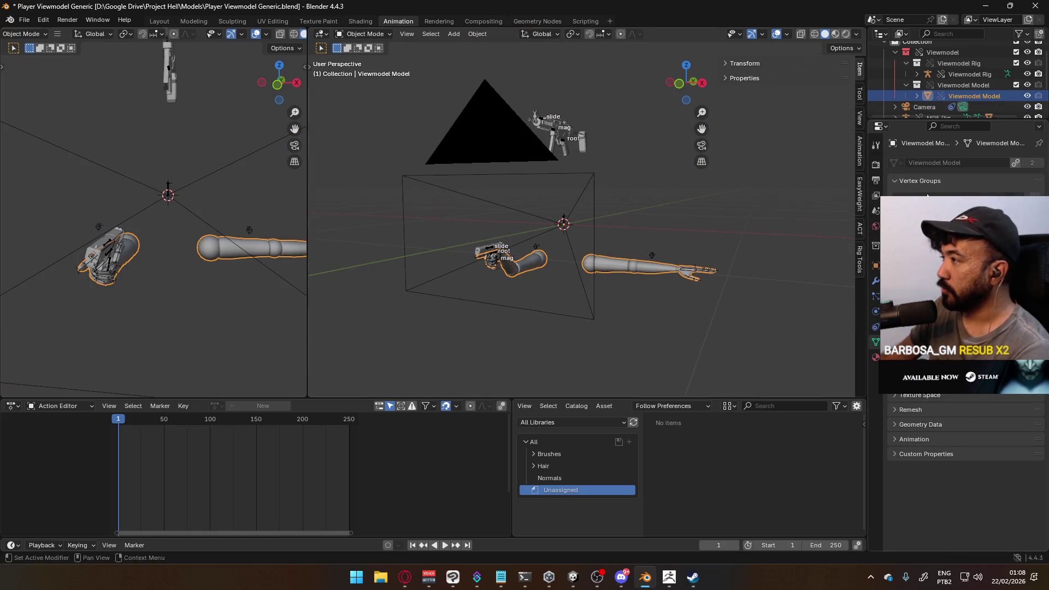
left_click(967, 53)
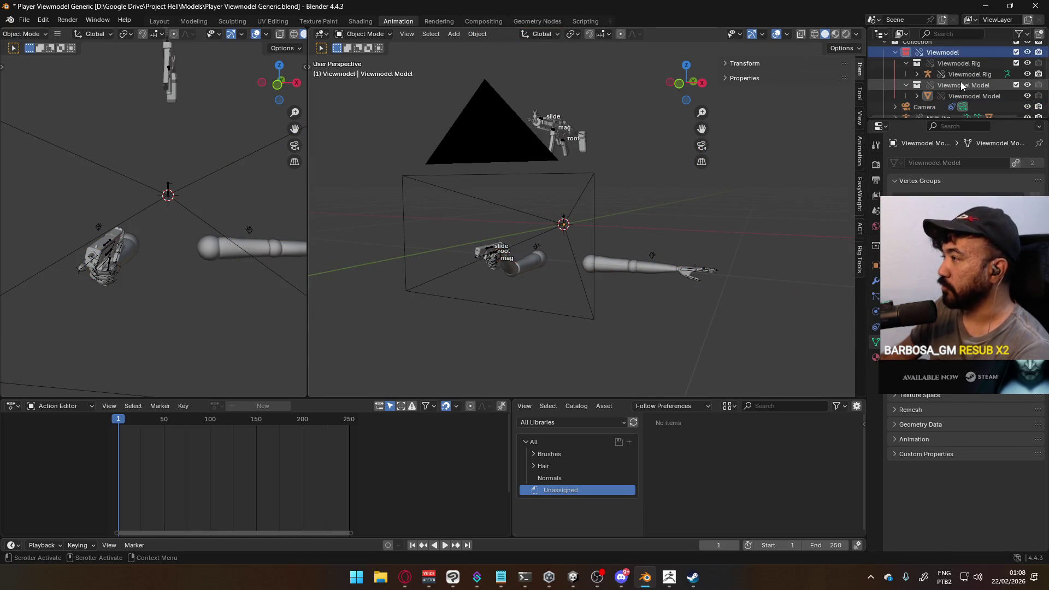
left_click(895, 53)
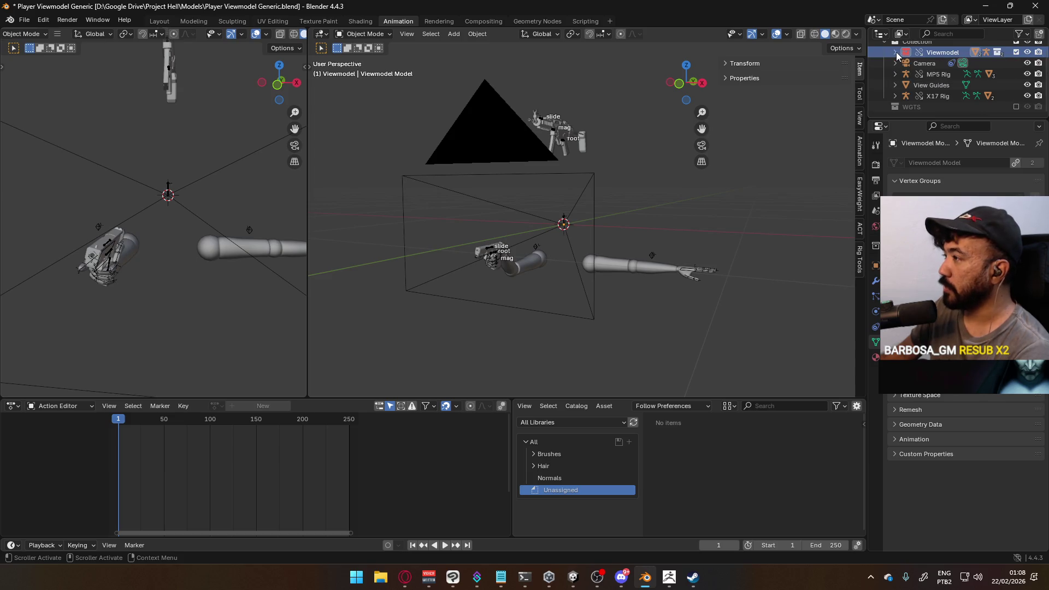
right_click(940, 51)
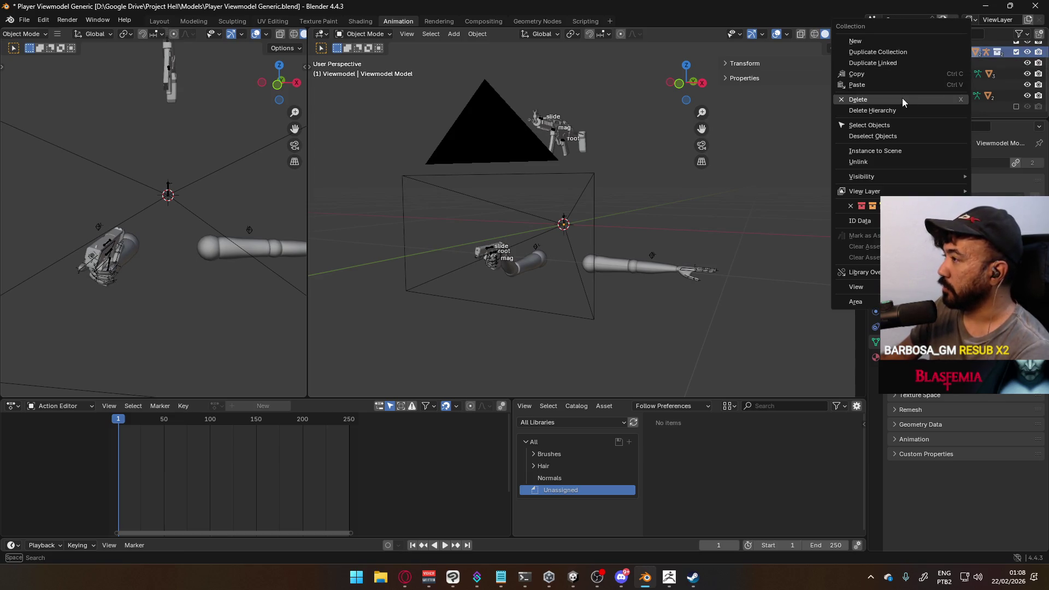
left_click(893, 104)
left_click(896, 52)
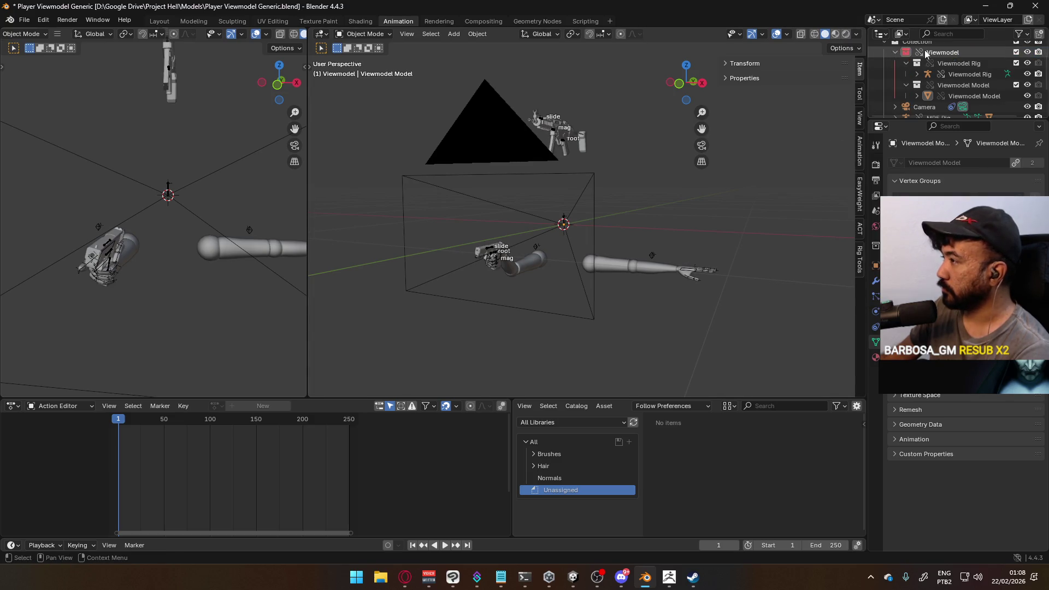
mouse_move(958, 90)
left_mouse_down()
mouse_move(955, 55)
mouse_move(963, 91)
left_mouse_up()
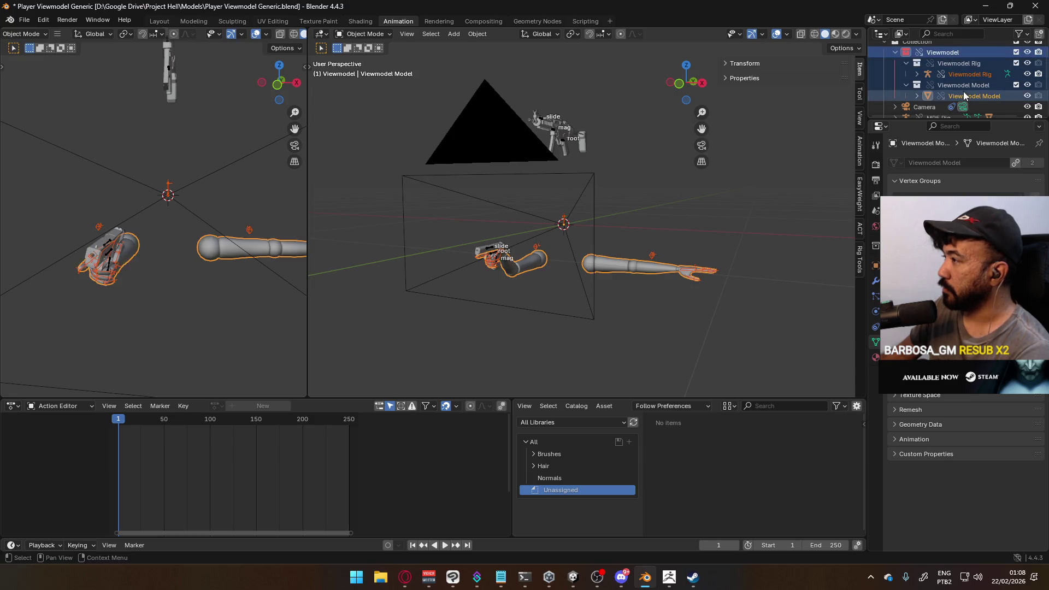
key("Delete")
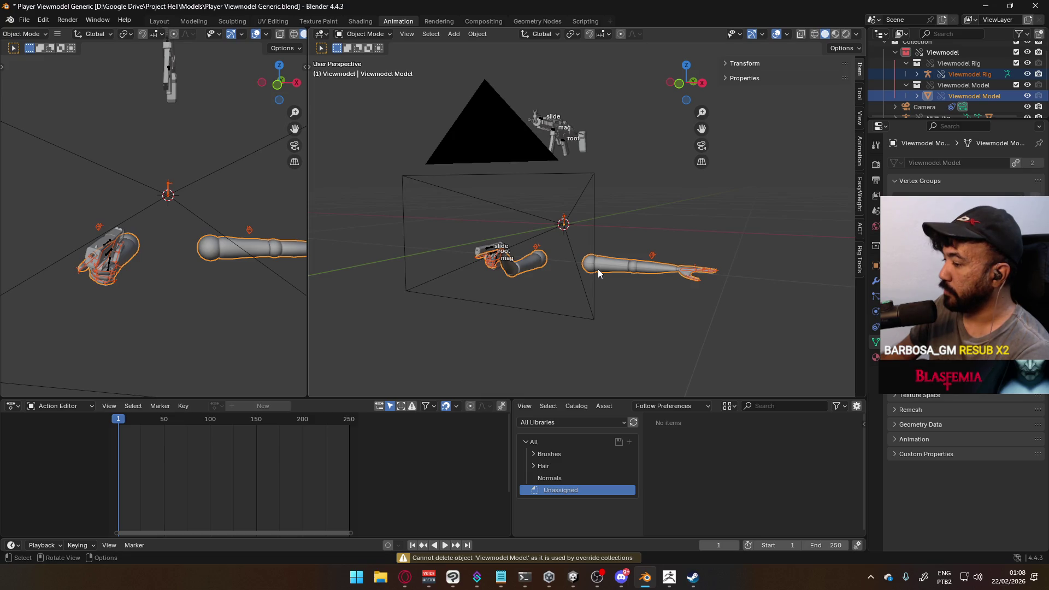
left_click(940, 97)
left_click_drag(941, 97, 950, 56)
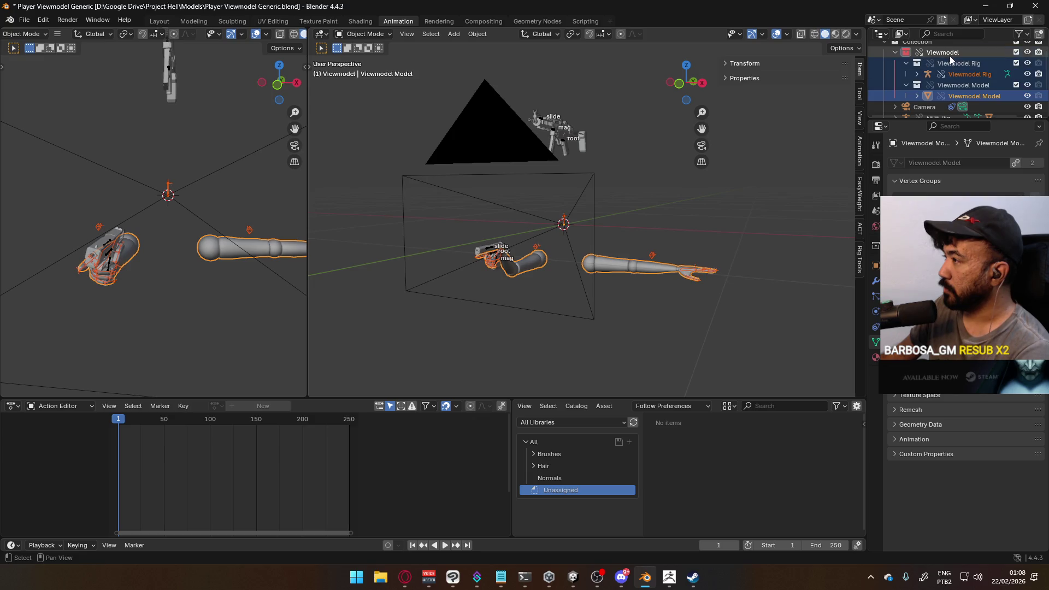
- Reset the Viewmodel collection's library override so the arms return to their default pose
right_click(921, 56)
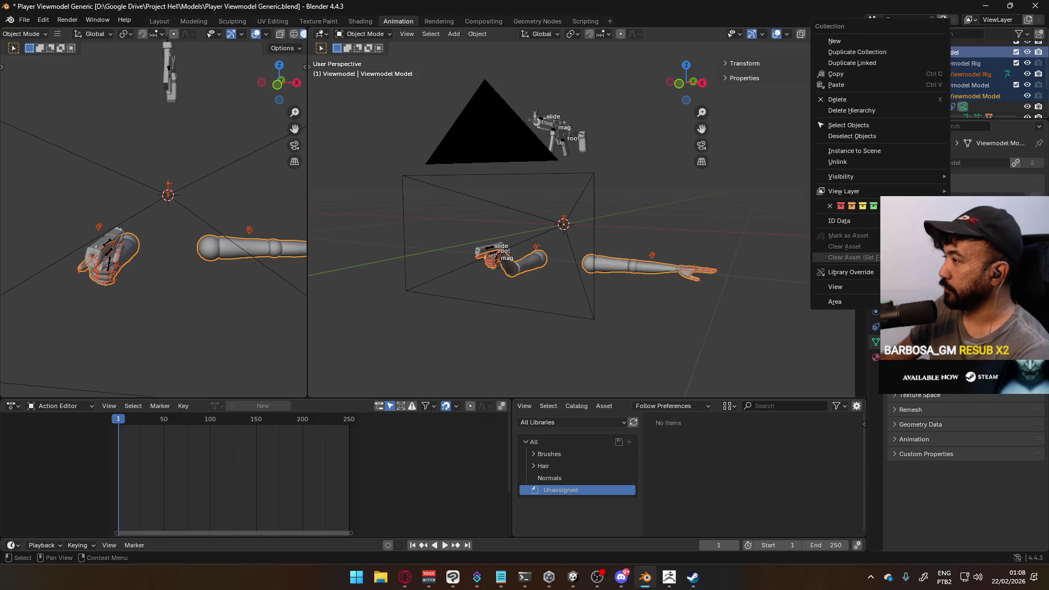
mouse_move(851, 272)
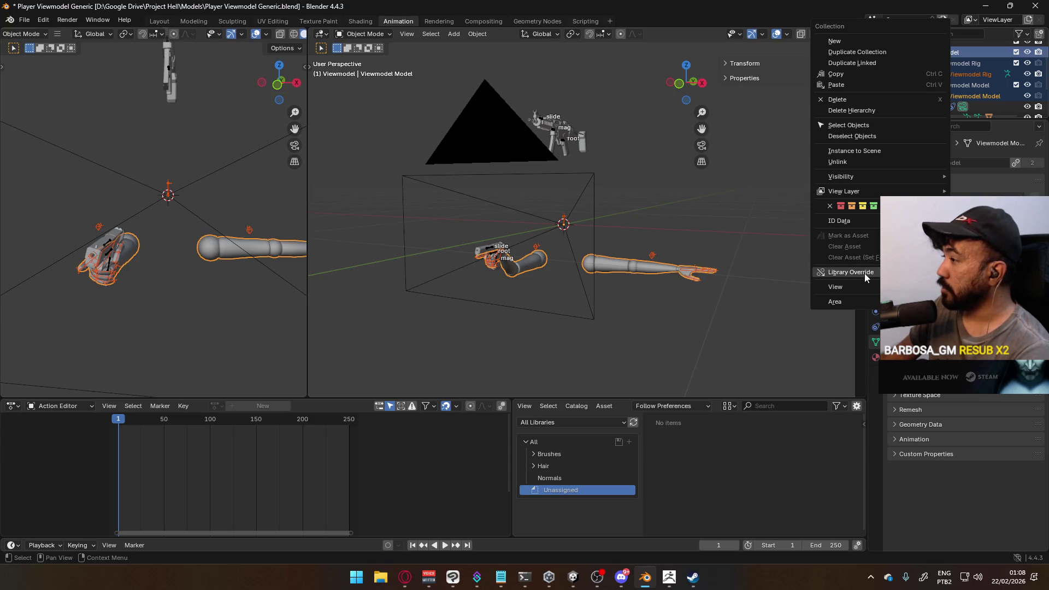
mouse_move(729, 297)
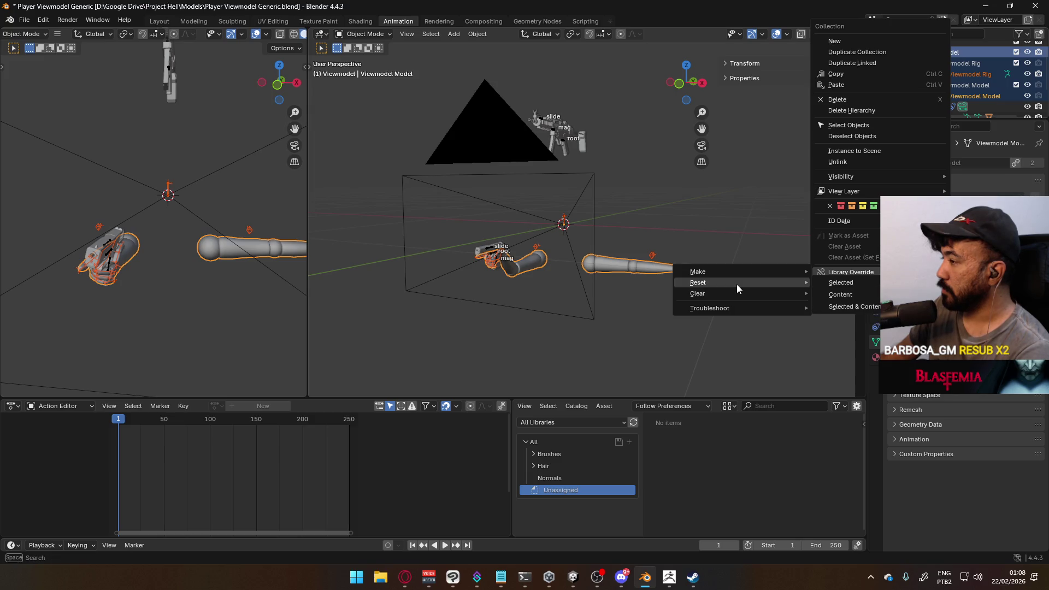
left_click(867, 304)
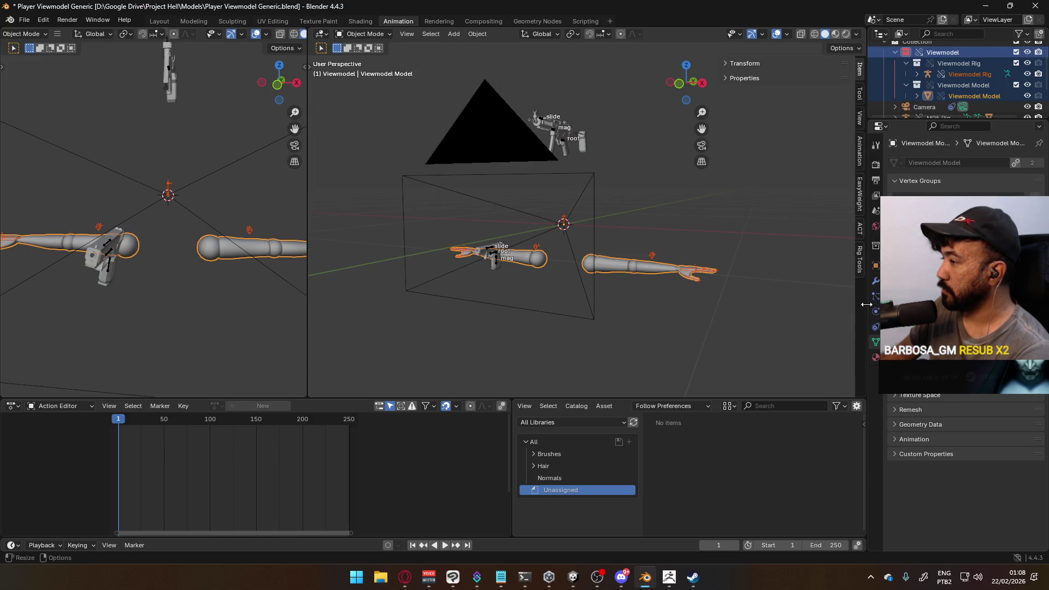
scroll(749, 278, "up", 5)
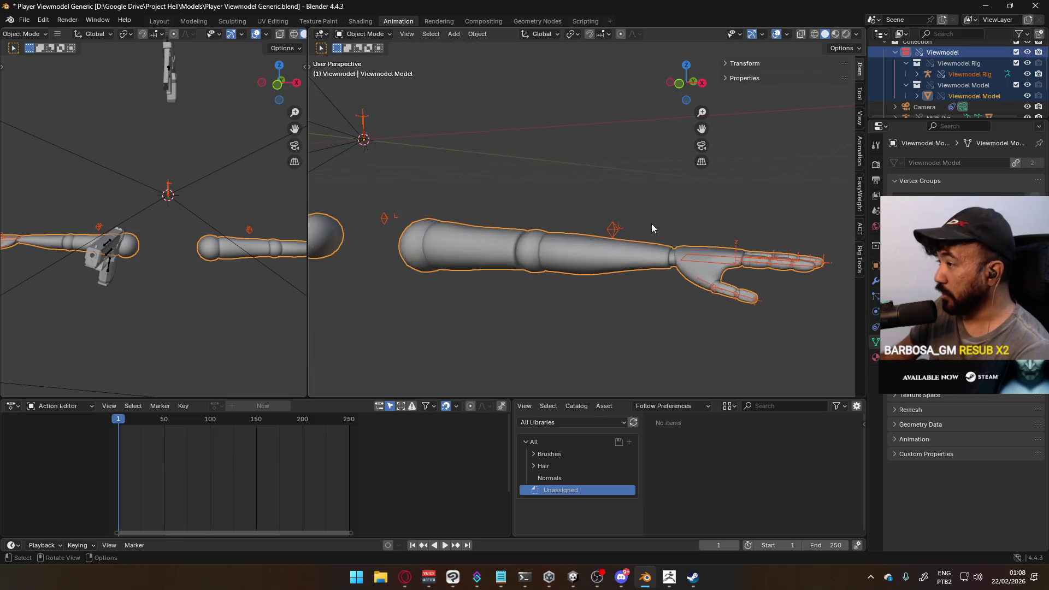
mouse_move(685, 238)
middle_mouse_down()
mouse_move(670, 250)
mouse_move(589, 254)
mouse_move(612, 247)
middle_mouse_up()
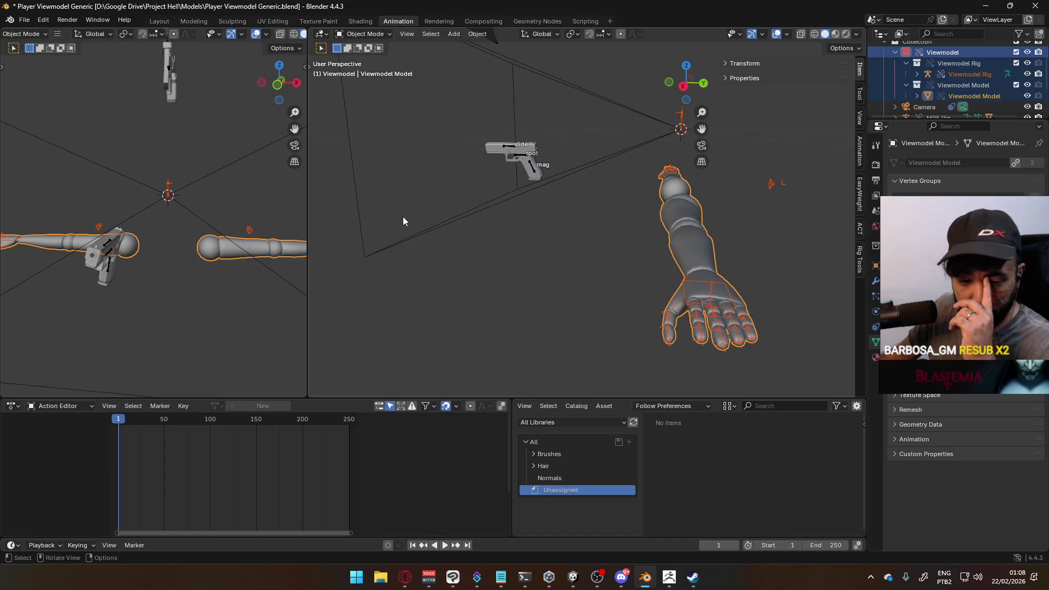
- Resume the YouTube soundtrack in the browser, then minimize it
left_click(404, 577)
left_click(382, 336)
left_click(405, 577)
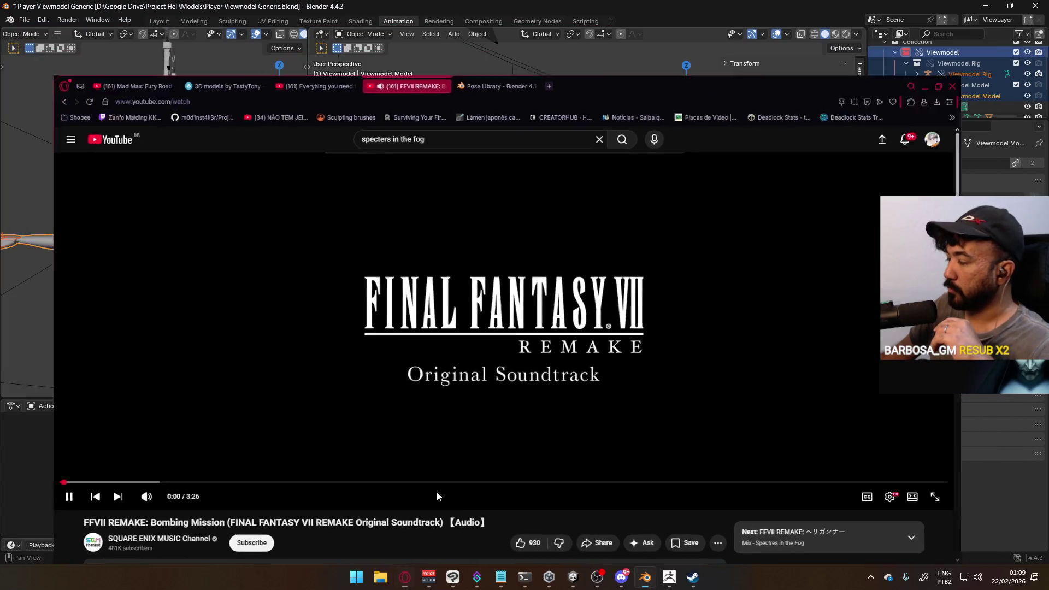
- Put the Viewmodel arm rig into Pose Mode and make HandIK.R the active bone
mouse_move(437, 223)
middle_mouse_down()
mouse_move(601, 235)
mouse_move(497, 218)
mouse_move(383, 235)
mouse_move(625, 252)
mouse_move(595, 254)
middle_mouse_up()
left_click(595, 253)
left_click(370, 35)
left_click(367, 70)
middle_click_drag(598, 266, 444, 204, "shift")
left_click(435, 200)
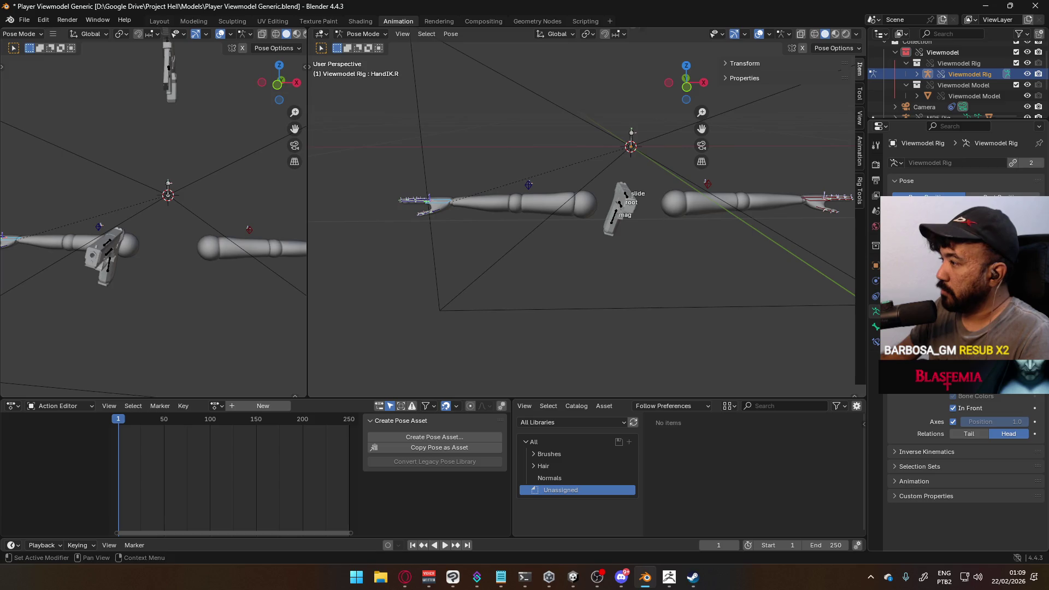
- Add a Child Of bone constraint to HandIK.R from the Bone Constraints tab
left_click(876, 326)
left_click(876, 341)
left_click(944, 164)
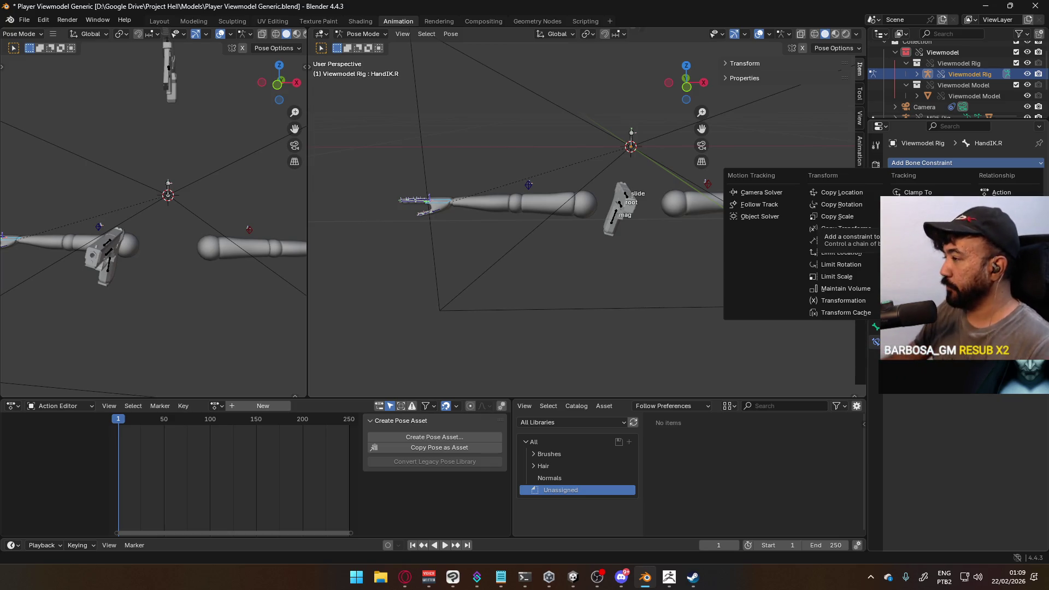
left_click(911, 163)
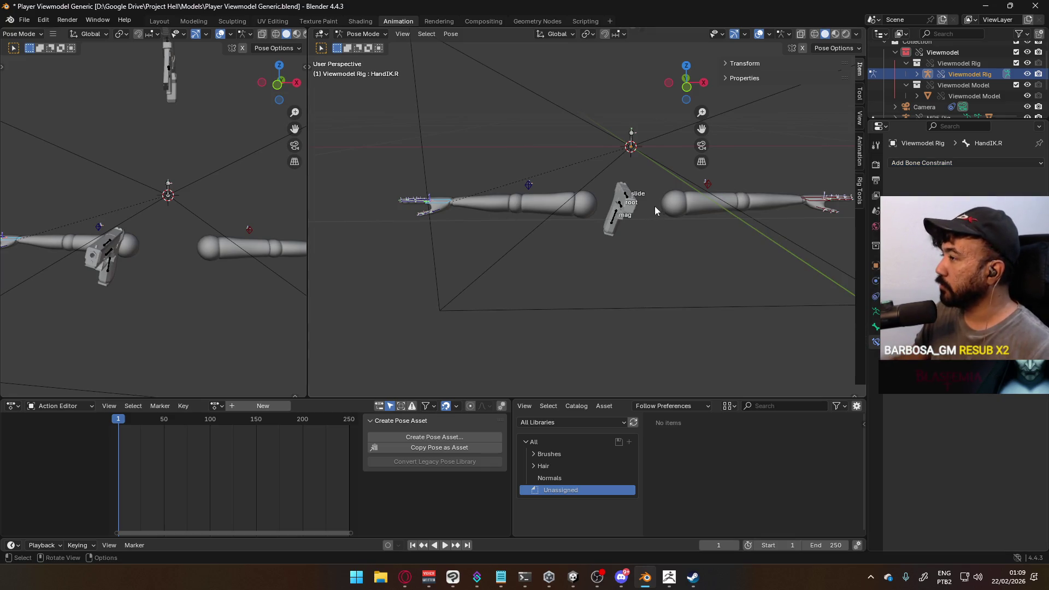
left_click(933, 162)
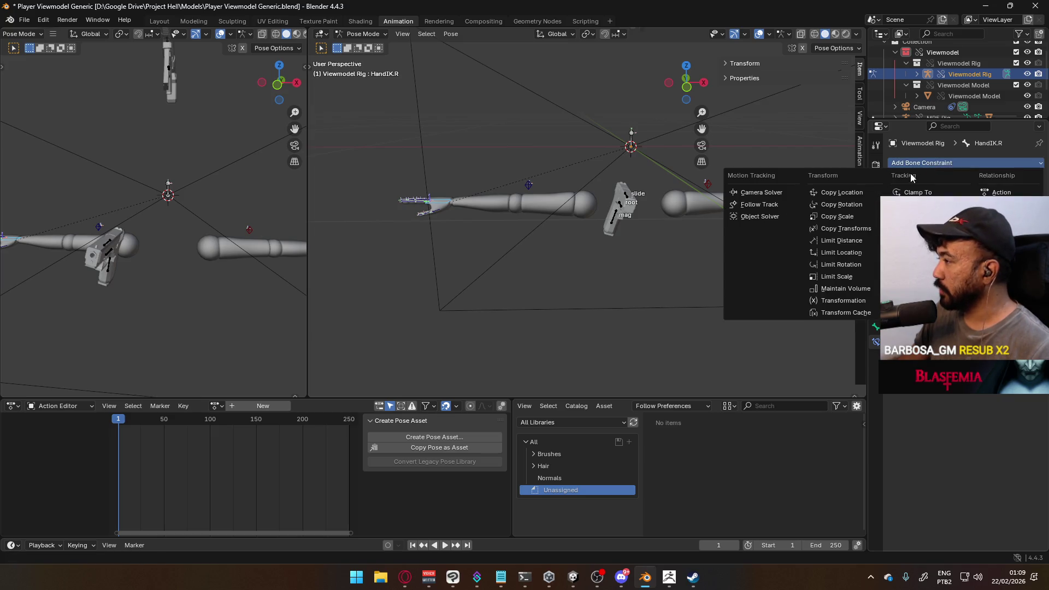
left_click(1003, 216)
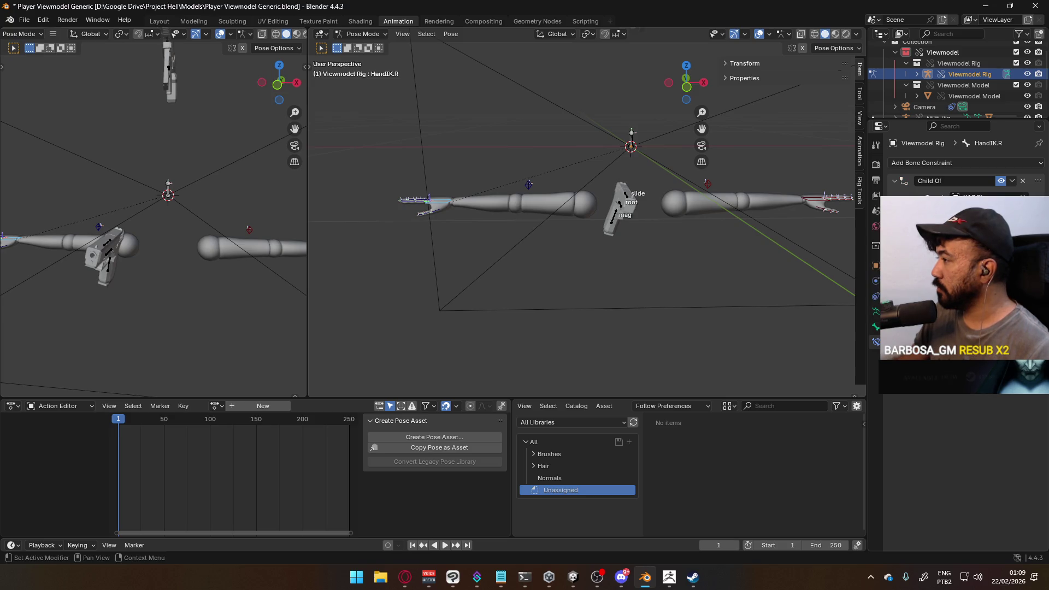
key("ctrl+z")
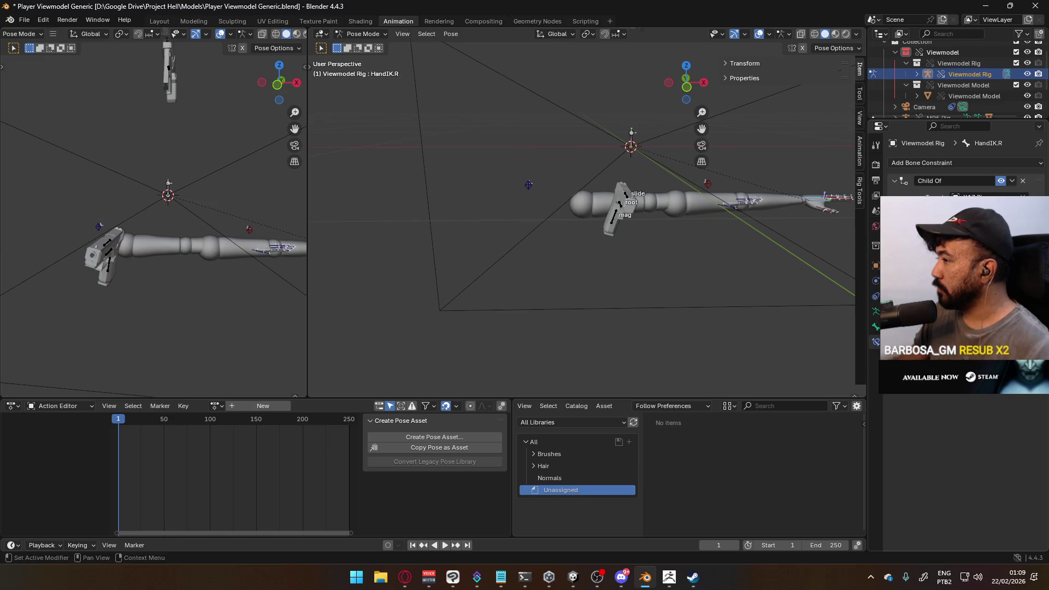
- Roughly move and rotate the HandIK.R bone toward the pistol from a top-down view
key("ctrl+shift+z")
mouse_move(494, 181)
middle_mouse_down()
mouse_move(553, 265)
mouse_move(622, 254)
middle_mouse_up()
key("g")
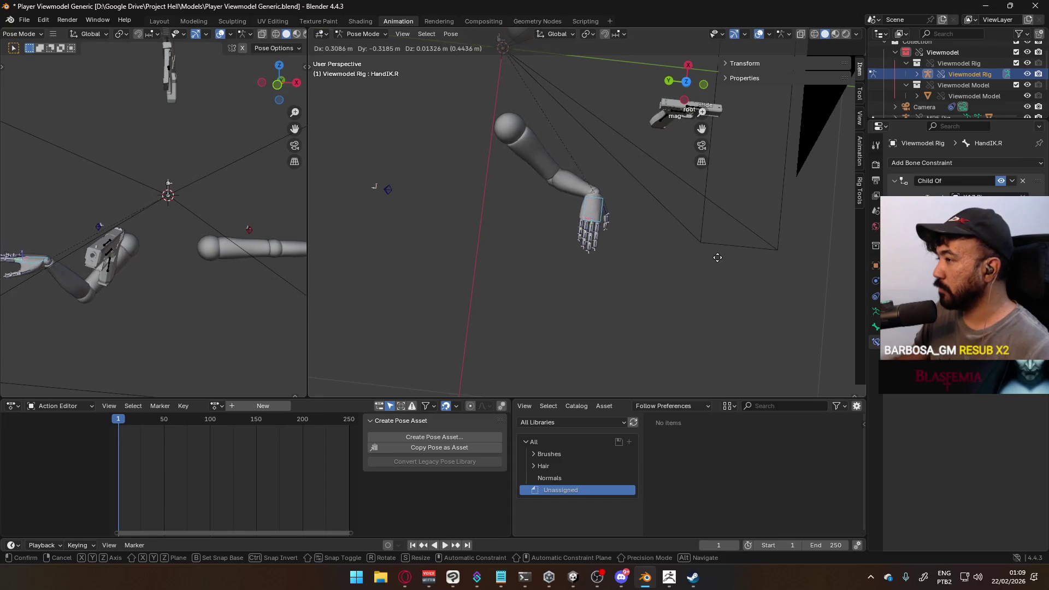
left_click(728, 267)
key("r")
left_click(652, 128)
mouse_move(652, 128)
middle_mouse_down()
mouse_move(653, 187)
mouse_move(667, 175)
middle_mouse_up()
- In front view, rotate HandIK.R by -70° and place the hand on the pistol grip
key("KP_1")
key("r")
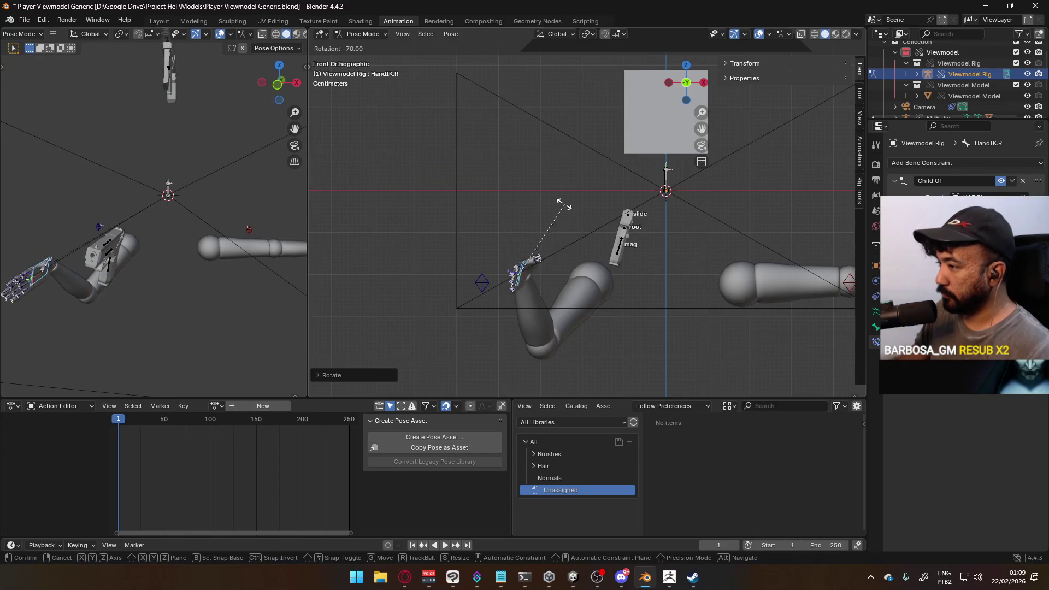
left_click(541, 191)
key("g")
left_click(659, 217)
- Deselect the bones and put the pistol's X17 Rig into Pose Mode
left_click(625, 244)
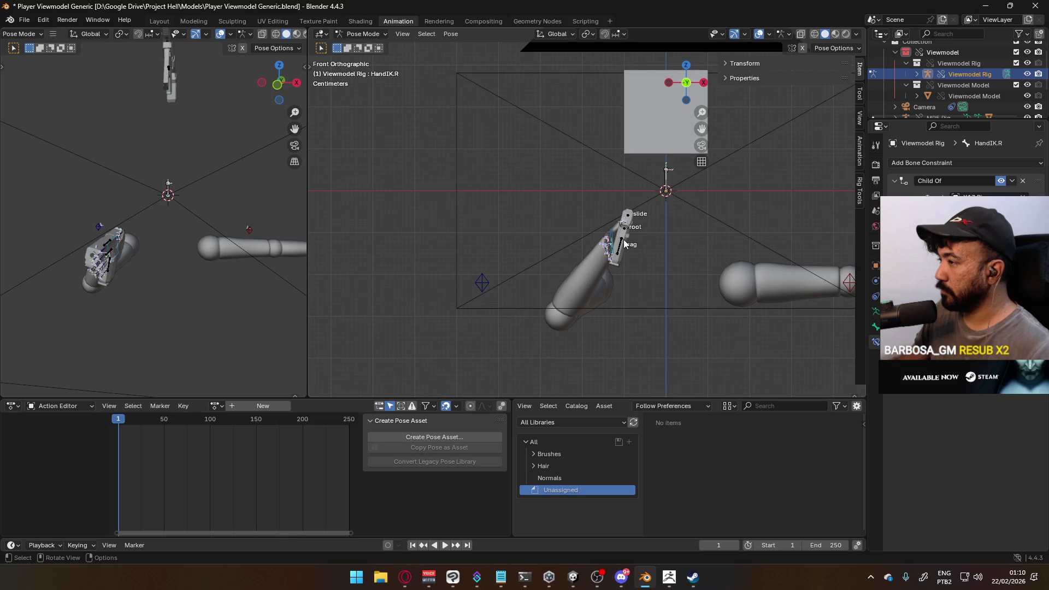
left_click(363, 34)
left_click(361, 46)
left_click(363, 33)
left_click(362, 70)
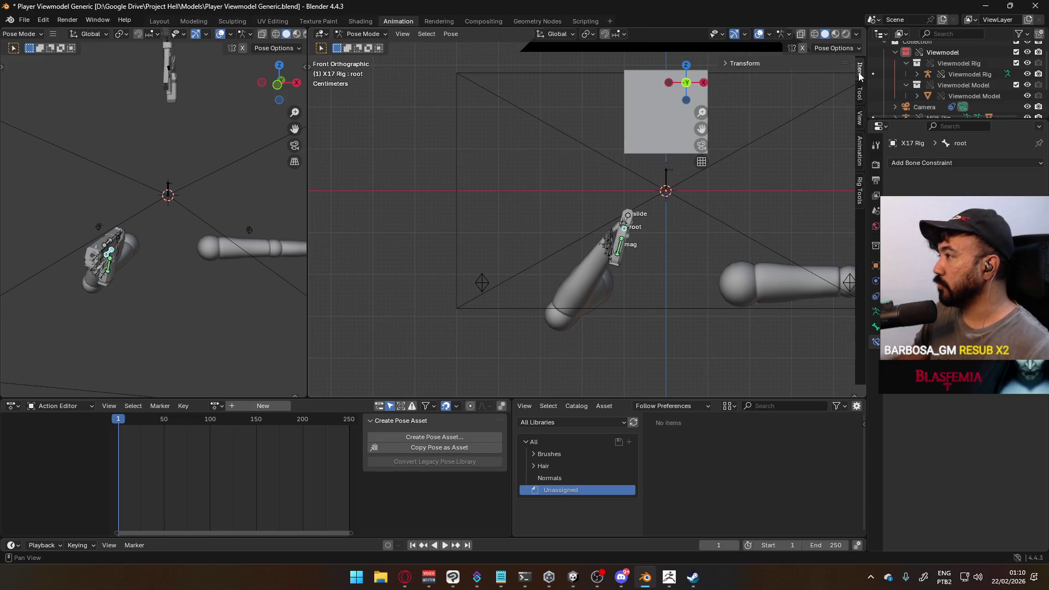
- Set the root bone's quaternion Y rotation to 0 and W to 1
left_click(776, 61)
left_click(803, 157)
type("0")
key("Return")
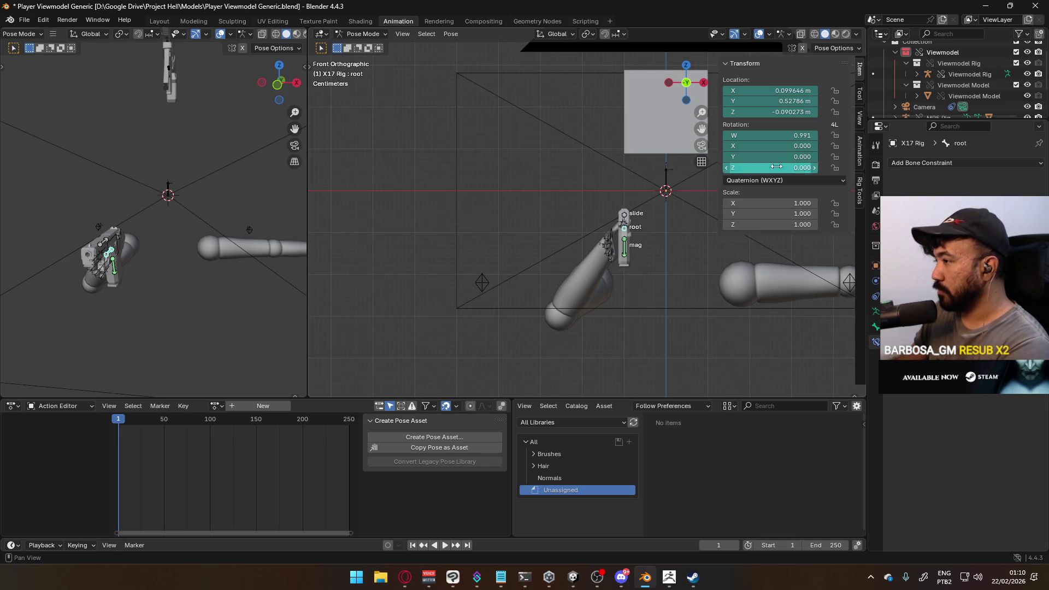
key("BackSpace")
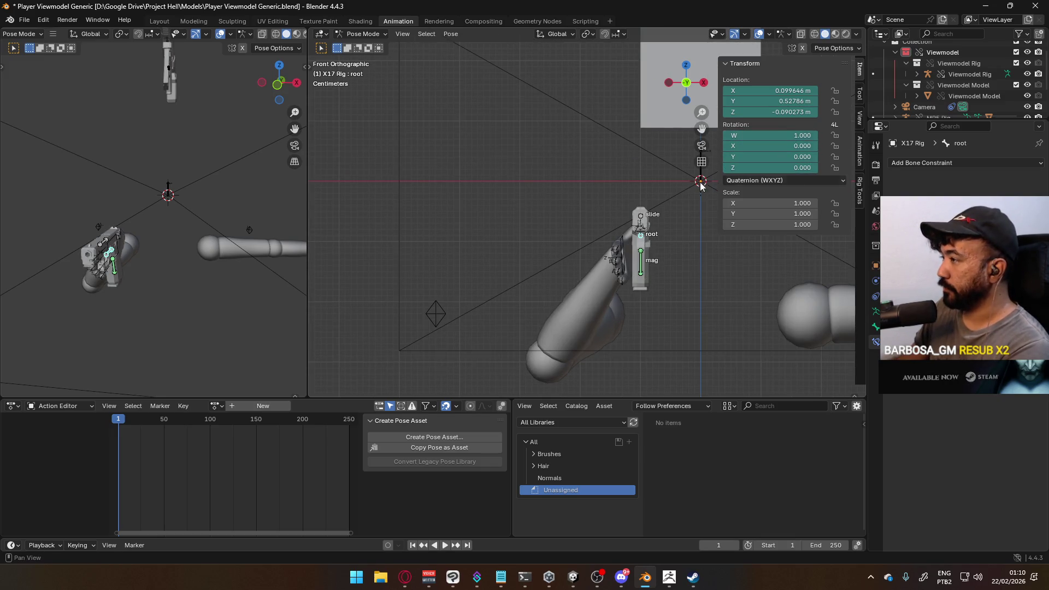
- Return to Object Mode, select the Viewmodel Rig and put it in Pose Mode
left_click(359, 34)
left_click(364, 44)
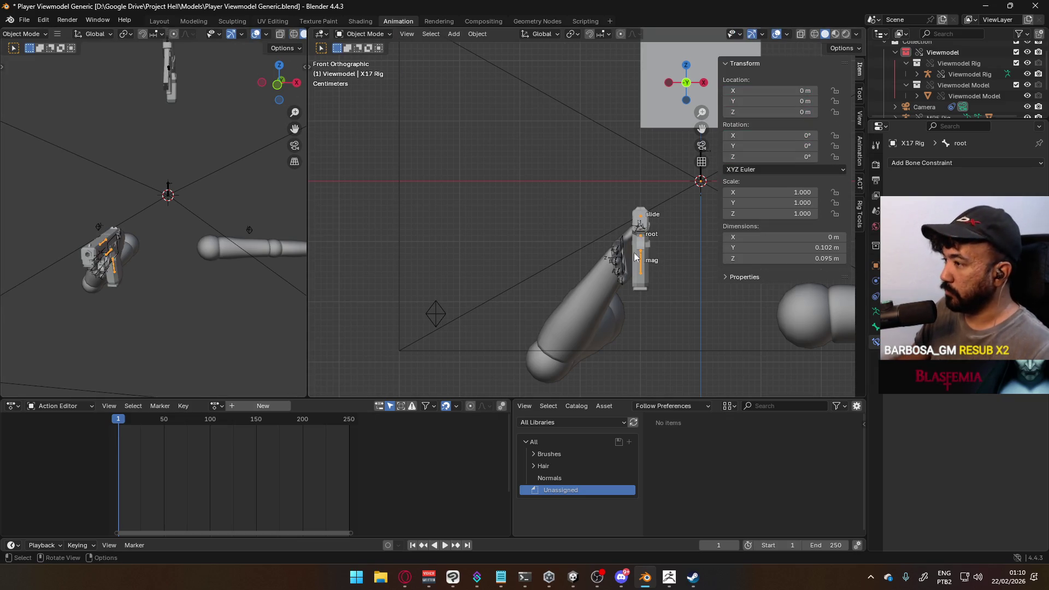
left_click(622, 246)
left_click(377, 34)
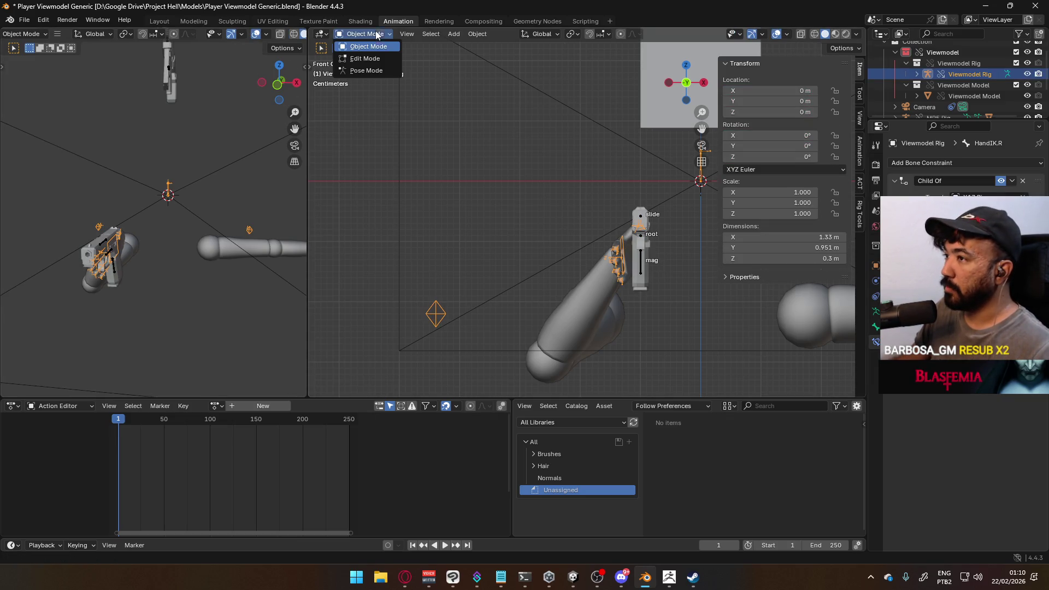
left_click(381, 71)
- Set HandIK.R's quaternion rotation to W 1, X 1, Y 0, Z 0
left_click(814, 145)
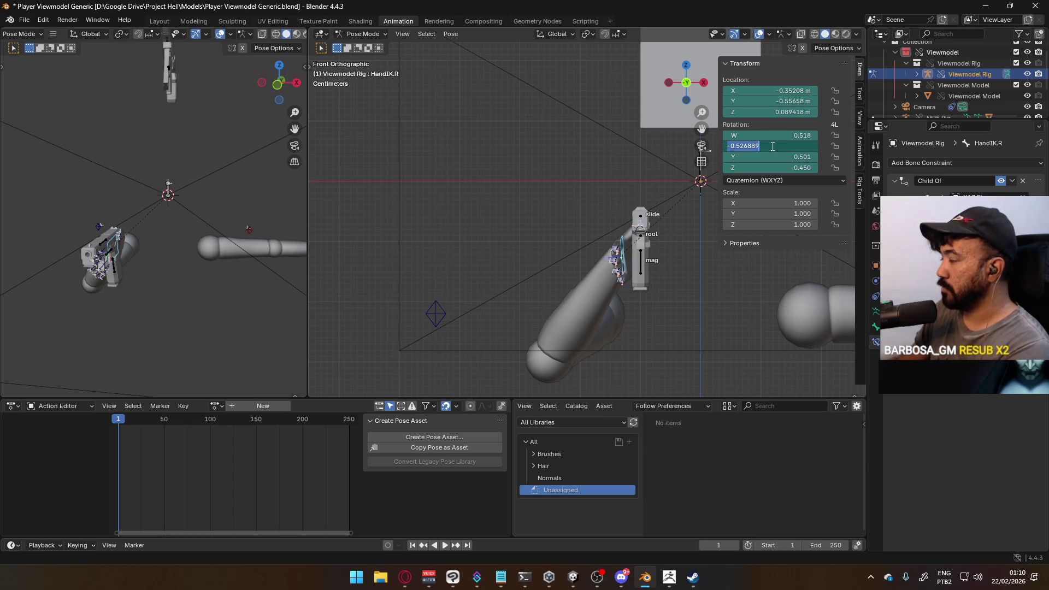
type("1")
key("Return")
left_click(798, 135)
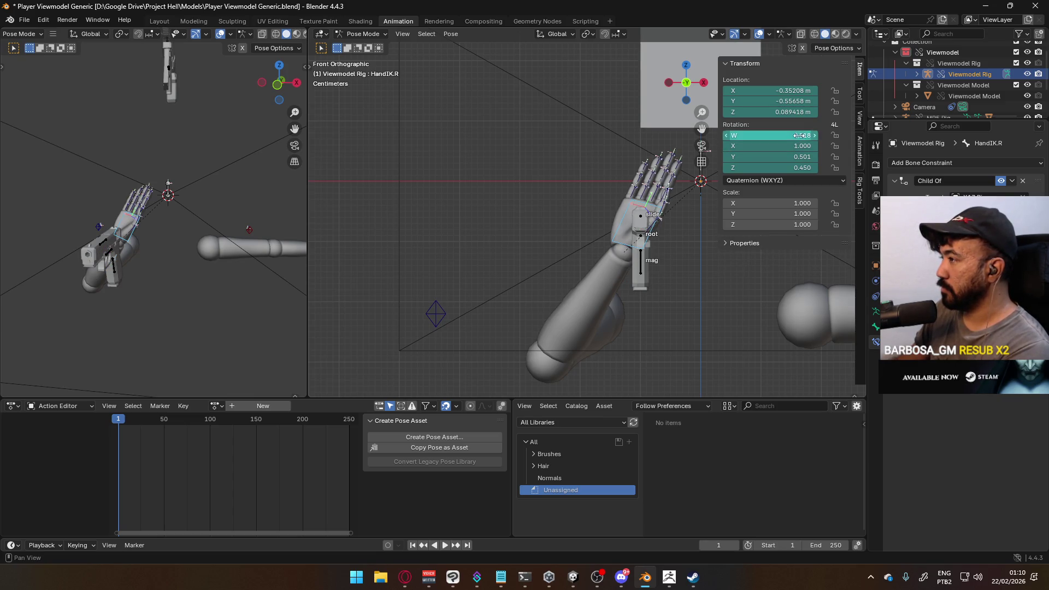
type("1")
key("Return")
left_click(798, 157)
type("0")
key("Return")
left_click(798, 168)
type("0")
key("Return")
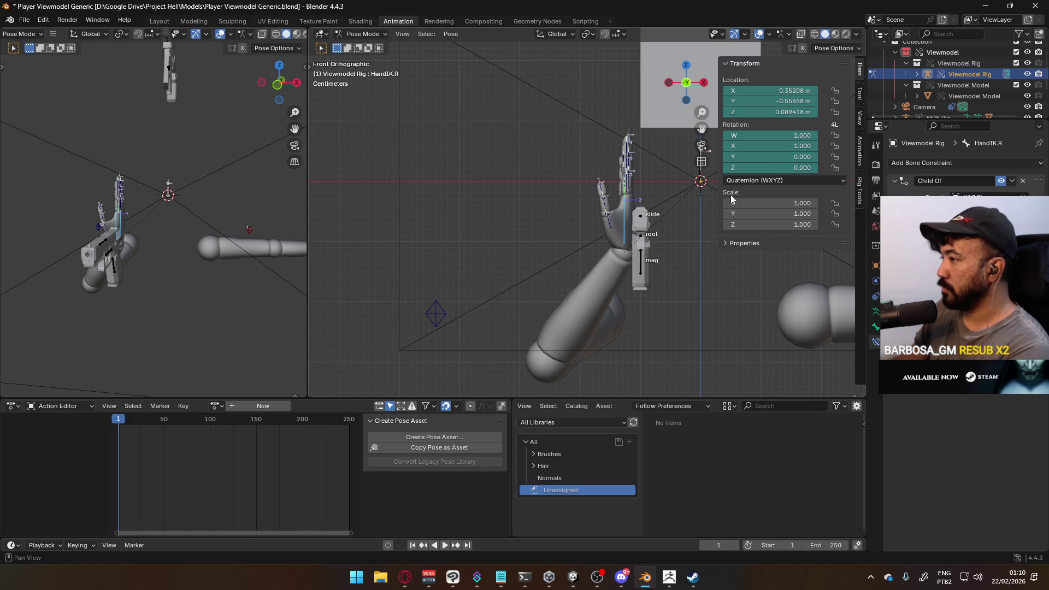
- Rotate the hand about -85° so it lies sideways along the grip, and frame it
key("r")
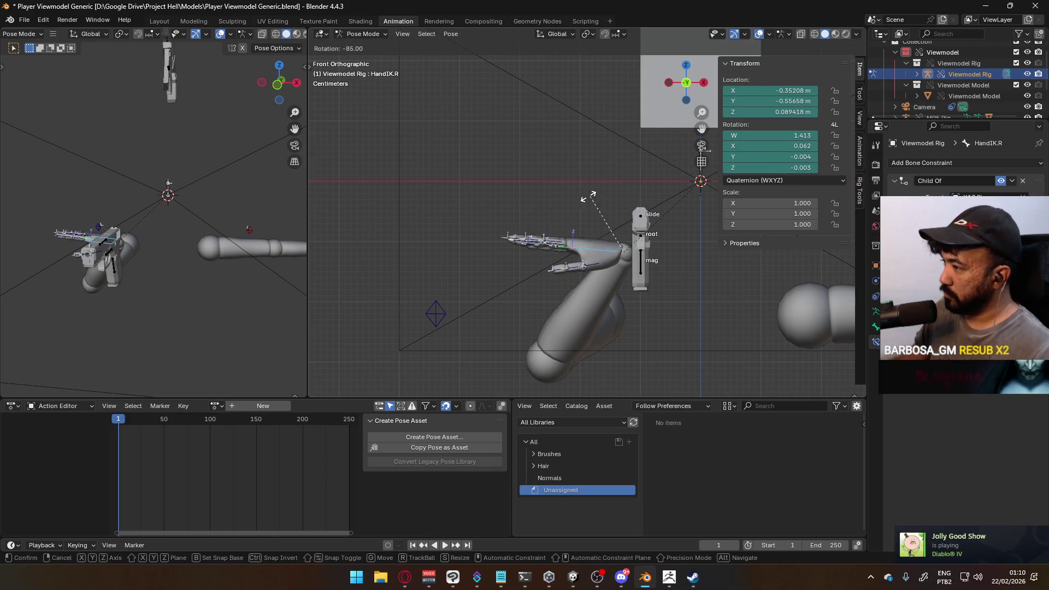
left_click(581, 198)
scroll(654, 205, "up", 6)
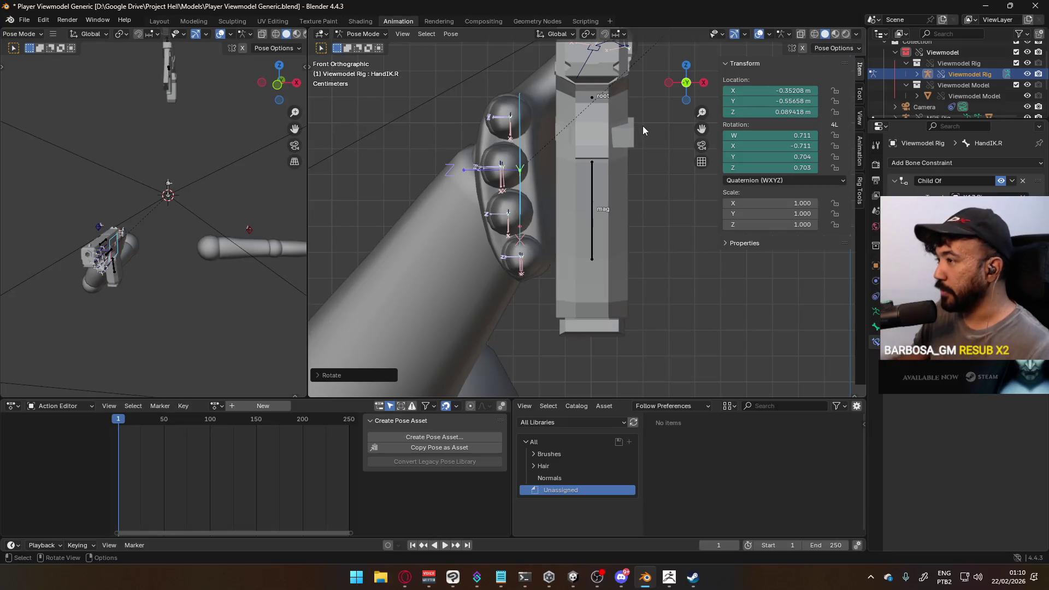
mouse_move(609, 158)
middle_mouse_down()
mouse_move(591, 178)
mouse_move(778, 191)
mouse_move(593, 218)
mouse_move(507, 210)
mouse_move(620, 201)
middle_mouse_up()
scroll(593, 219, "down", 2)
key("KP_Decimal")
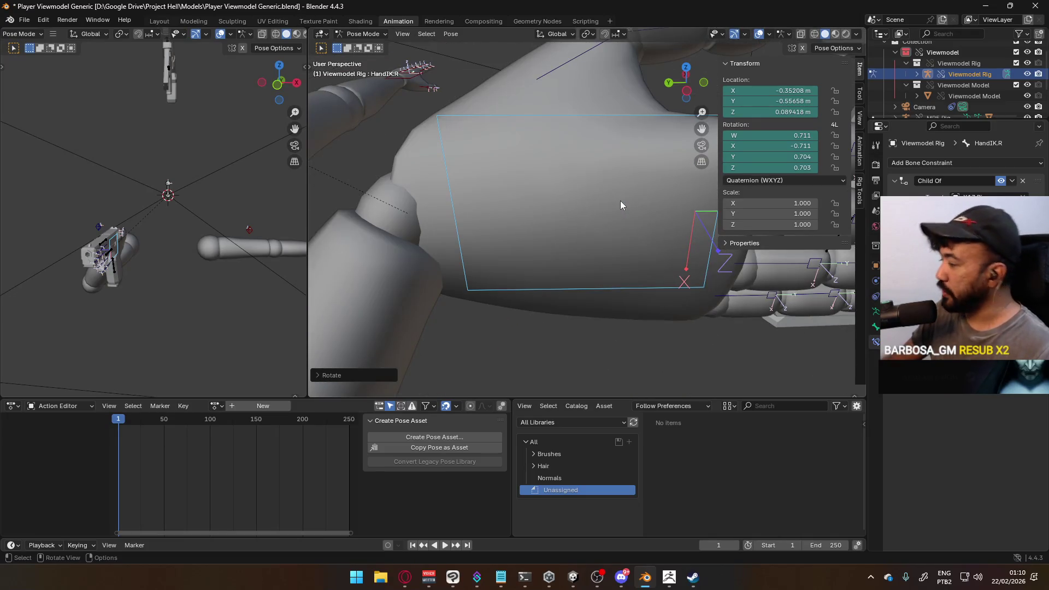
left_click(871, 577)
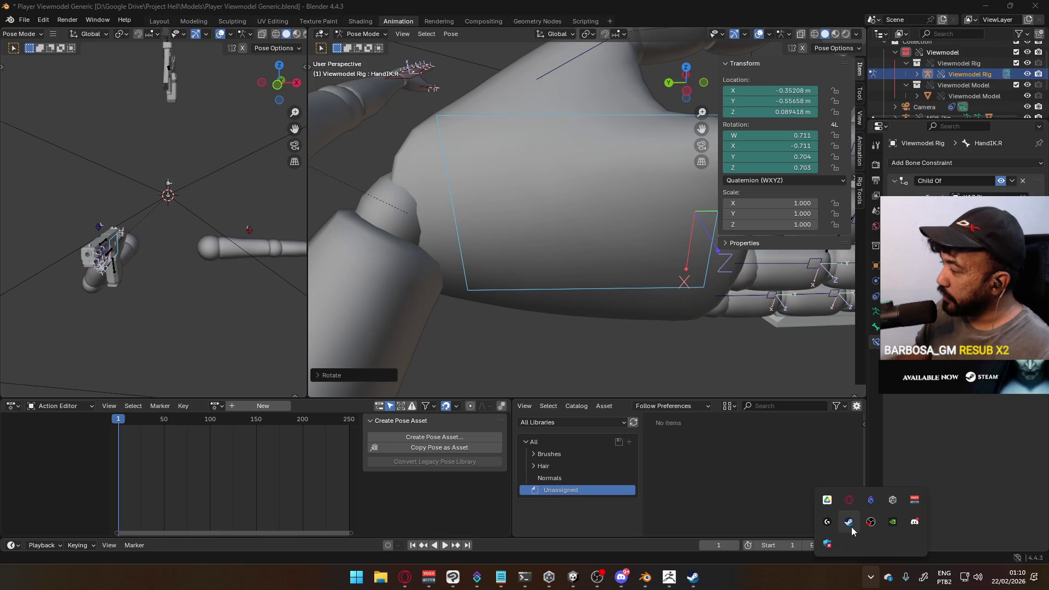
- Open the Steam friends list and view the profile of the friend playing Diablo IV
right_click(850, 525)
left_click(874, 443)
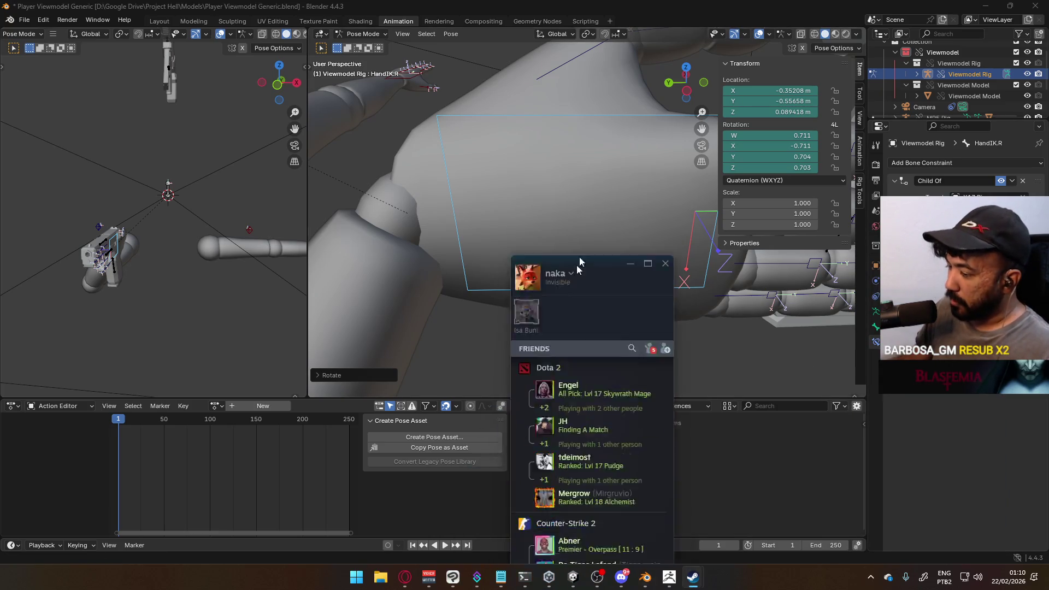
left_click_drag(582, 274, 746, 110)
scroll(792, 291, "down", 5)
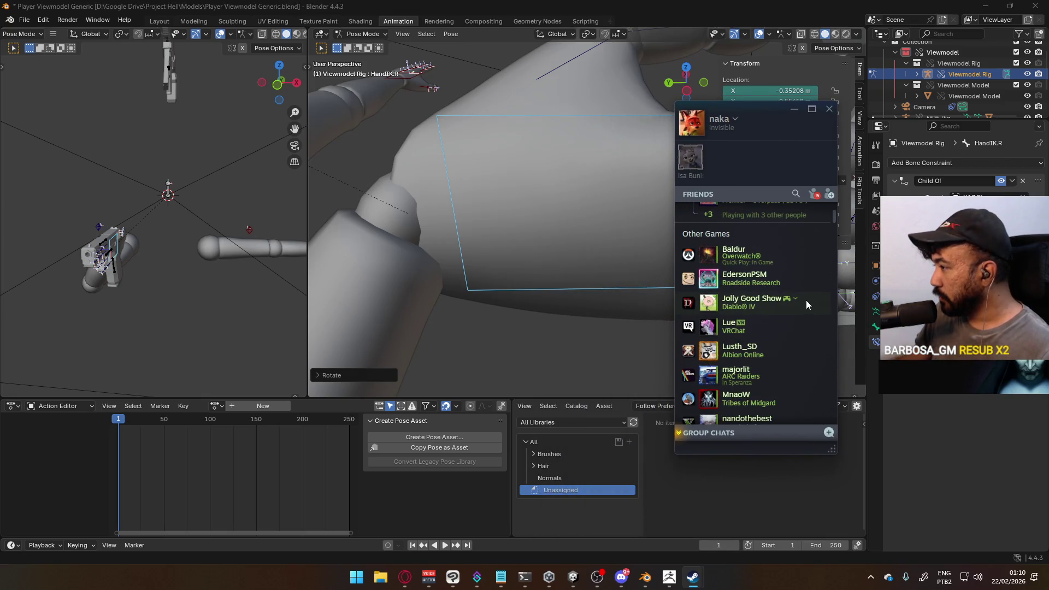
right_click(799, 297)
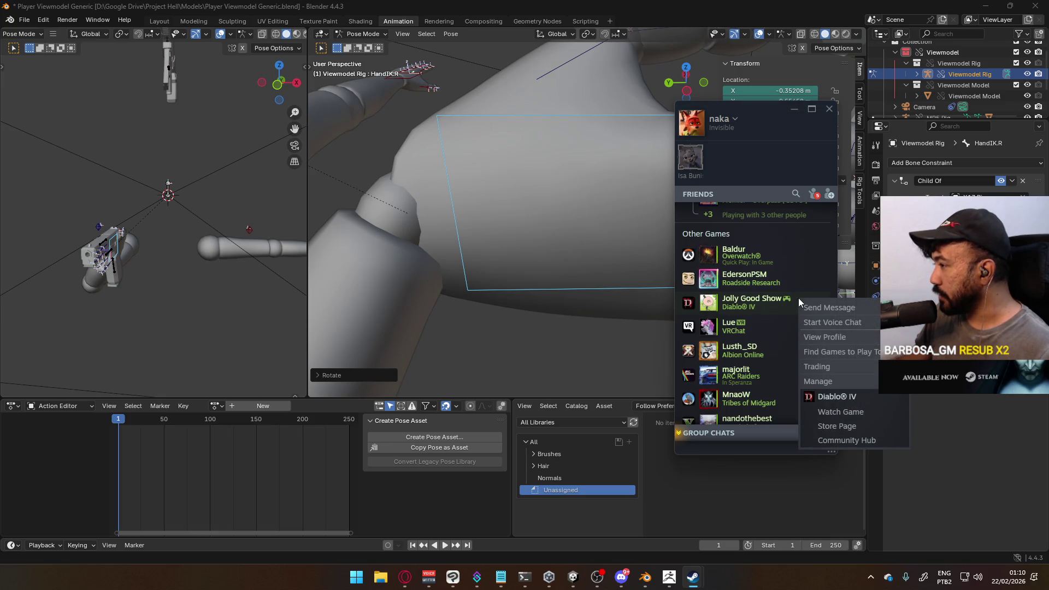
left_click(767, 303)
mouse_move(711, 305)
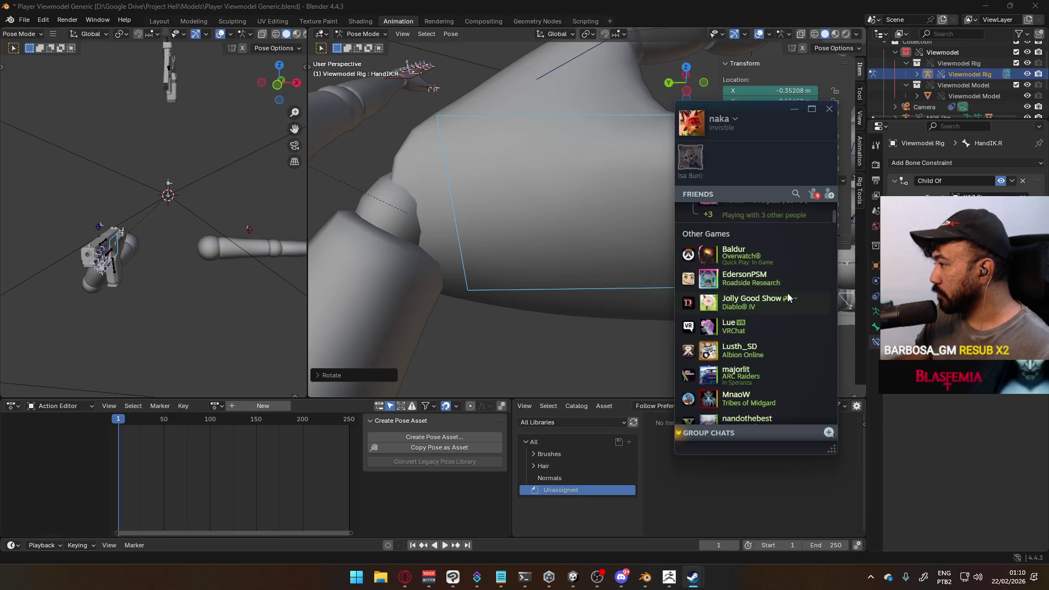
right_click(796, 297)
left_click(828, 337)
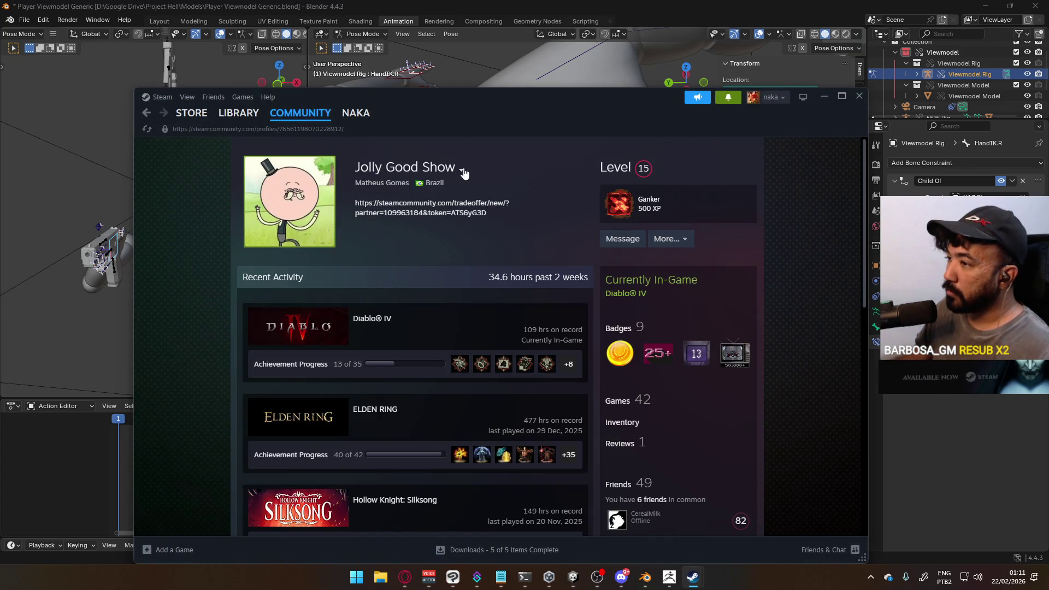
- Check the friend's previously used names and scroll through their profile
left_click(461, 170)
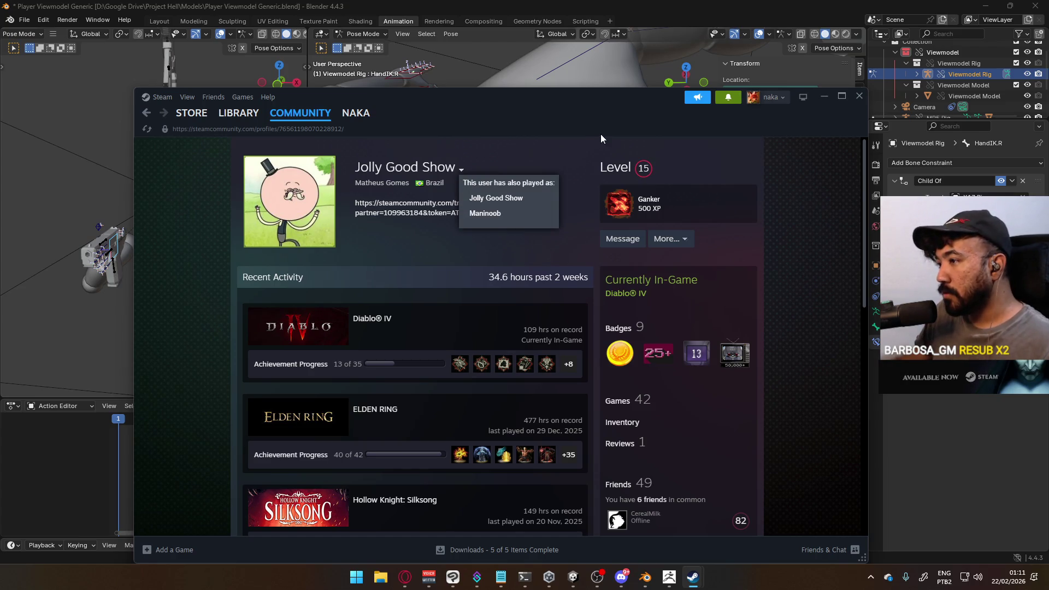
left_click(571, 165)
scroll(473, 310, "down", 5)
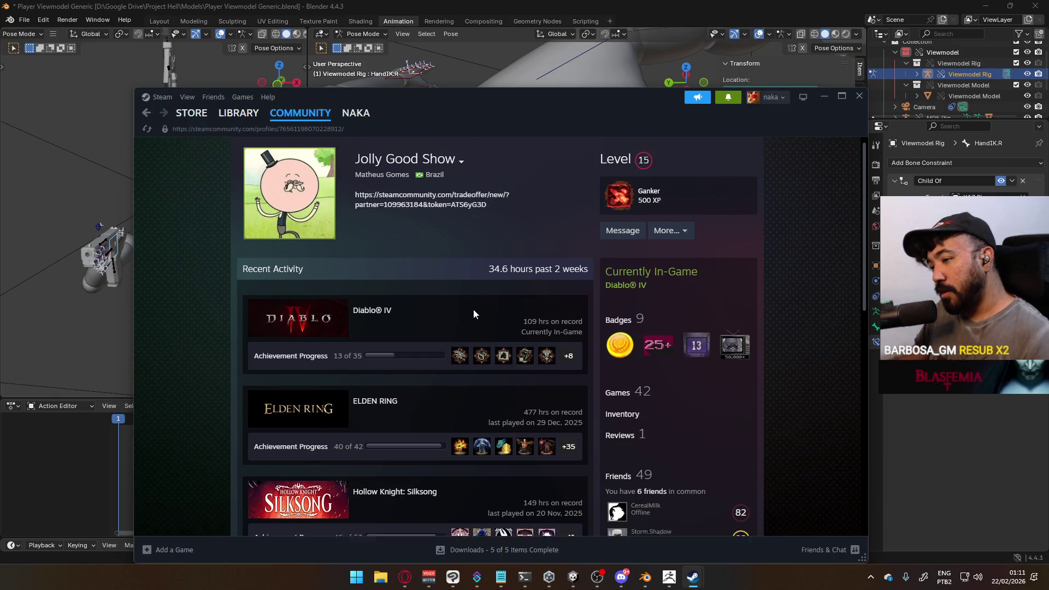
scroll(473, 309, "down", 3)
scroll(474, 307, "up", 8)
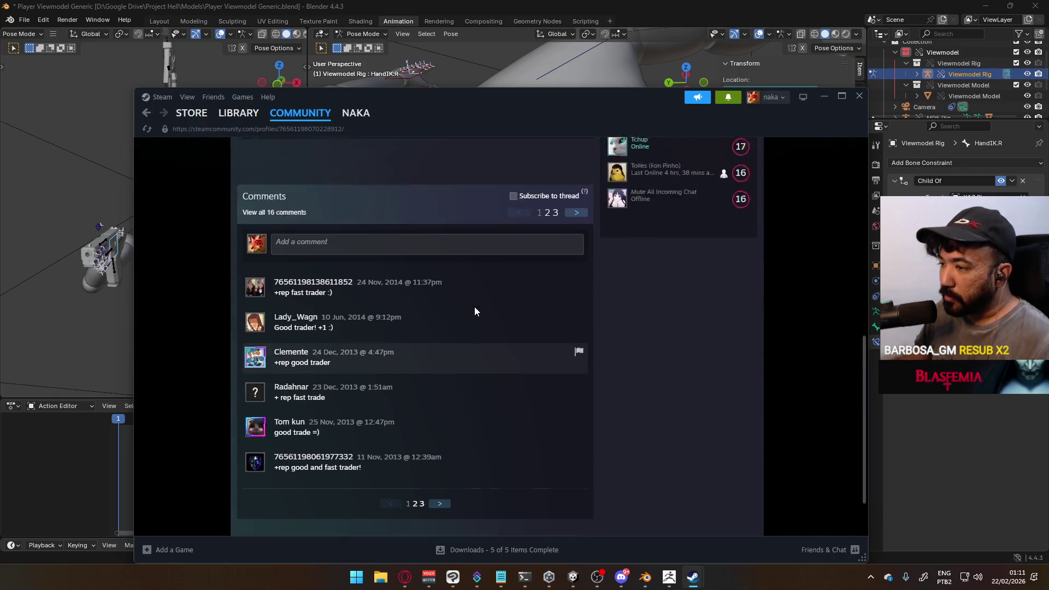
scroll(474, 311, "up", 1)
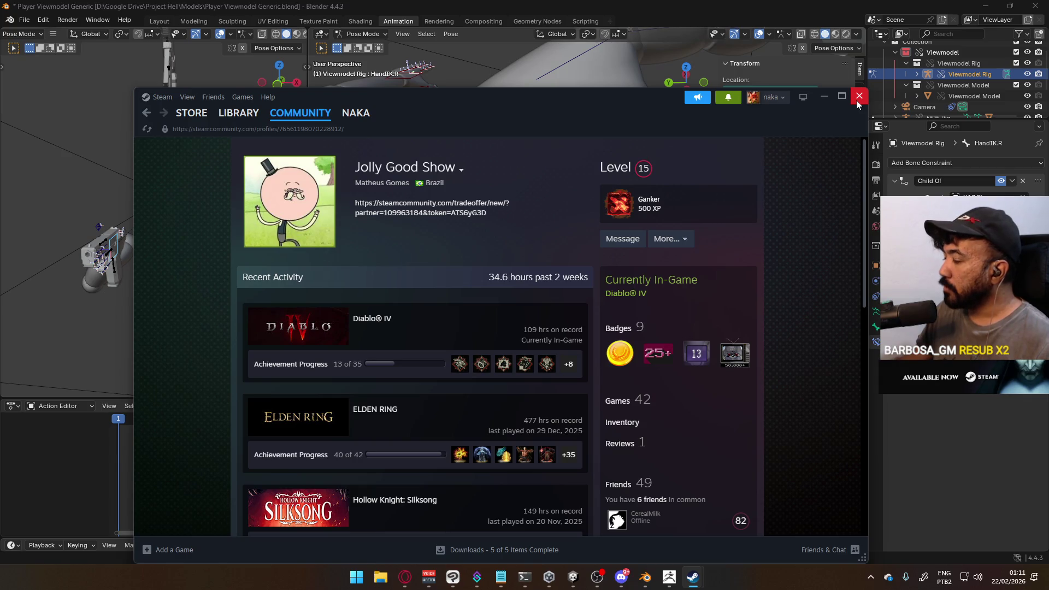
- Remove the Diablo IV friend from the friends list and close both Steam windows
left_click(238, 112)
left_click(799, 548)
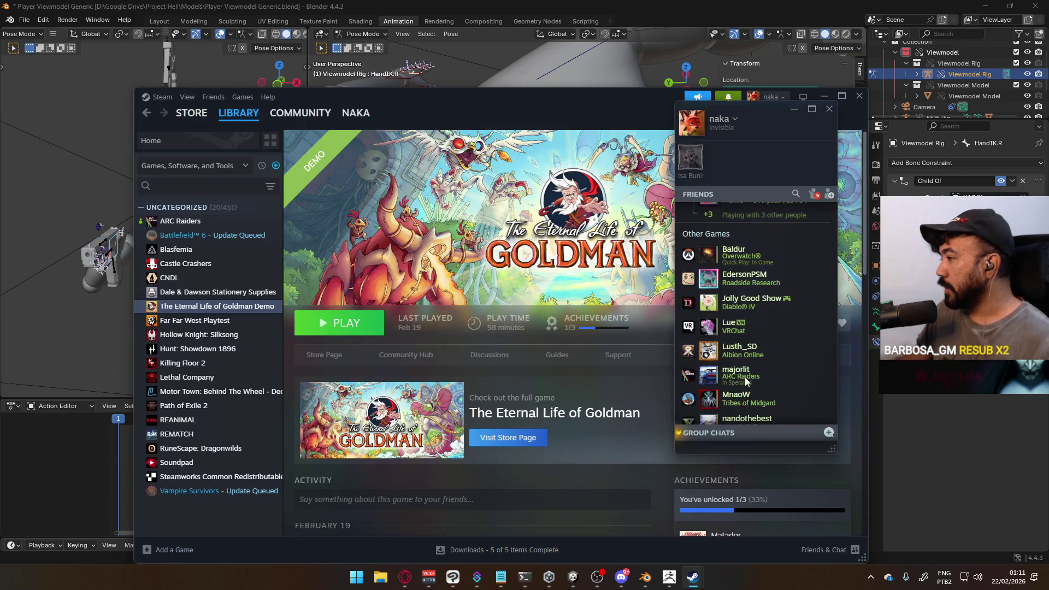
right_click(751, 307)
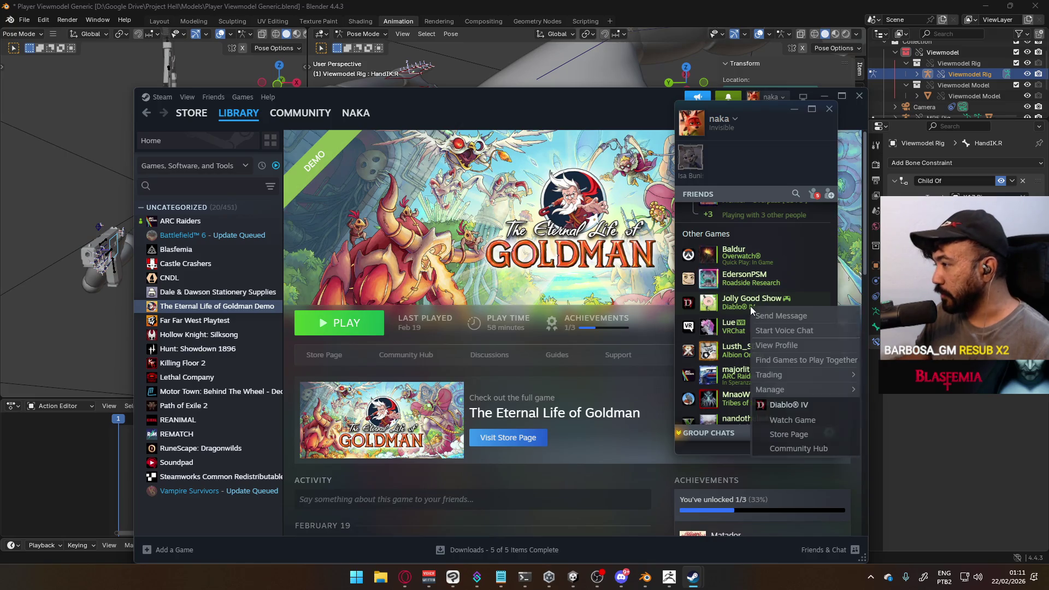
mouse_move(808, 388)
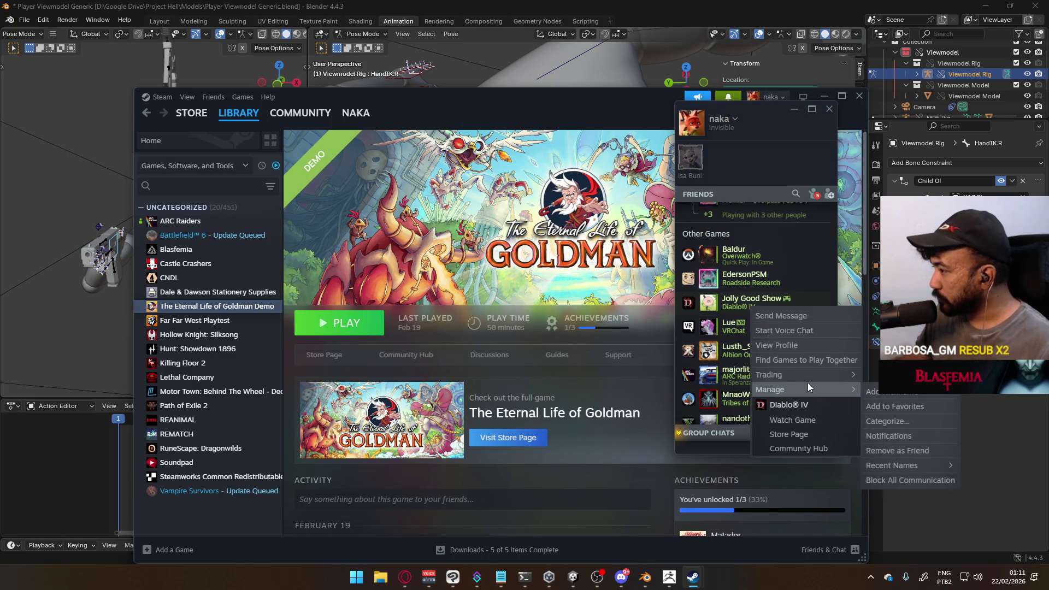
left_click(896, 449)
left_click(486, 379)
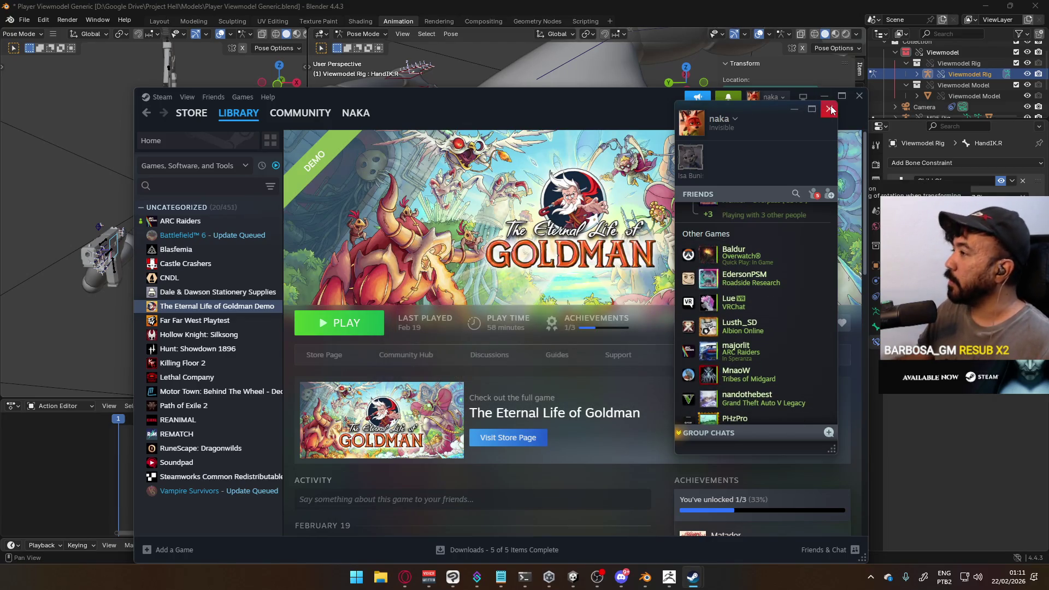
left_click(830, 107)
left_click(825, 98)
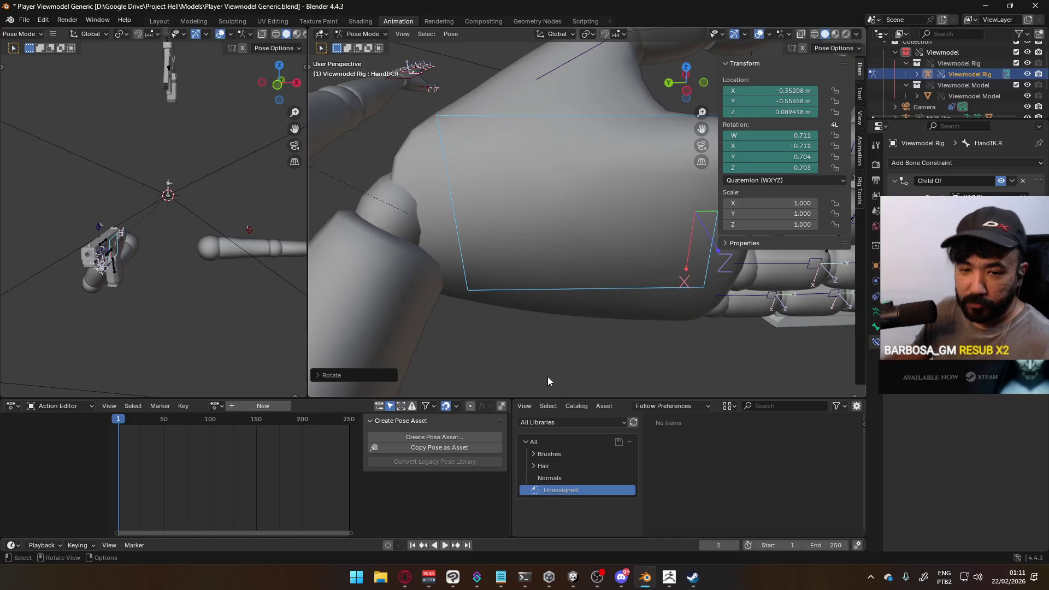
- Slide the HandIK.R bone further onto the pistol grip from a side view
scroll(524, 273, "down", 10)
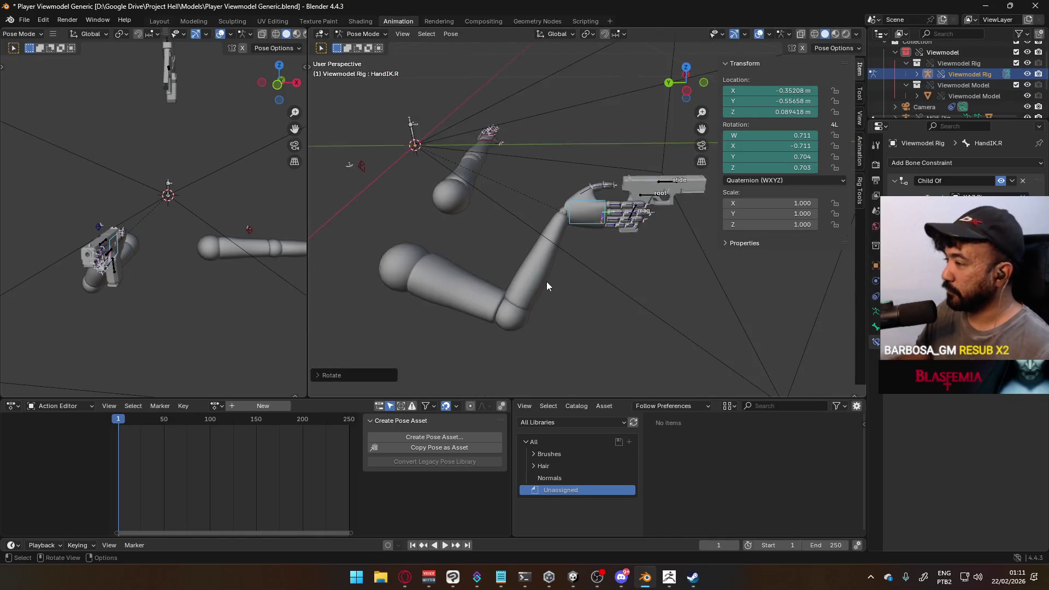
middle_click_drag(569, 275, 559, 276, "alt")
scroll(569, 182, "up", 5)
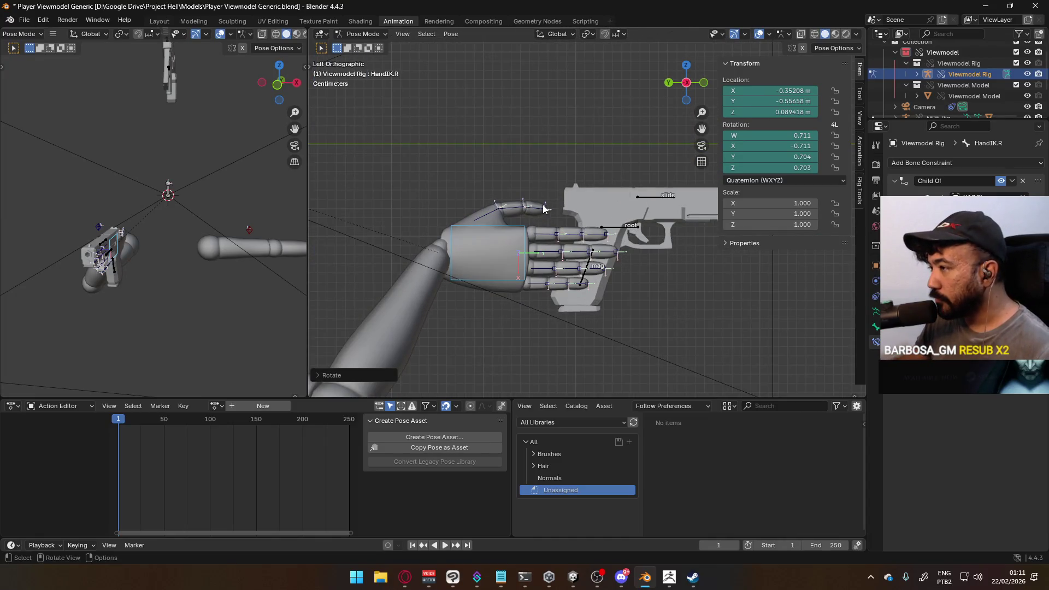
key("g")
mouse_move(540, 208)
middle_mouse_down("alt")
mouse_move(591, 211)
mouse_move(705, 185)
mouse_move(637, 233)
mouse_move(650, 343)
middle_mouse_up("alt")
left_click(582, 207)
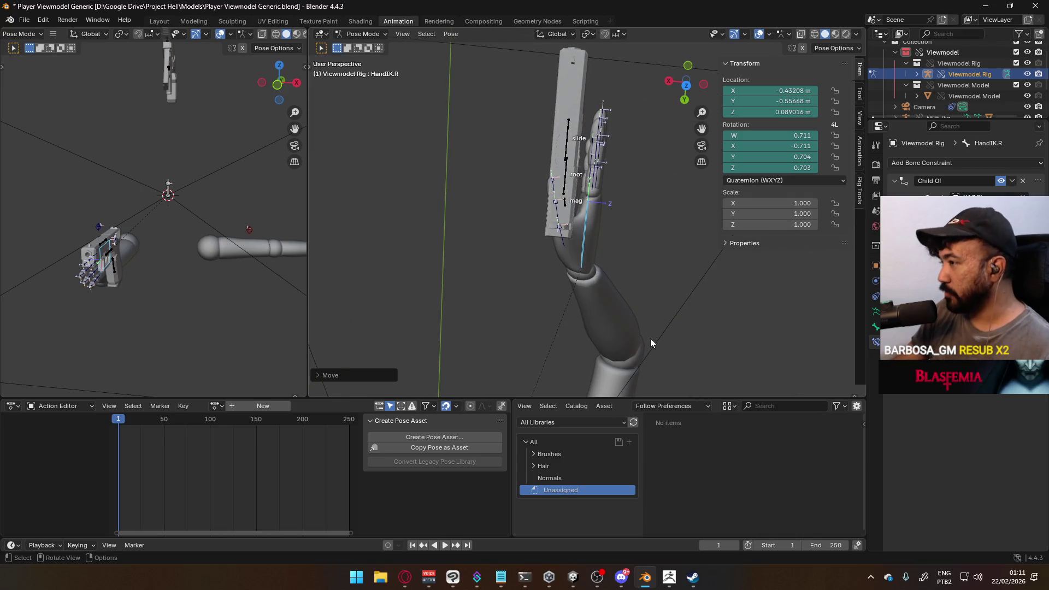
- Check the hand in top view with a small nudge and save Player Viewmodel Generic.blend
key("KP_7")
key("r")
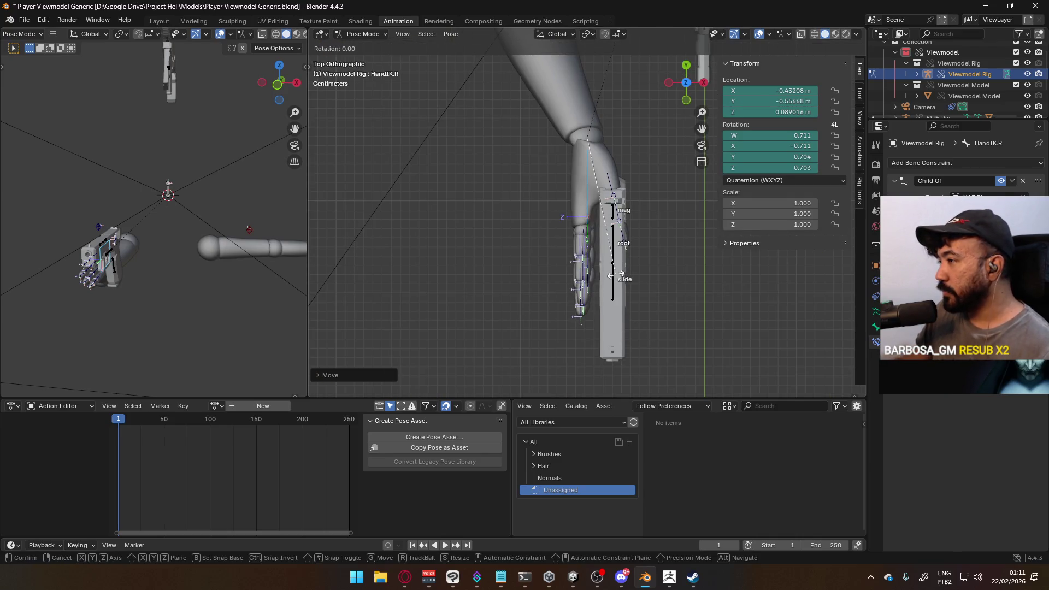
key("Escape")
key("g")
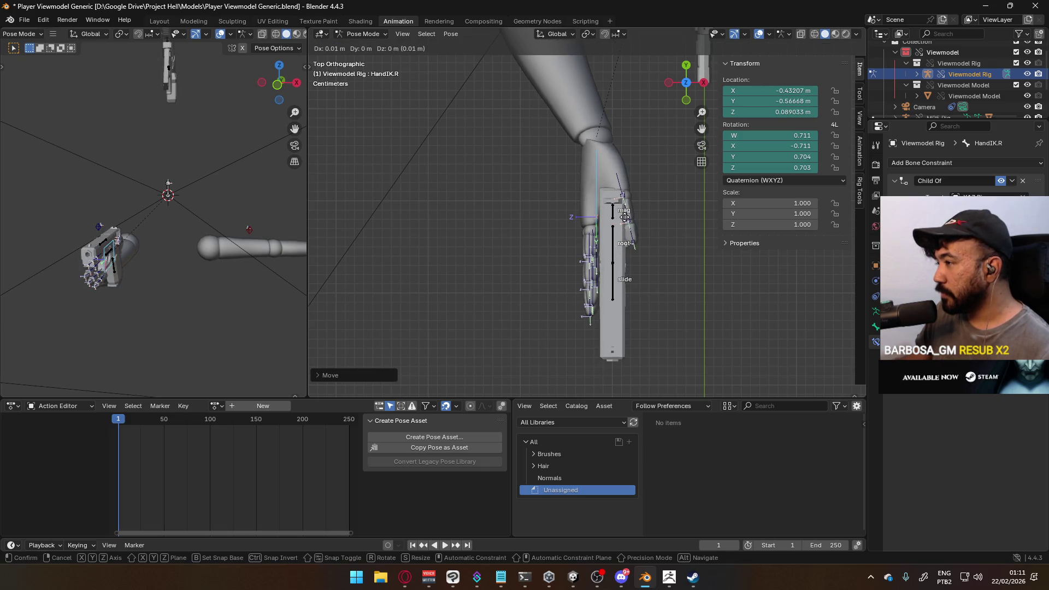
key("Escape")
mouse_move(650, 230)
middle_mouse_down()
mouse_move(503, 112)
mouse_move(582, 83)
mouse_move(450, 158)
mouse_move(440, 122)
mouse_move(582, 98)
mouse_move(680, 111)
mouse_move(698, 130)
mouse_move(693, 141)
middle_mouse_up()
key("ctrl+s")
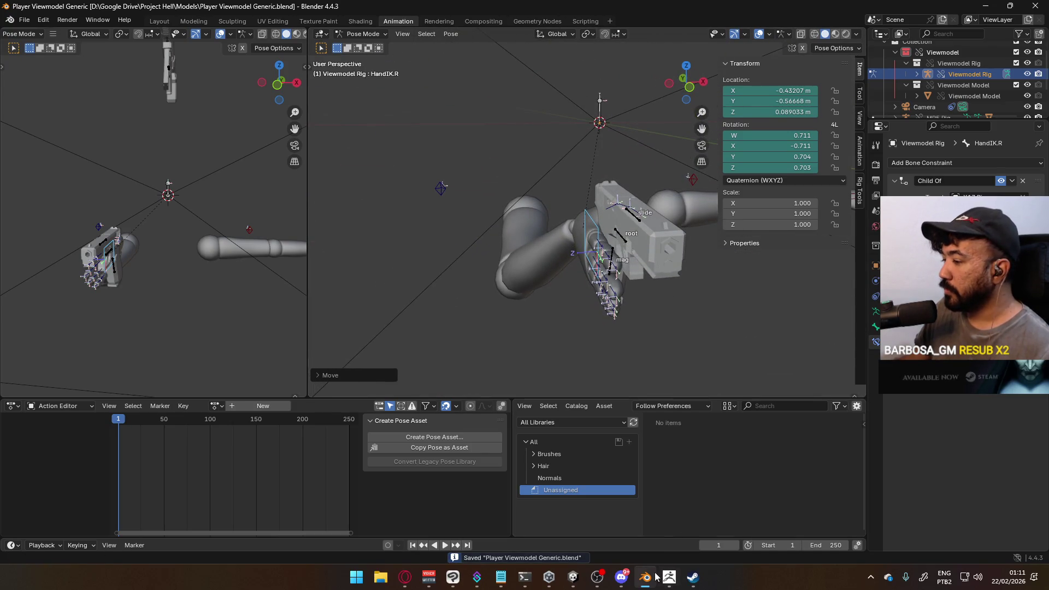
scroll(612, 224, "up", 3)
middle_click_drag(612, 224, 677, 209)
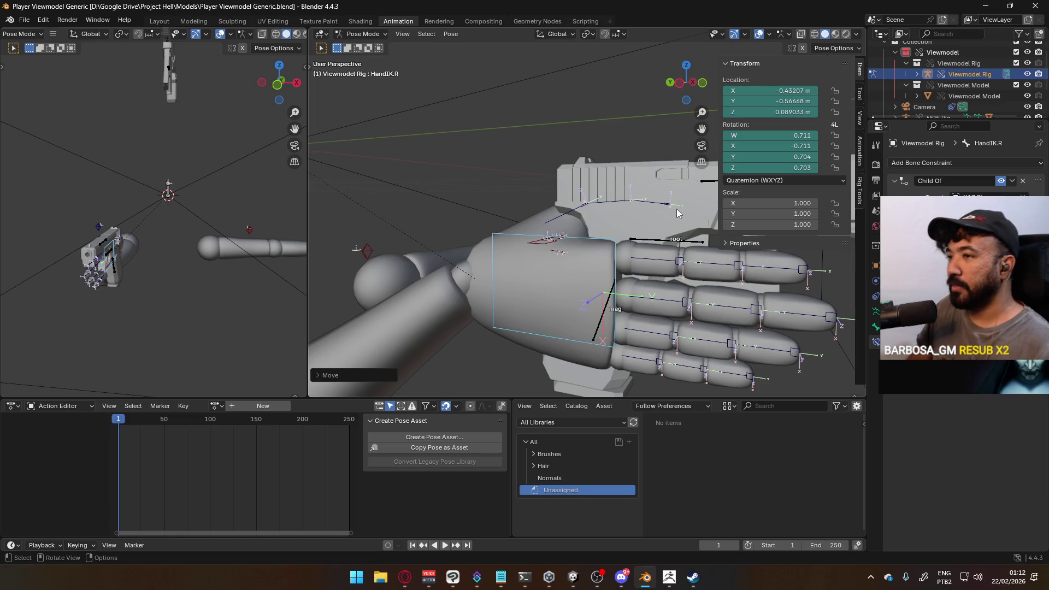
left_click(405, 577)
- Open the Twitch homepage in a new browser tab
left_click(572, 12)
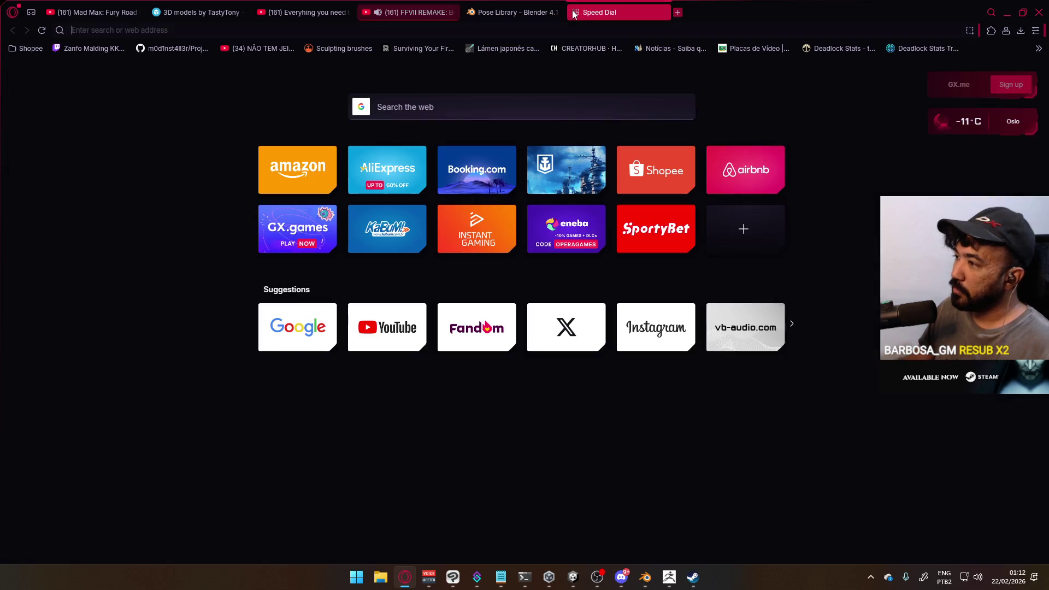
type("twitch")
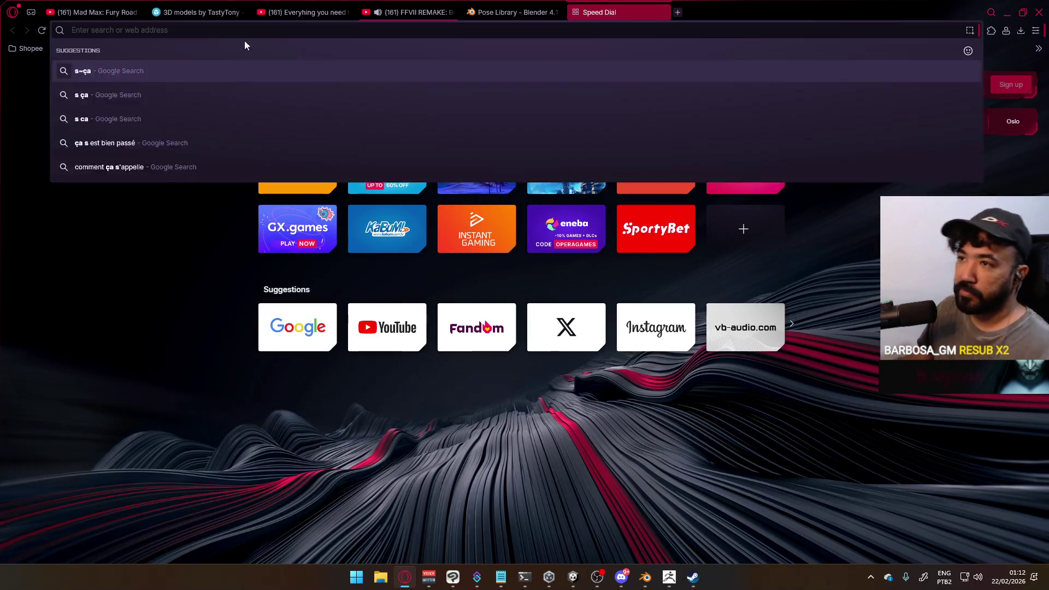
key("Return")
- Close the Blender pose library manual tab and bring Blender back to the front
left_click(521, 13)
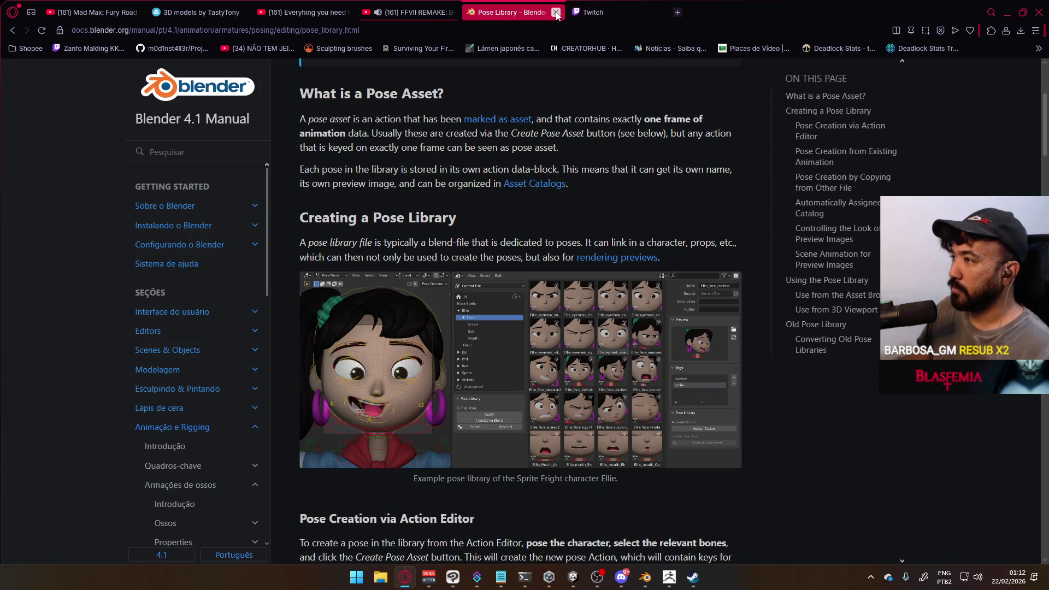
left_click(555, 12)
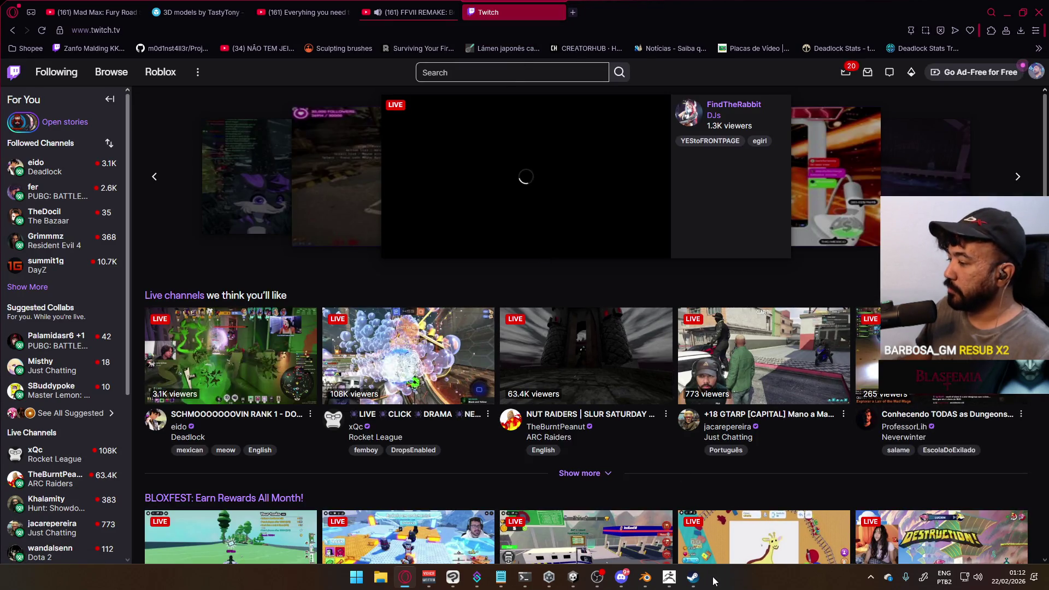
left_click(645, 577)
left_click(864, 572)
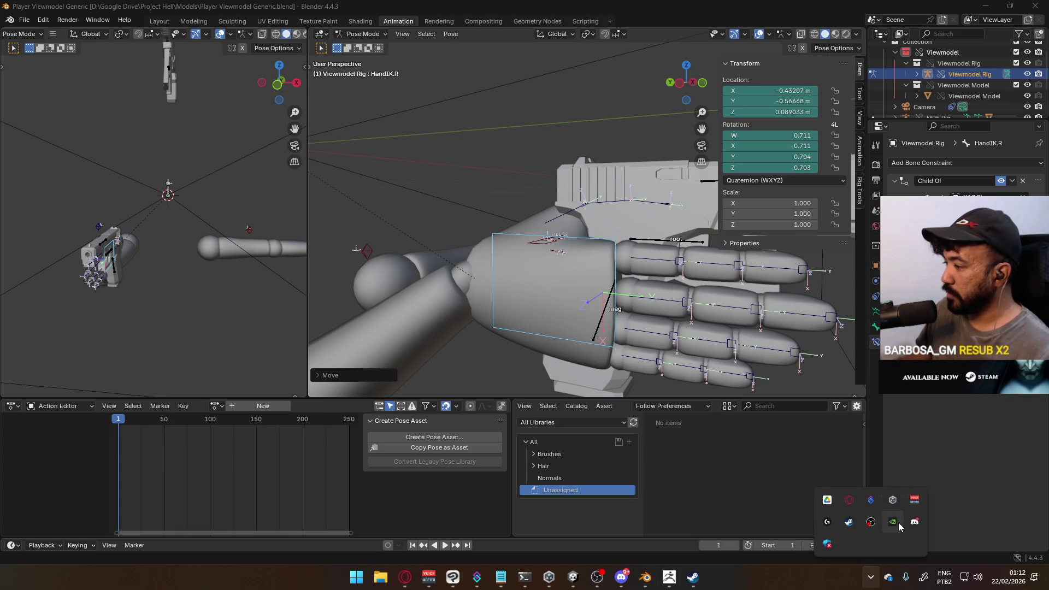
- Open File Explorer and browse into the Google Drive folder on Local Disk (D:)
left_click(381, 578)
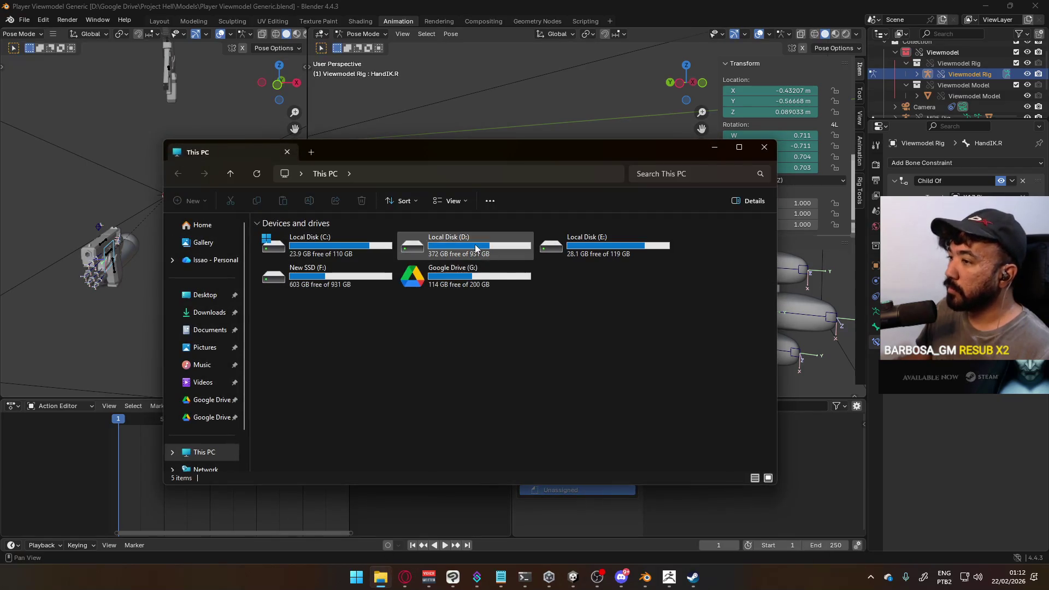
double_click(421, 251)
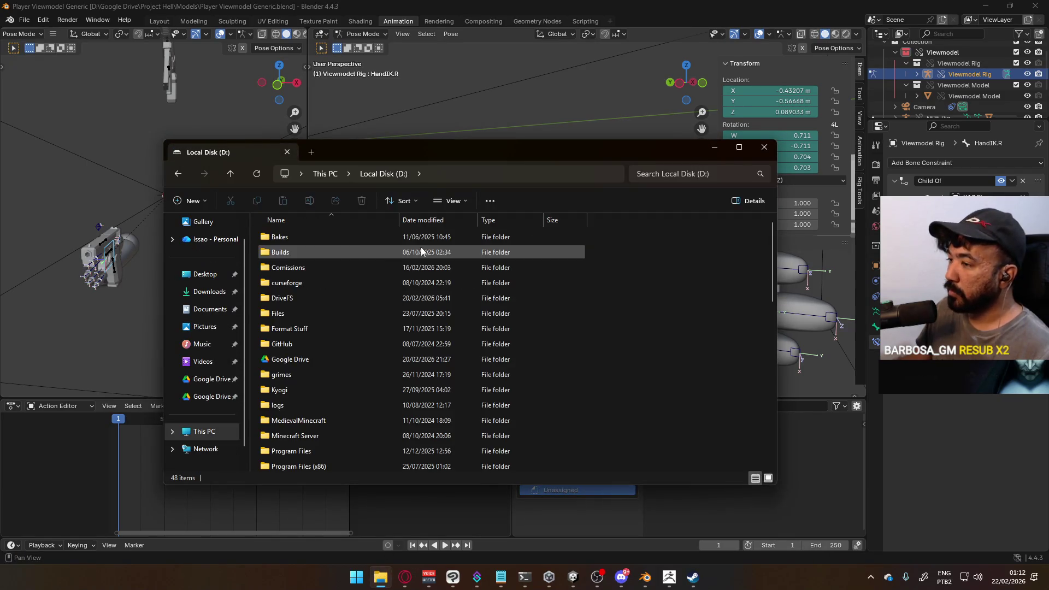
double_click(296, 361)
scroll(371, 375, "down", 2)
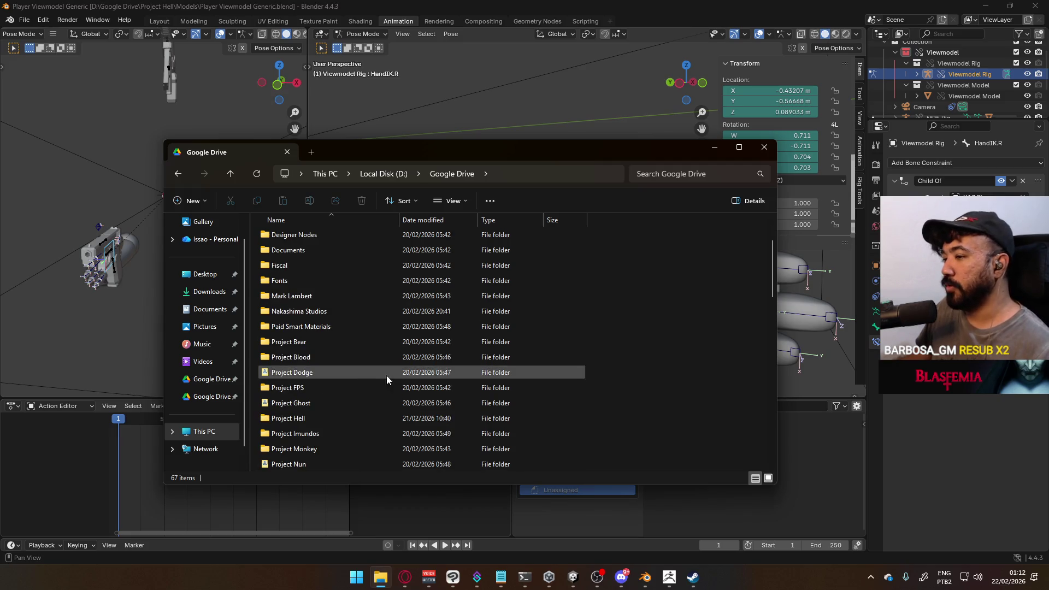
scroll(383, 365, "down", 3)
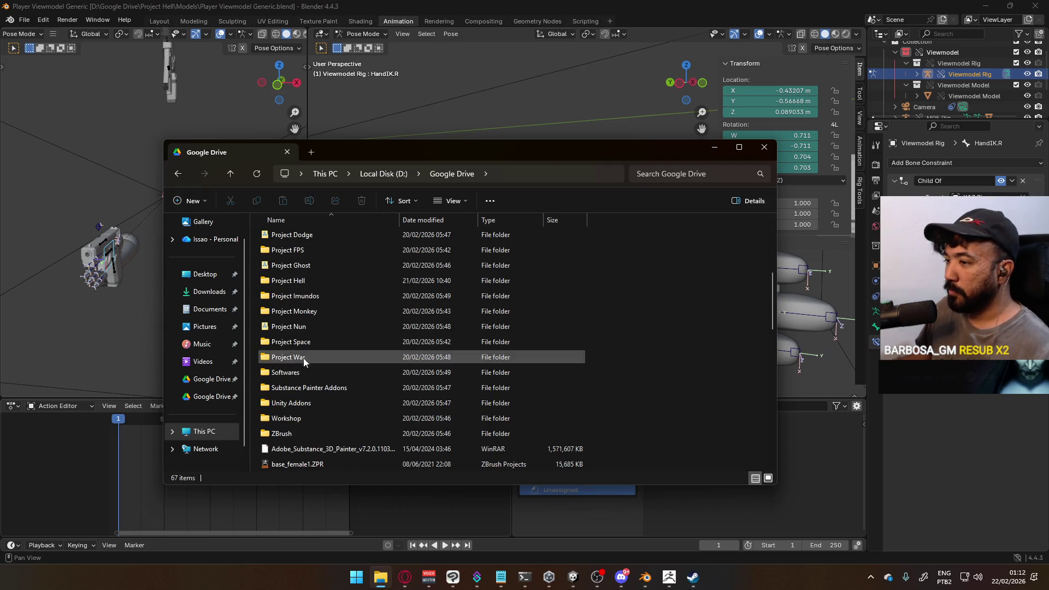
scroll(284, 350, "up", 1)
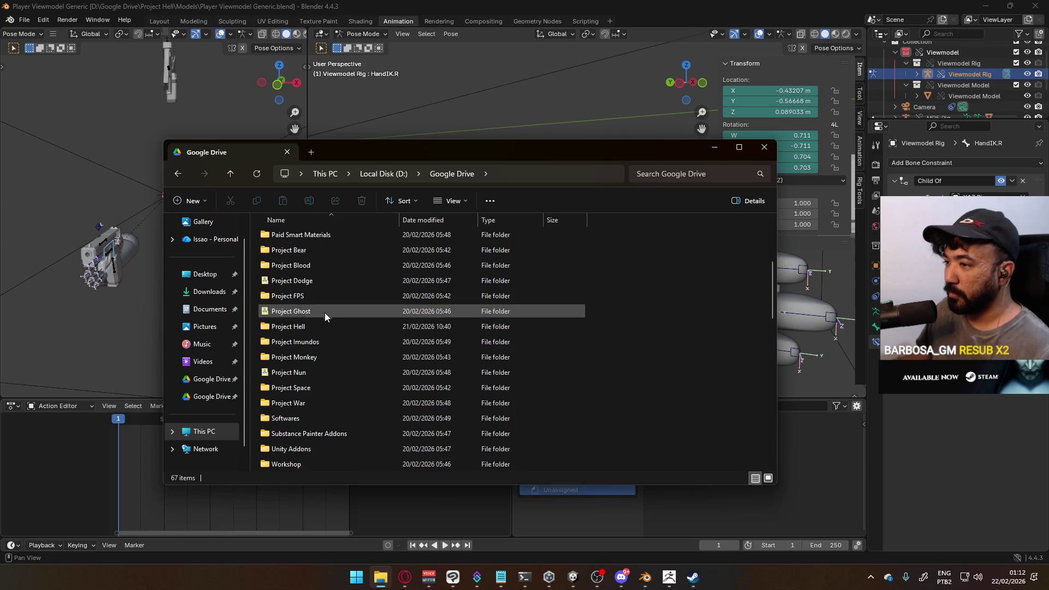
scroll(326, 372, "up", 2)
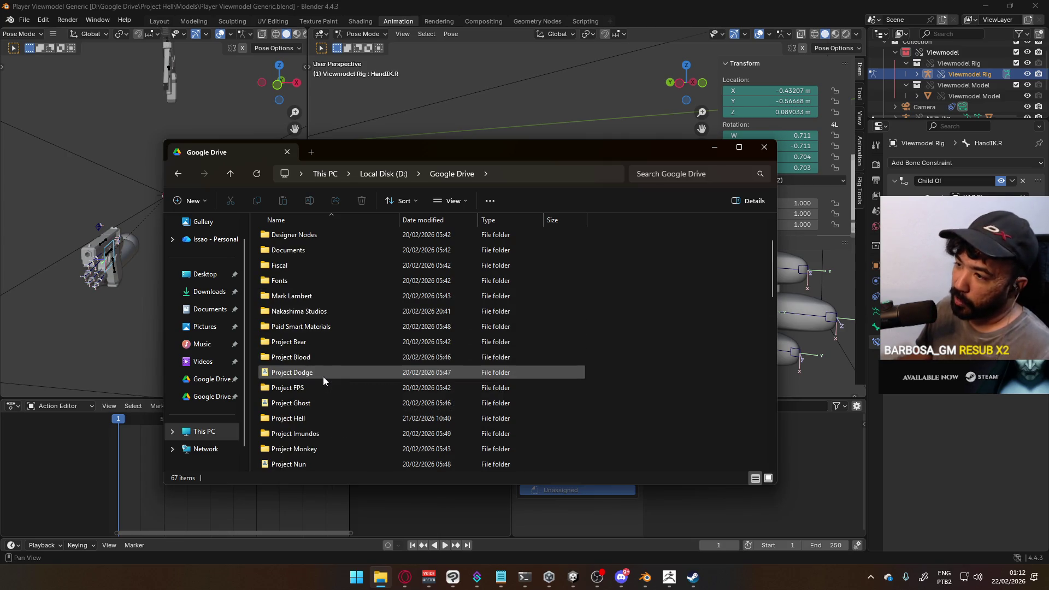
scroll(307, 338, "down", 5)
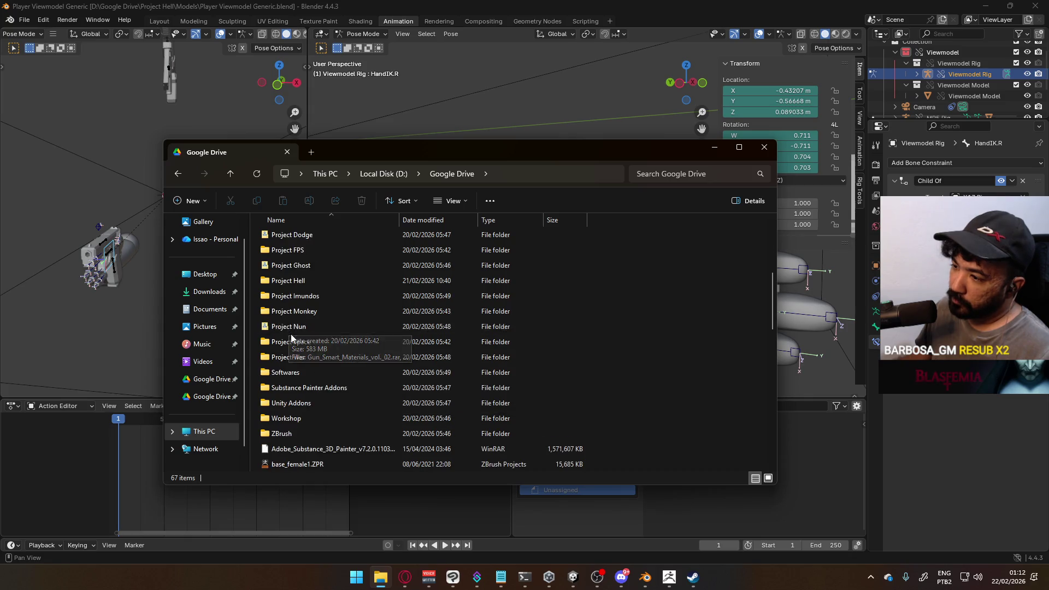
scroll(303, 327, "down", 1)
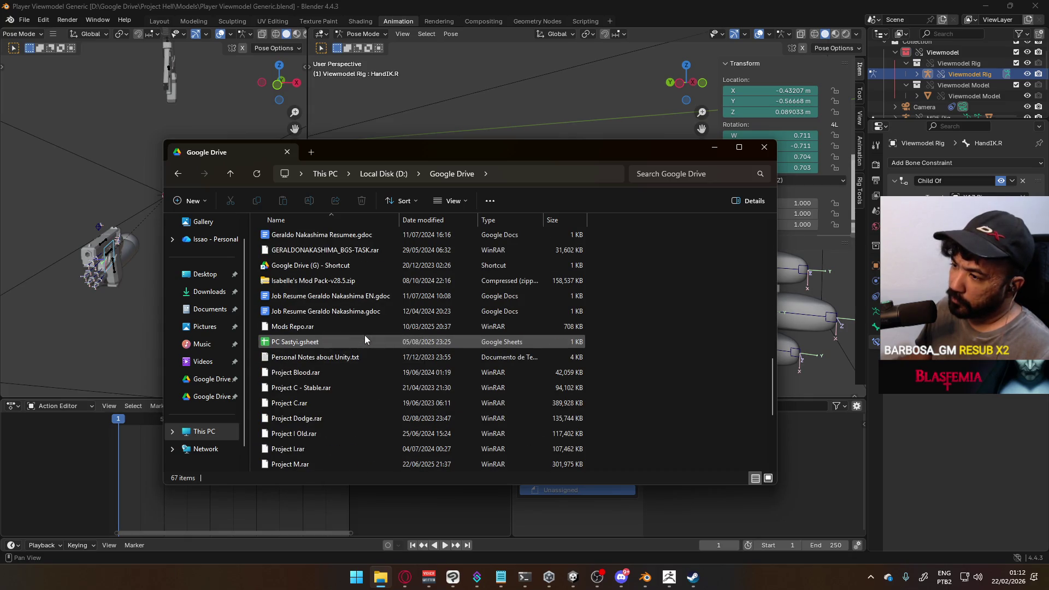
scroll(365, 336, "up", 6)
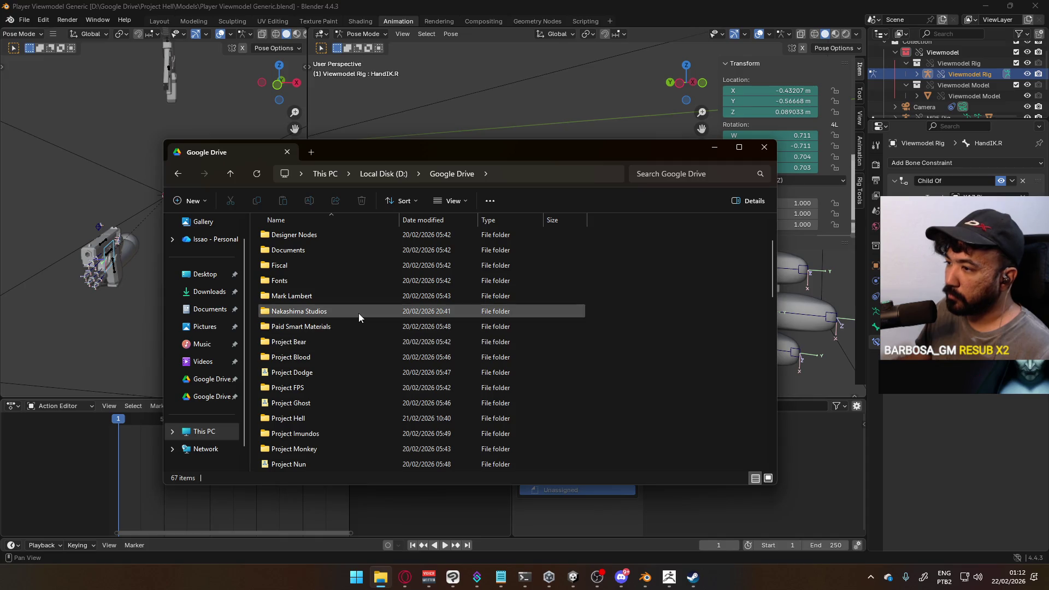
- Open Nakashima Studios > Models to view the Mannequin Male A files, then close Explorer
double_click(358, 312)
double_click(330, 270)
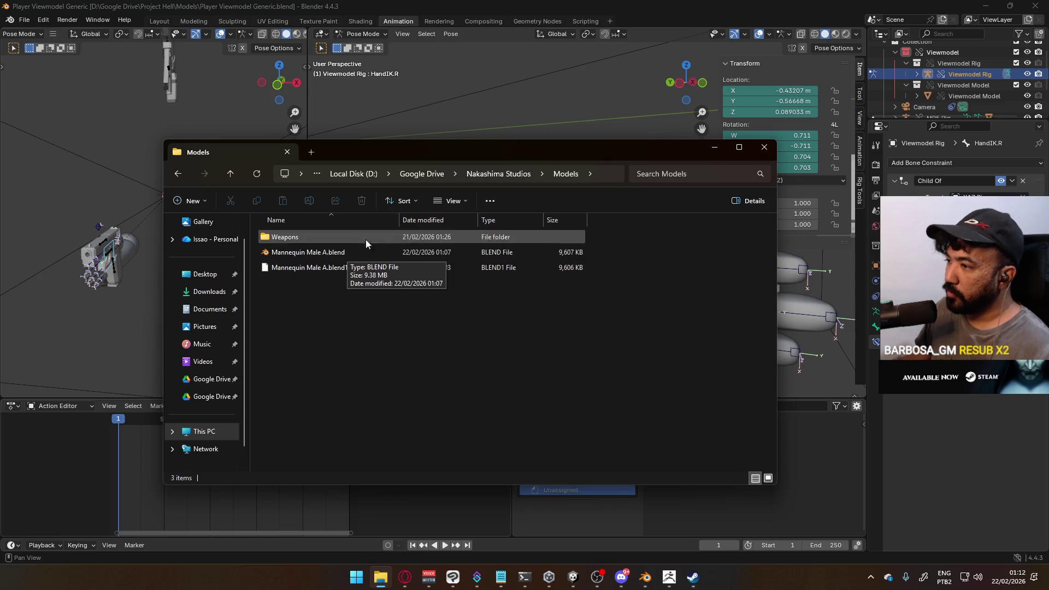
left_click(764, 148)
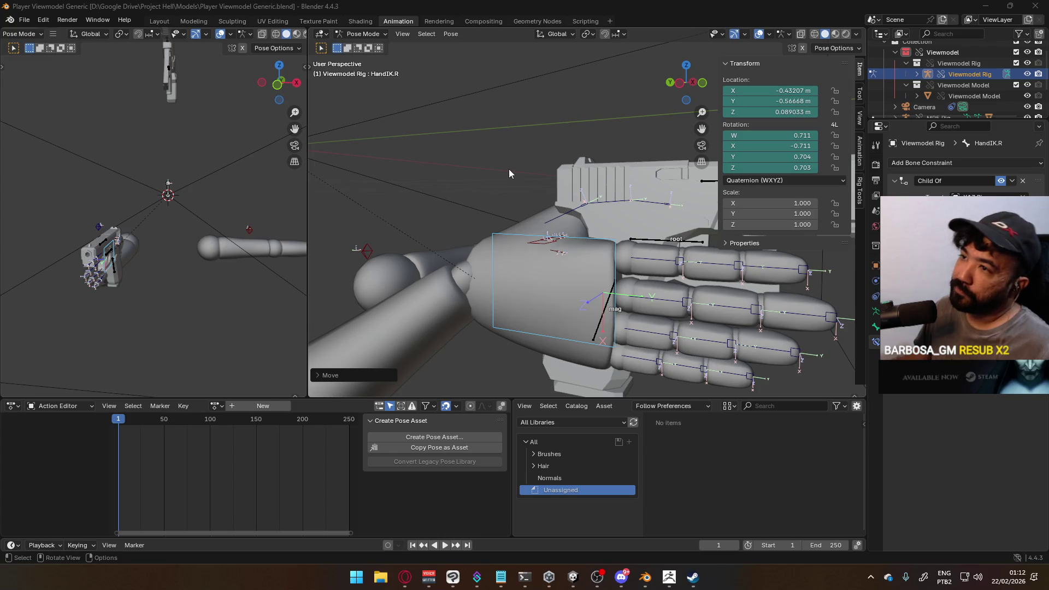
- Orbit to a side view of the hand gripping the pistol, then open File Explorer with Win+E
mouse_move(563, 211)
middle_mouse_down()
mouse_move(474, 231)
mouse_move(438, 294)
mouse_move(337, 304)
mouse_move(841, 211)
mouse_move(310, 178)
mouse_move(314, 188)
middle_mouse_up()
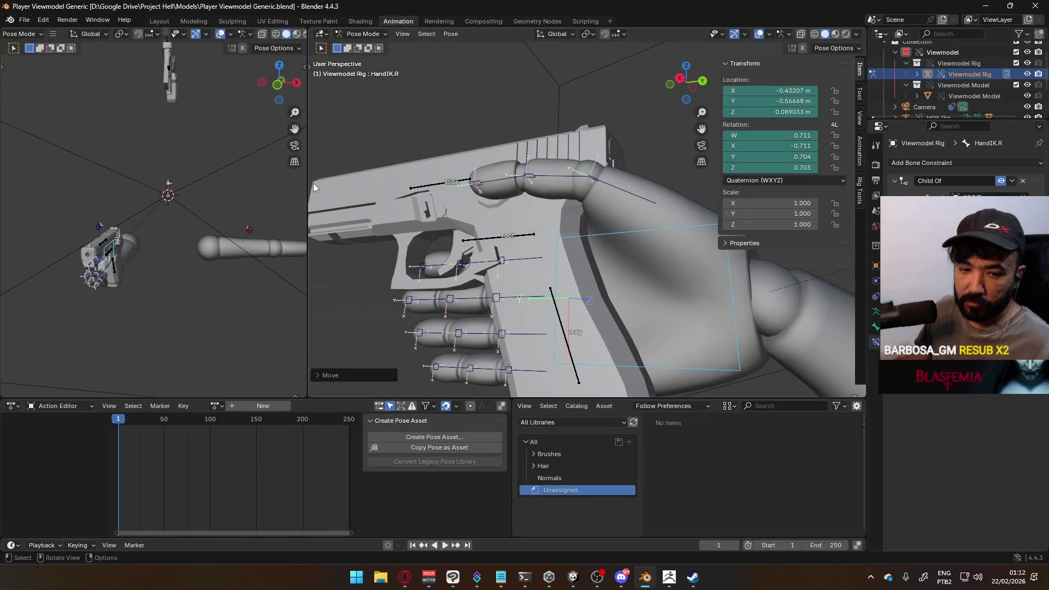
key("super+e")
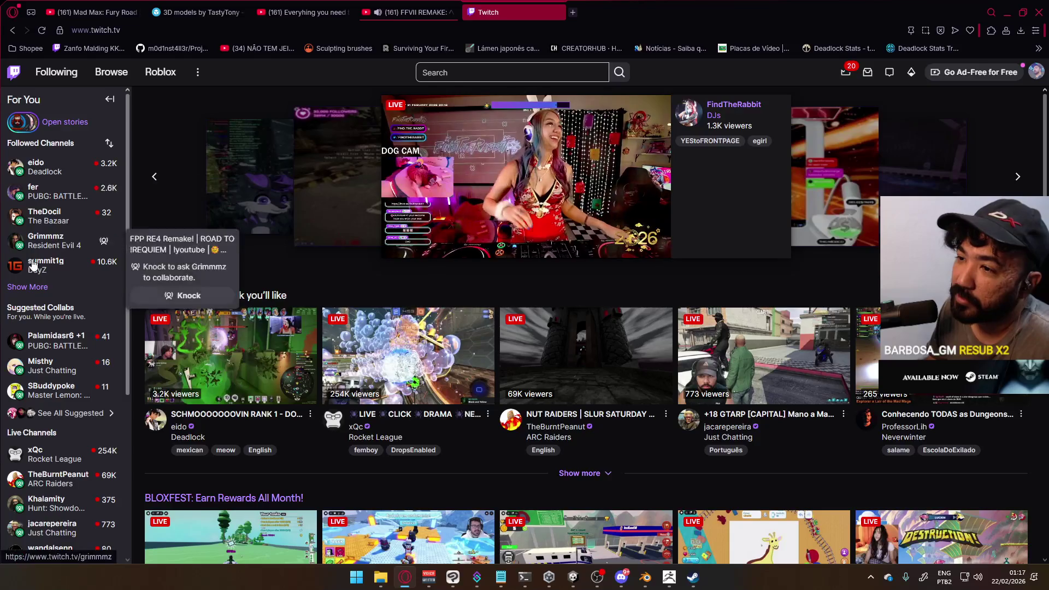
- Show more Followed Channels in the Twitch sidebar and scroll through the longer list
left_click(27, 287)
scroll(84, 208, "down", 2)
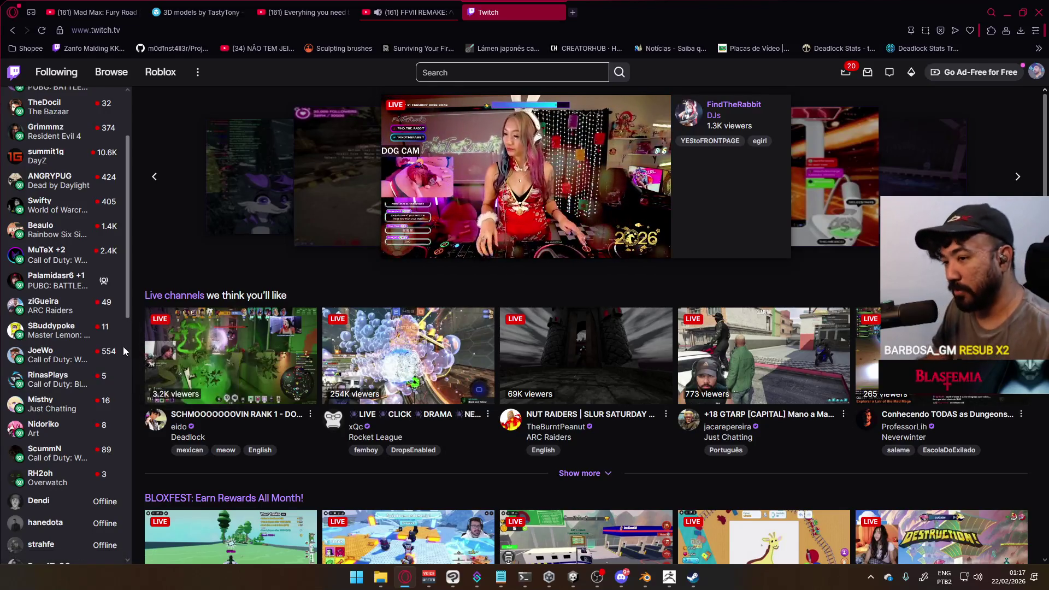
scroll(122, 334, "up", 2)
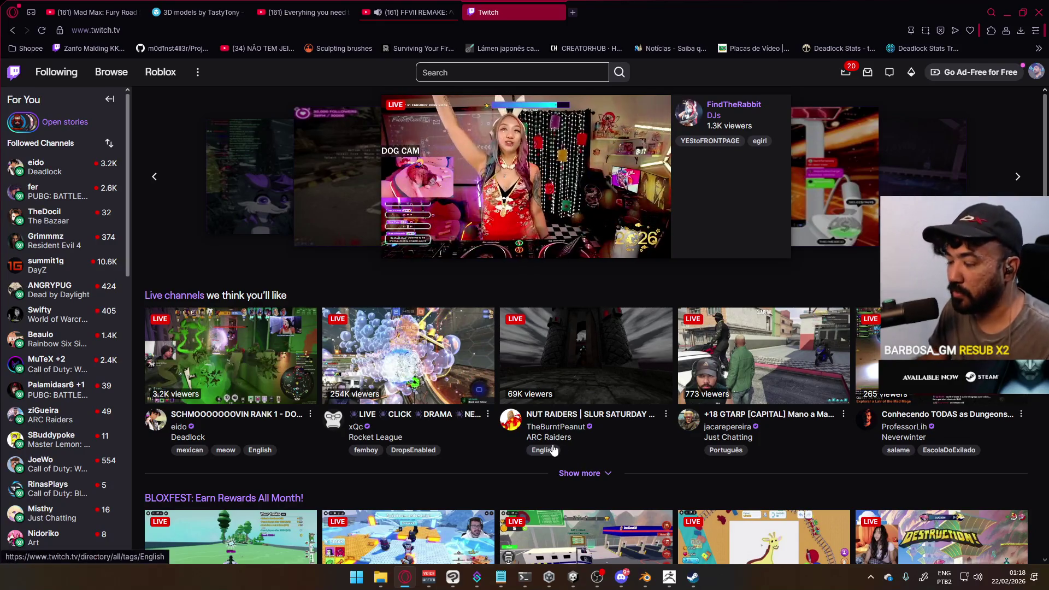
- Scroll down the Twitch home page's category rows until the LEGO and Stocks & Crypto rows appear
scroll(568, 440, "down", 3)
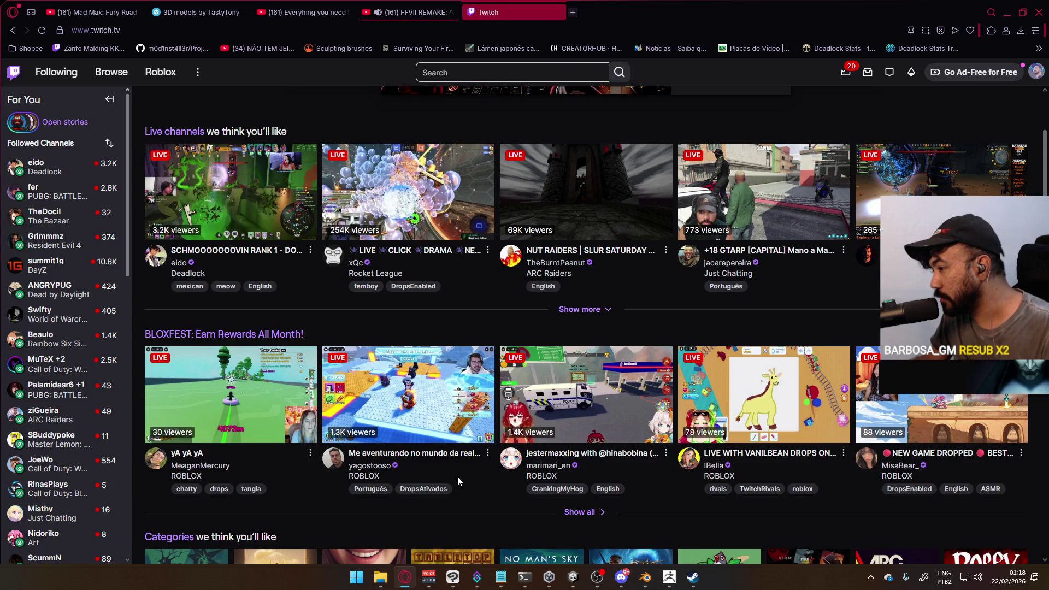
scroll(468, 466, "down", 5)
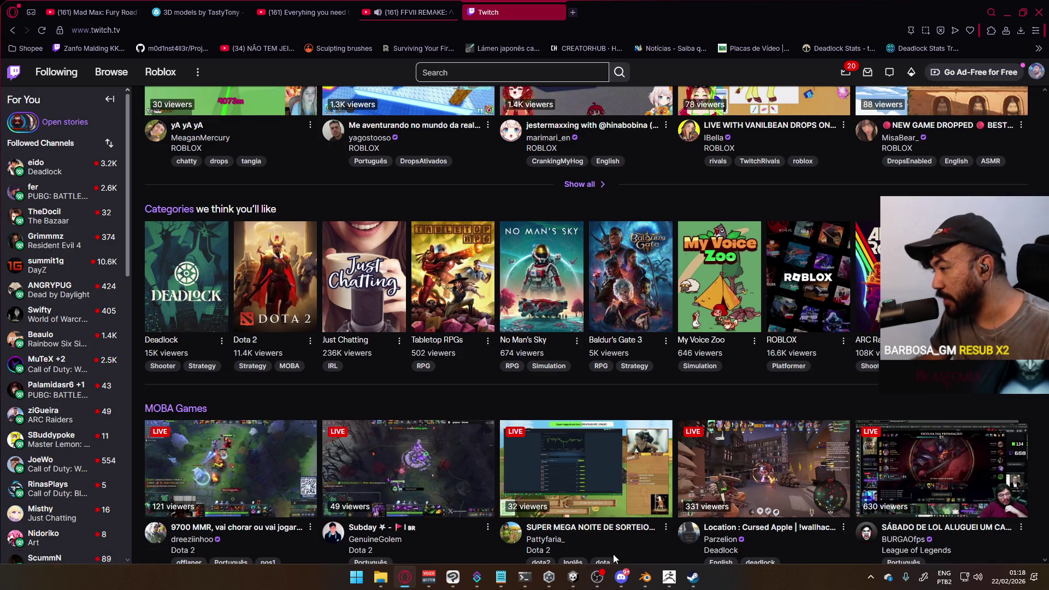
scroll(619, 550, "down", 2)
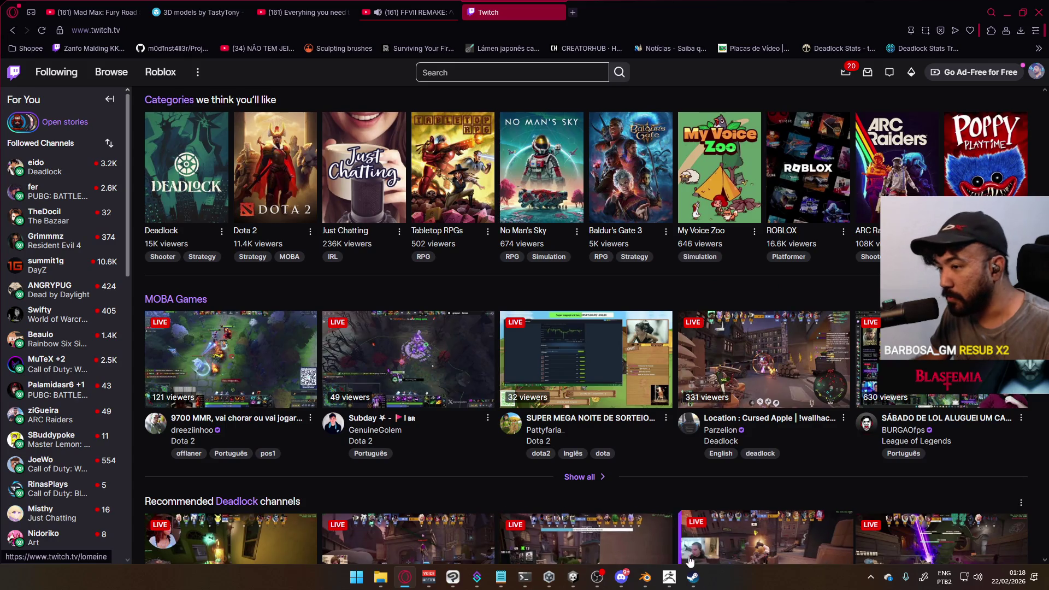
scroll(403, 447, "down", 3)
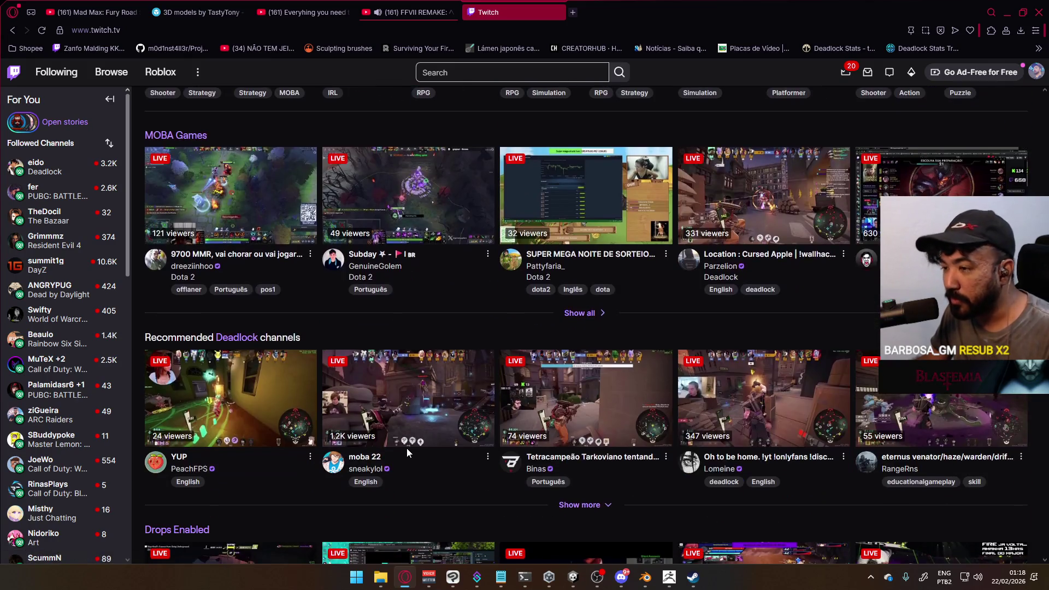
scroll(410, 456, "down", 5)
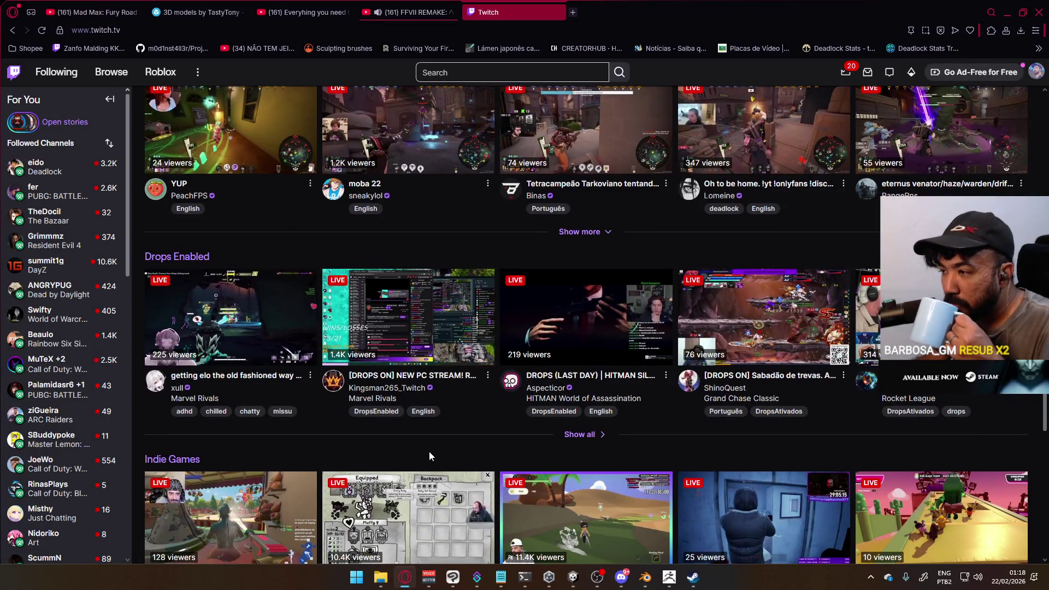
scroll(430, 456, "down", 3)
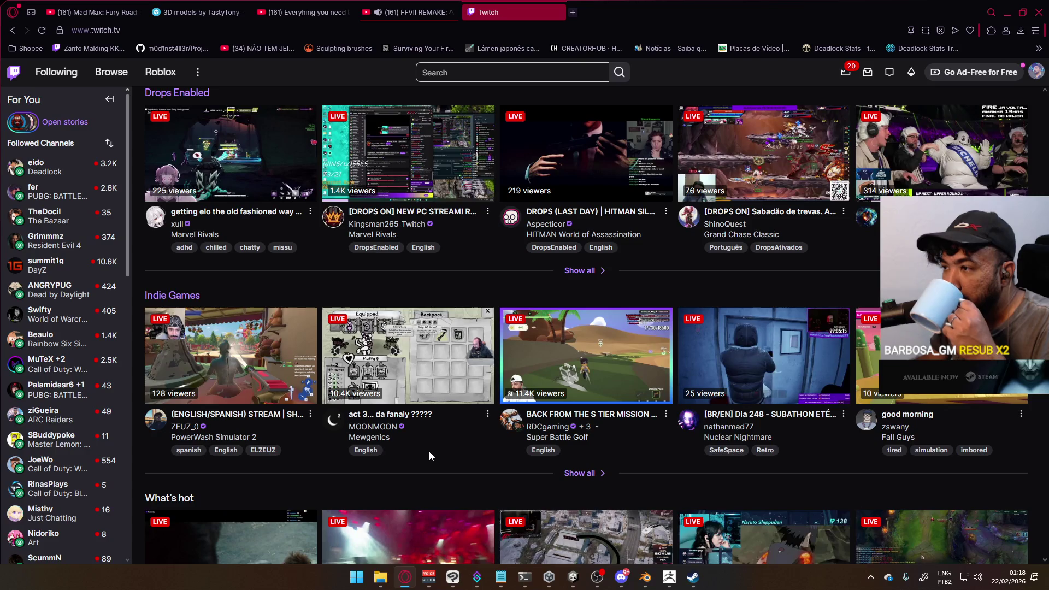
scroll(429, 342, "up", 3)
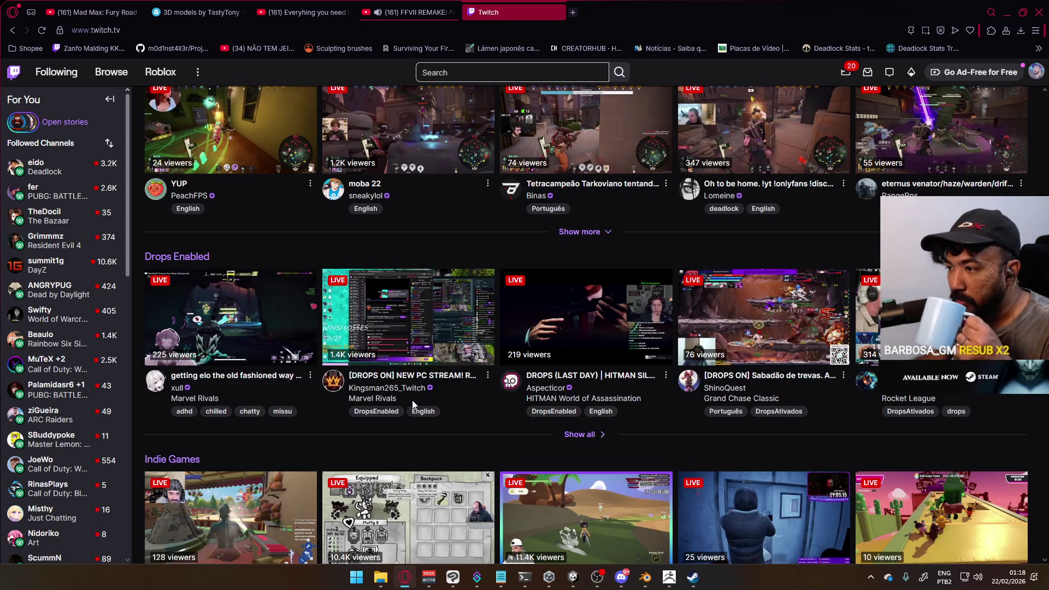
scroll(421, 390, "down", 4)
scroll(428, 385, "down", 8)
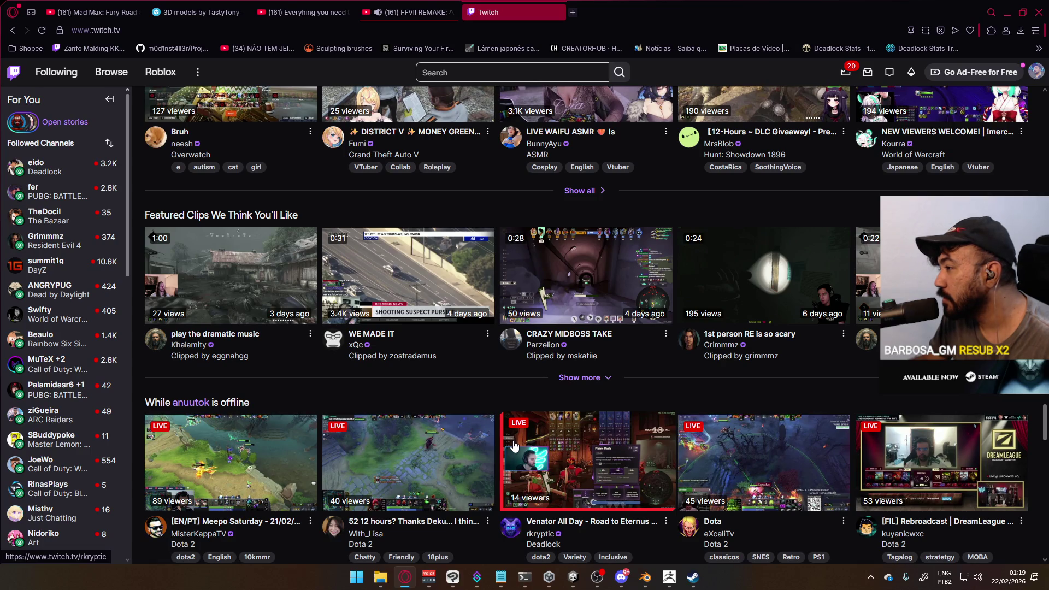
scroll(500, 430, "down", 3)
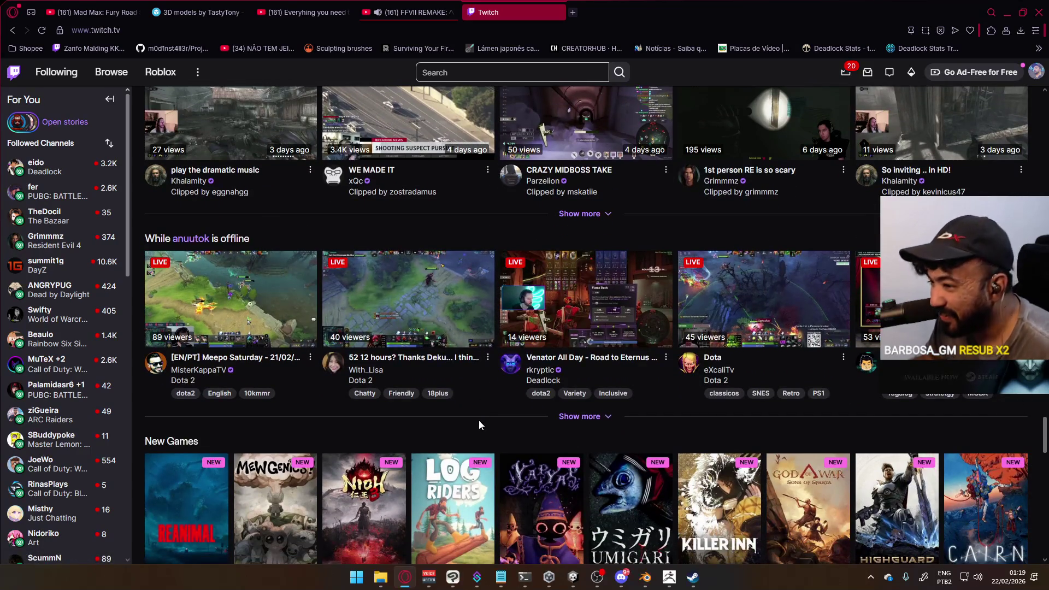
scroll(477, 418, "down", 6)
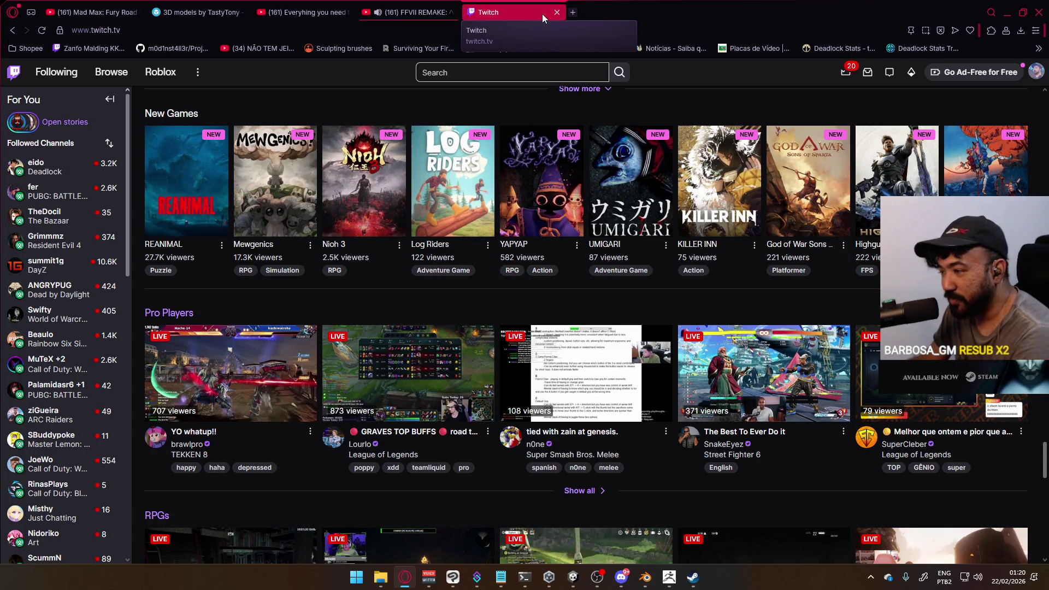
scroll(537, 320, "down", 3)
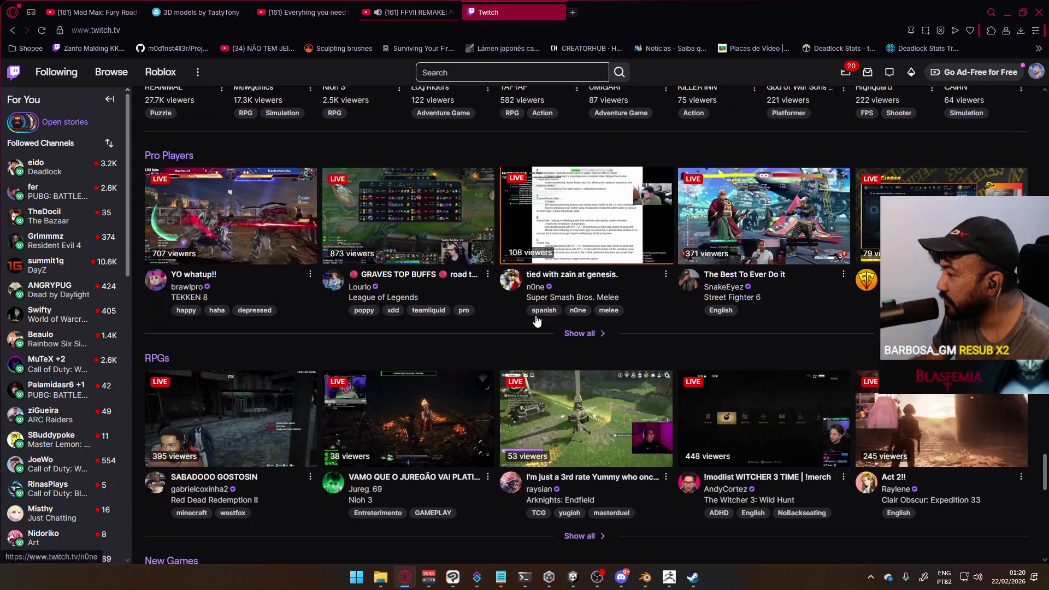
scroll(532, 317, "down", 4)
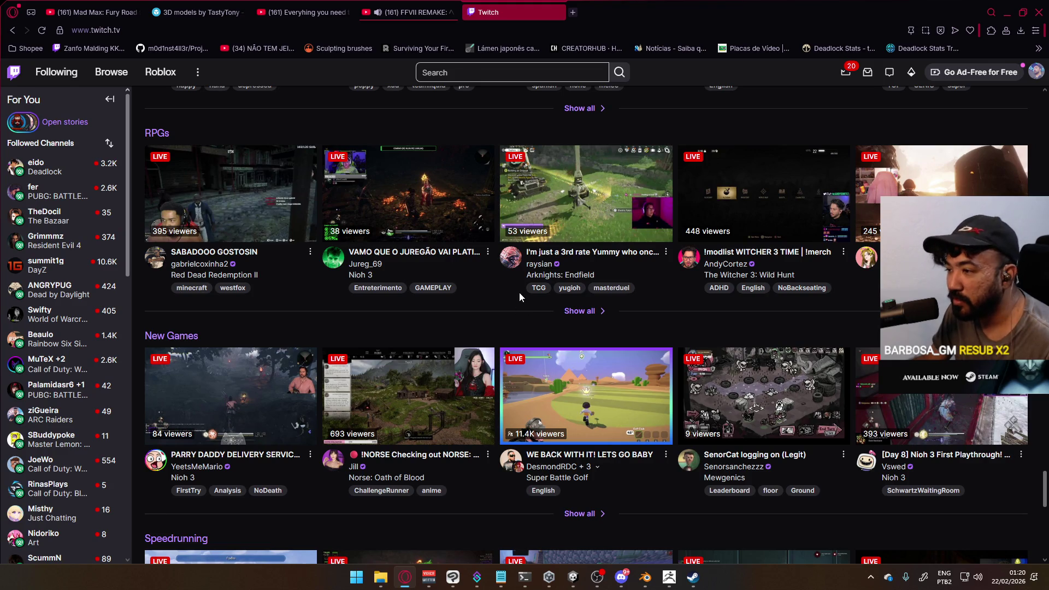
scroll(523, 306, "down", 3)
scroll(518, 305, "down", 6)
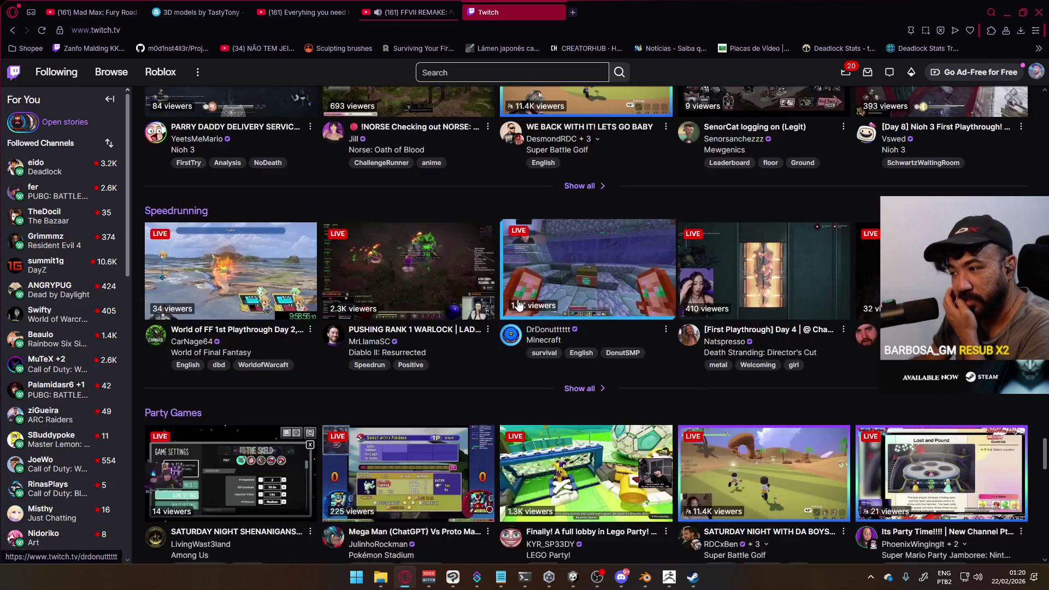
scroll(518, 304, "down", 3)
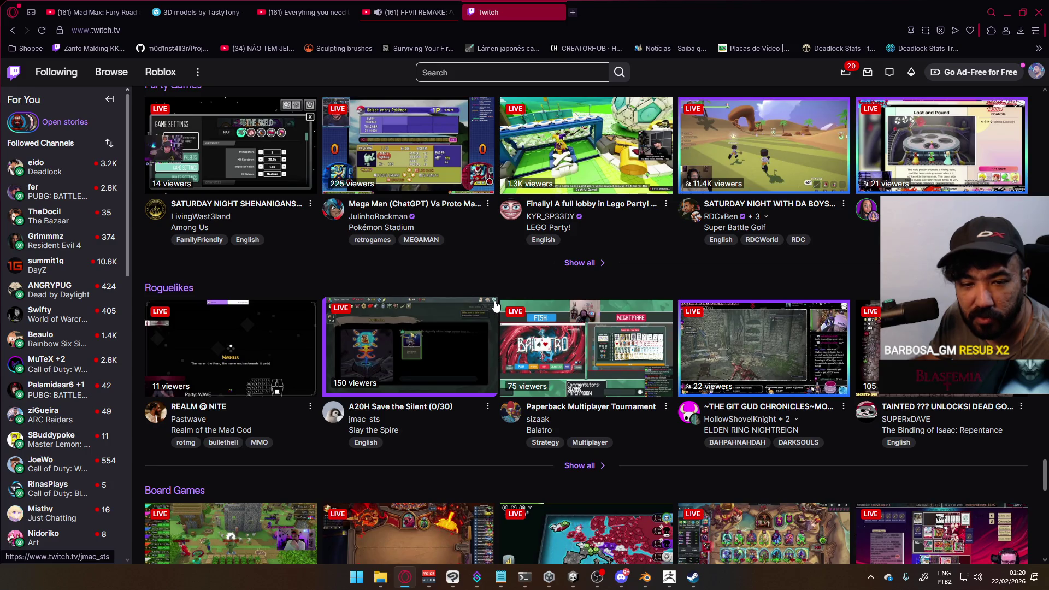
scroll(492, 305, "down", 3)
scroll(490, 305, "down", 2)
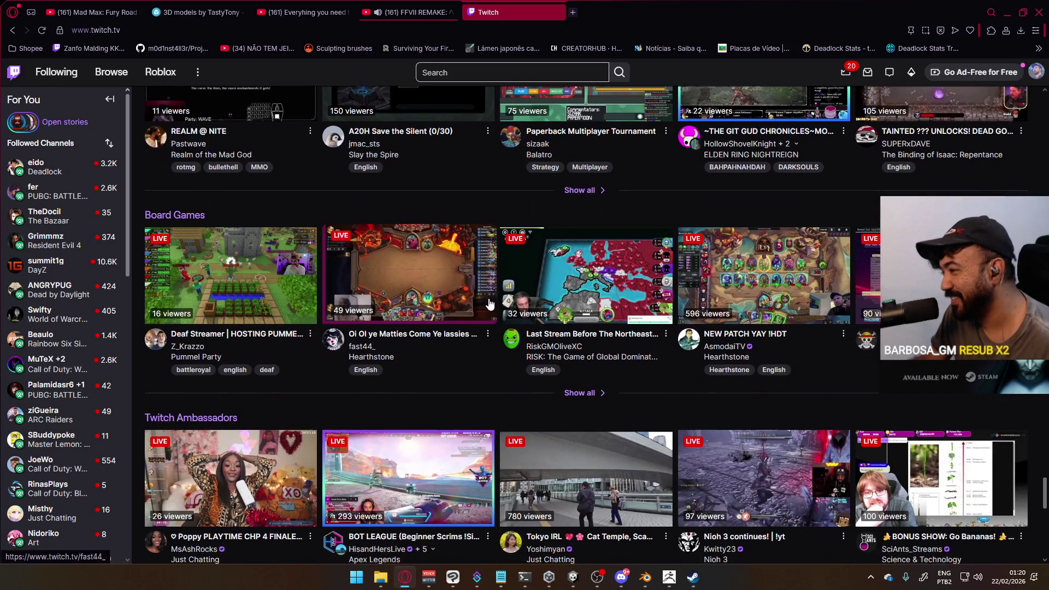
scroll(489, 304, "down", 3)
scroll(516, 320, "down", 3)
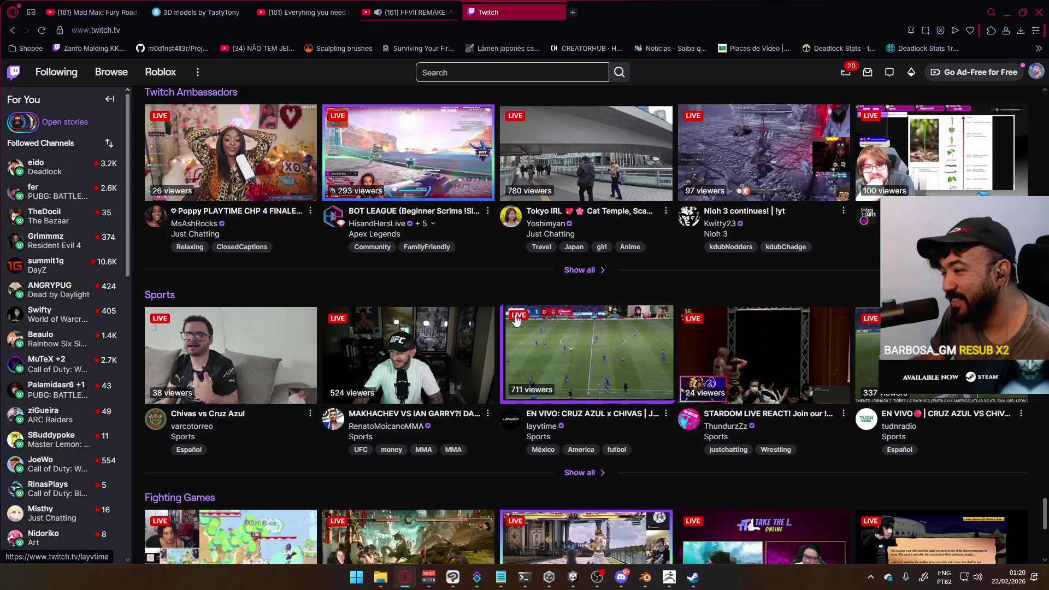
scroll(516, 319, "down", 7)
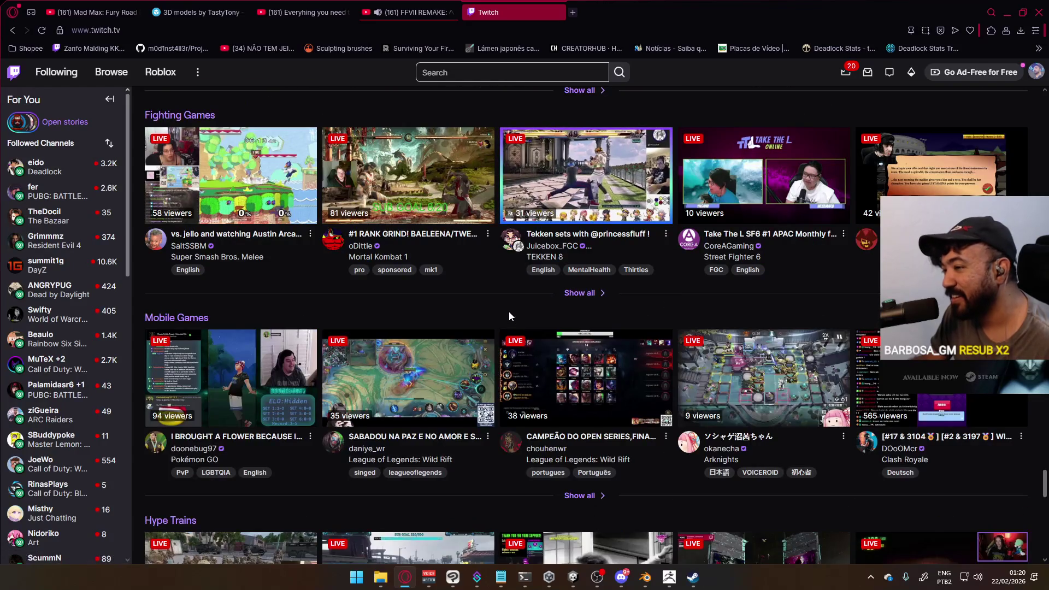
scroll(509, 315, "down", 6)
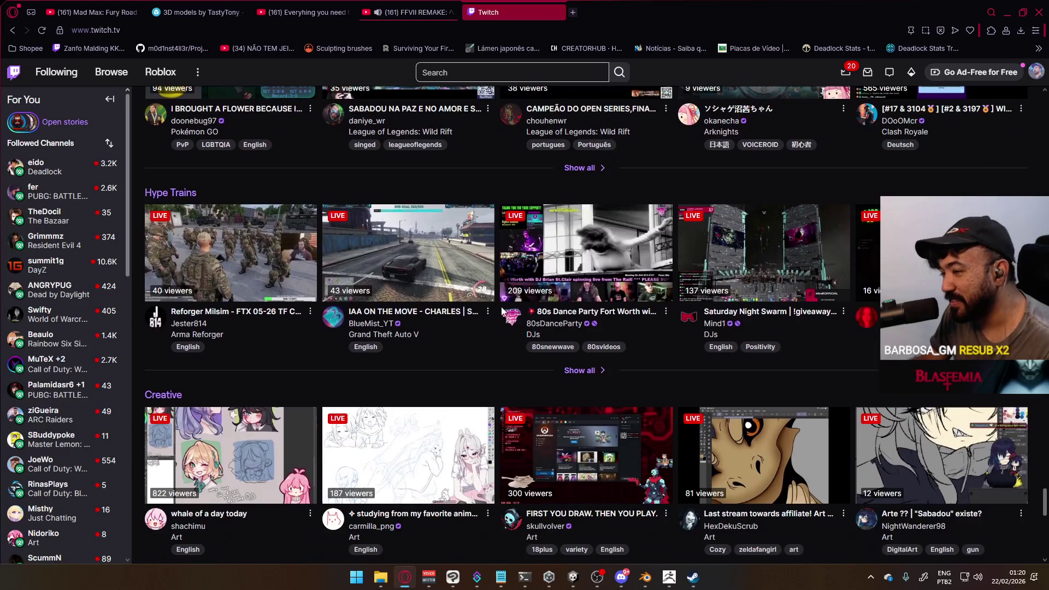
scroll(503, 313, "down", 2)
scroll(502, 312, "down", 3)
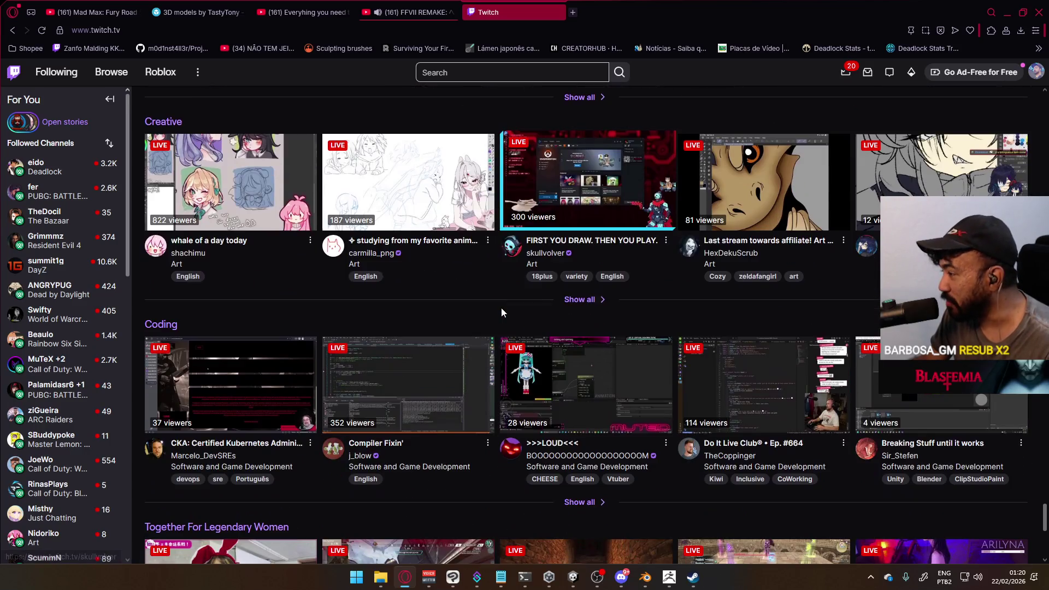
scroll(506, 314, "down", 3)
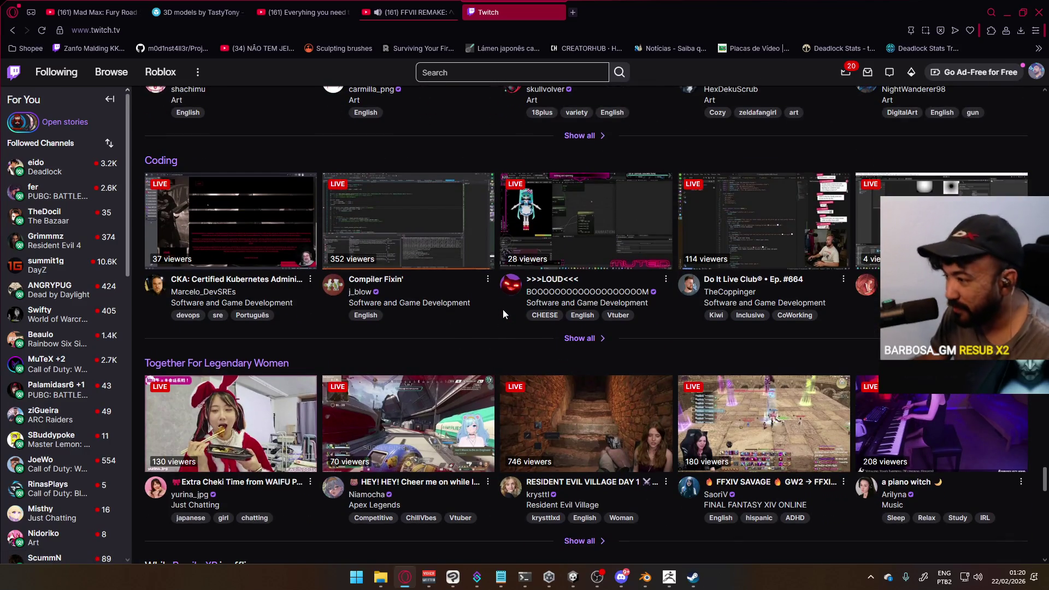
scroll(499, 314, "down", 5)
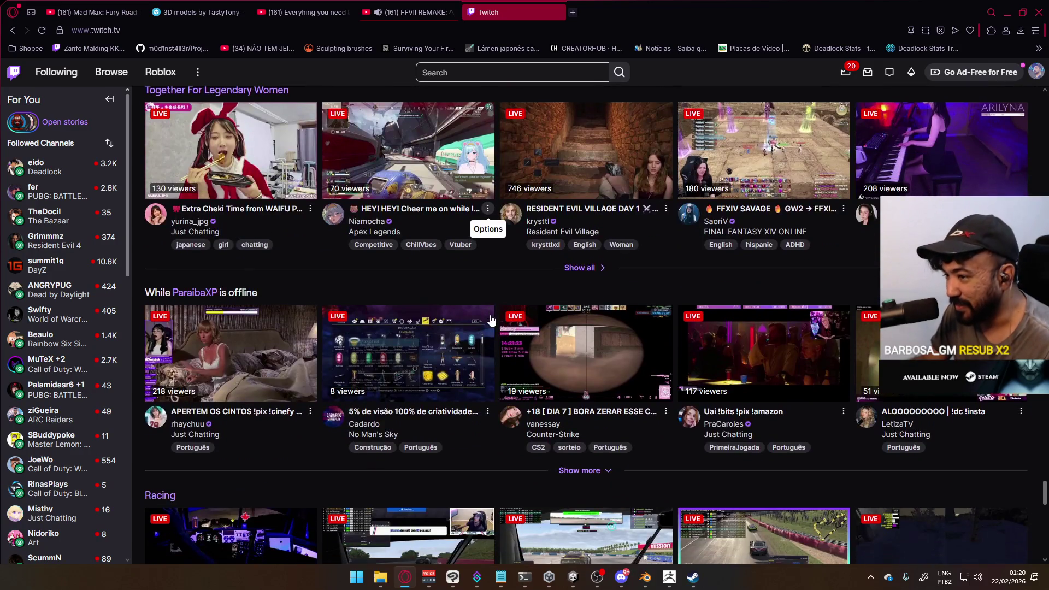
scroll(486, 316, "down", 3)
scroll(486, 316, "down", 3)
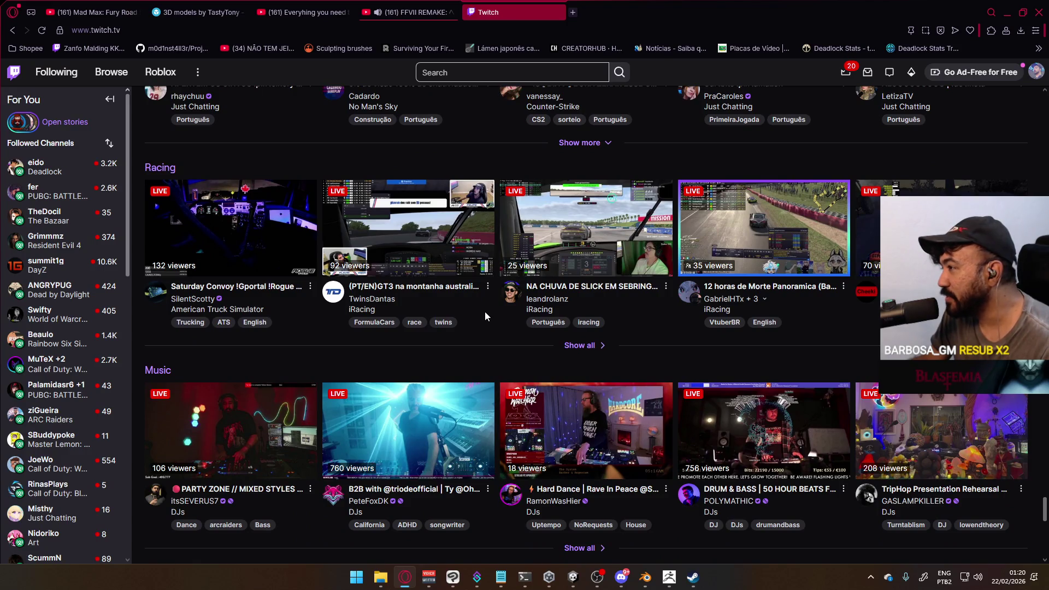
scroll(486, 316, "down", 1)
scroll(485, 316, "down", 3)
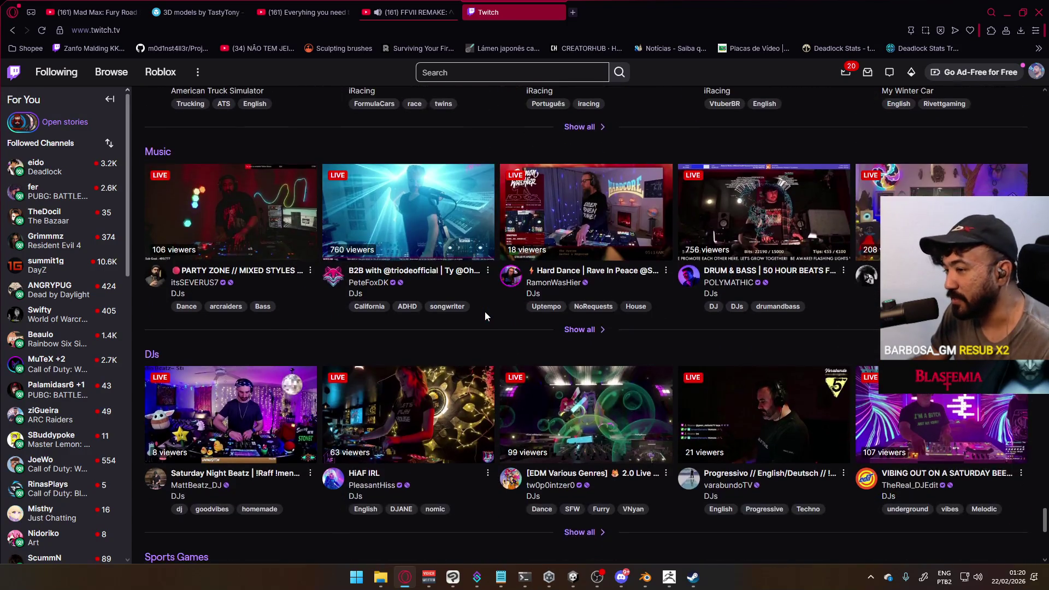
scroll(485, 316, "down", 5)
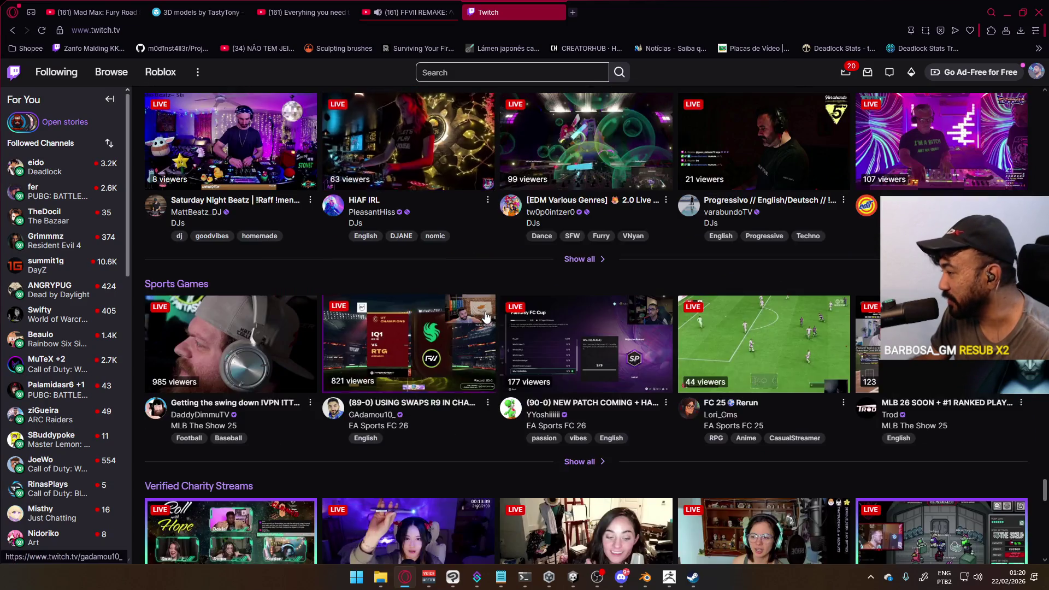
scroll(485, 316, "down", 1)
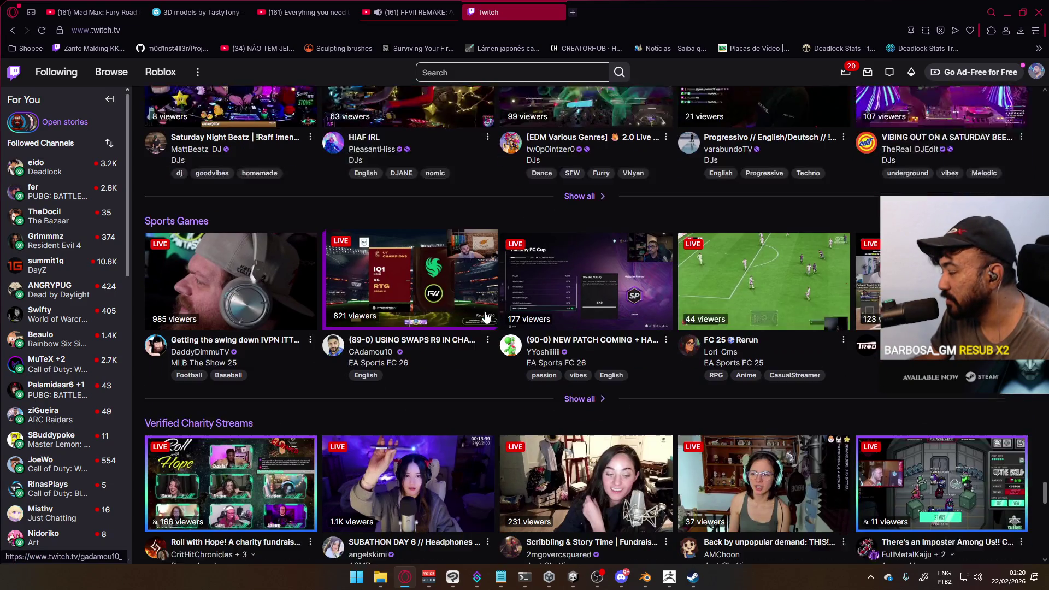
scroll(485, 314, "down", 1)
scroll(481, 314, "down", 3)
scroll(481, 311, "down", 9)
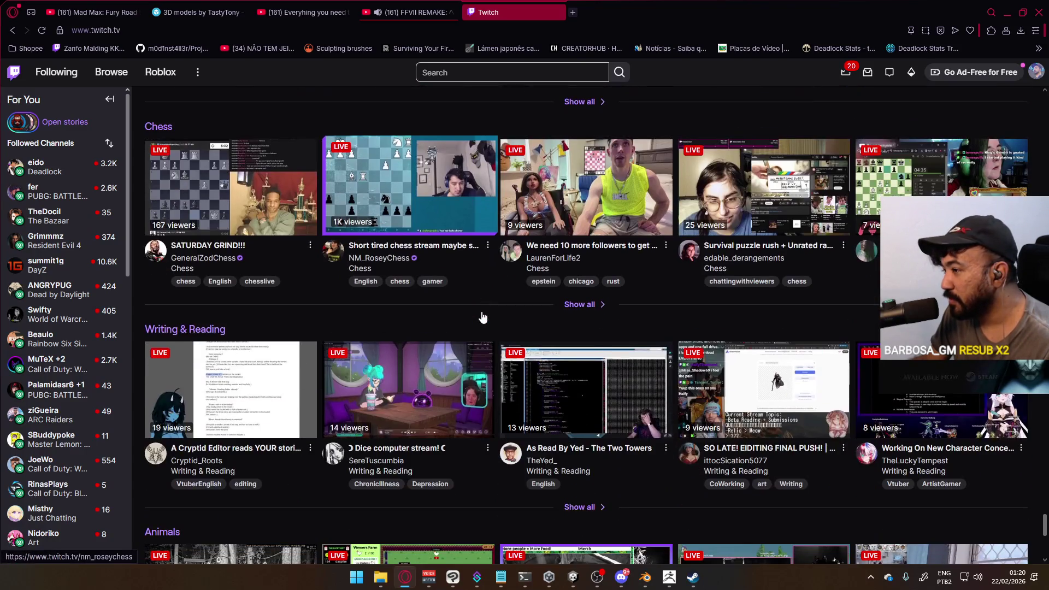
scroll(482, 317, "down", 3)
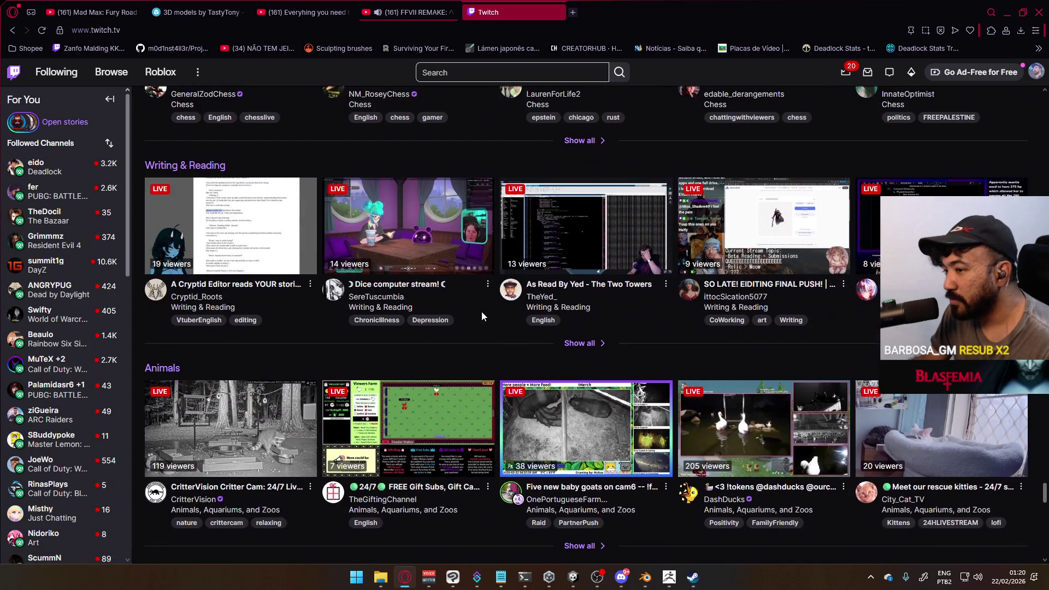
scroll(481, 312, "down", 3)
scroll(482, 316, "down", 5)
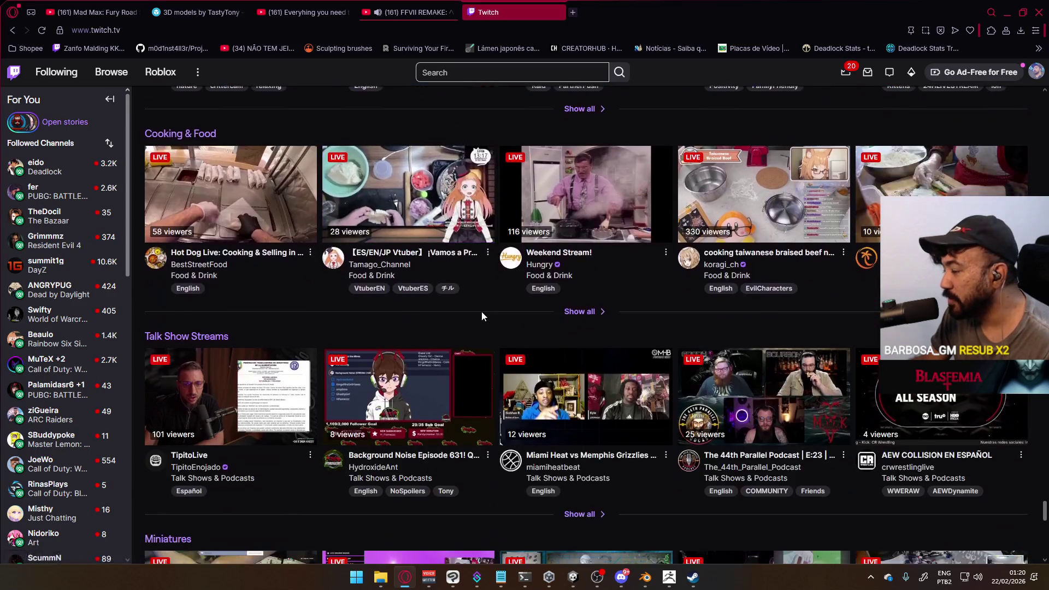
scroll(481, 317, "down", 6)
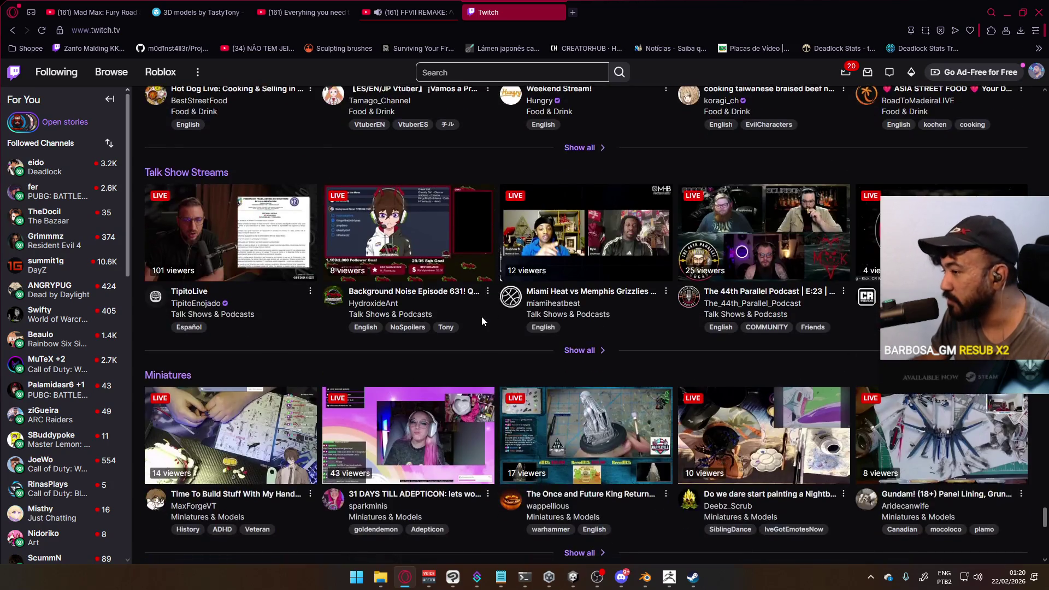
scroll(483, 322, "down", 5)
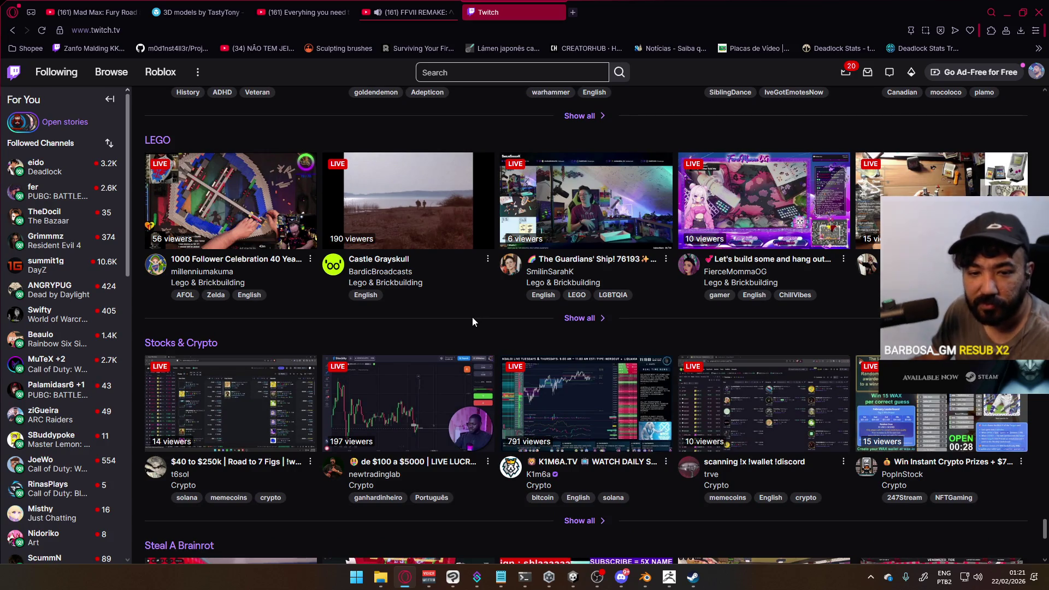
- Close the Twitch tab and the Blender linking tutorial tab, then minimize the browser
left_click(557, 12)
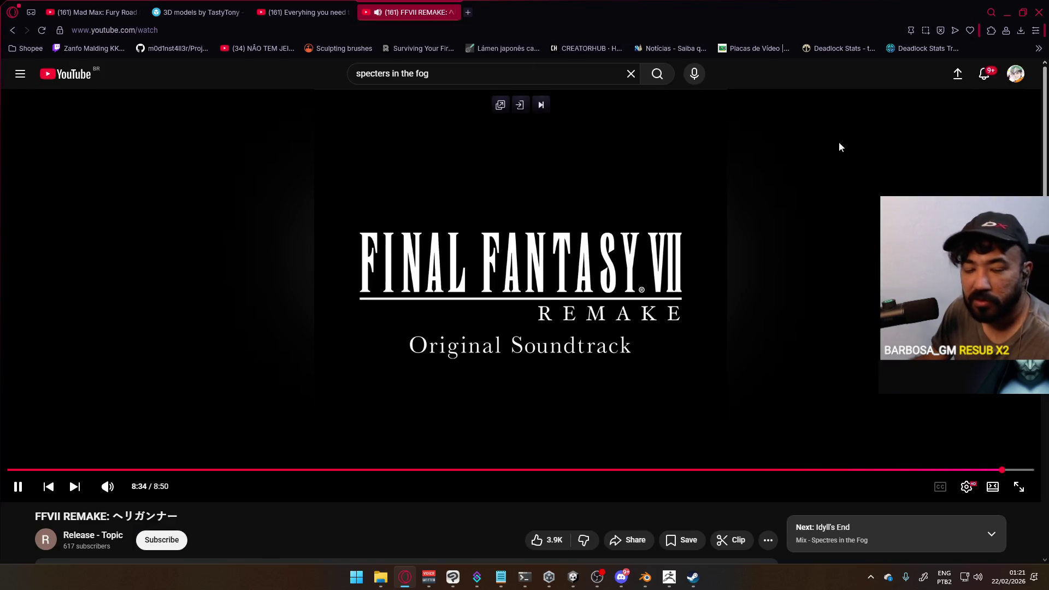
left_click(275, 10)
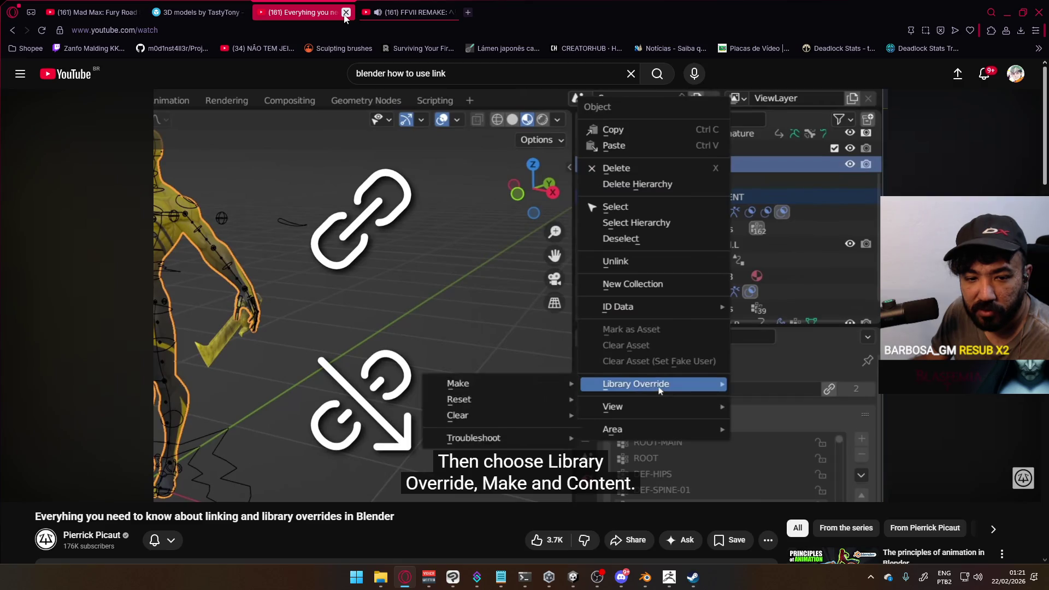
left_click(345, 13)
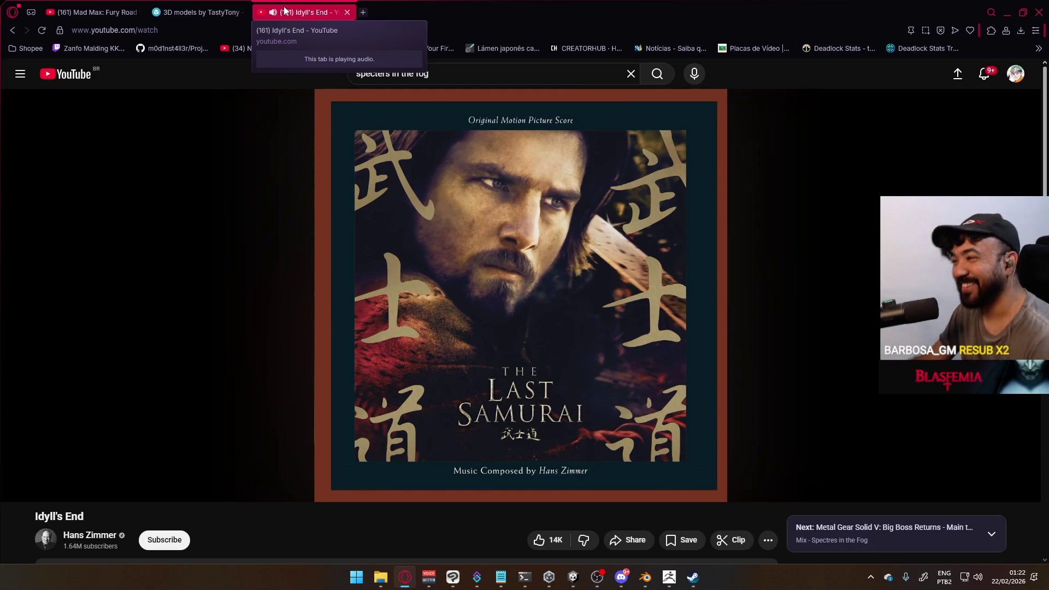
left_click(1007, 12)
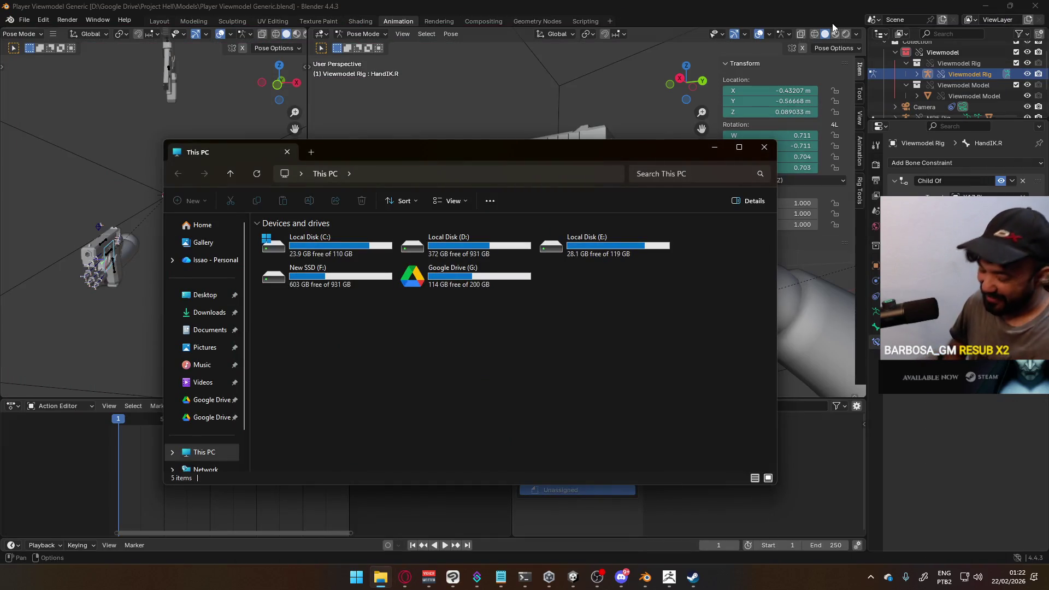
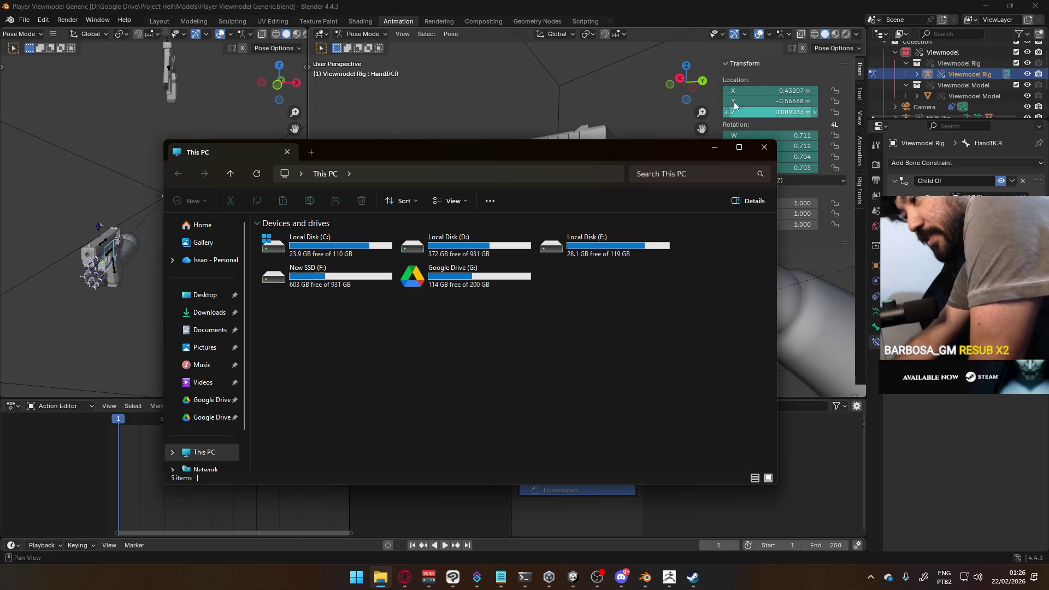
- Bring the YouTube music video in Opera to the front and open the History page with Ctrl+H
left_click(406, 579)
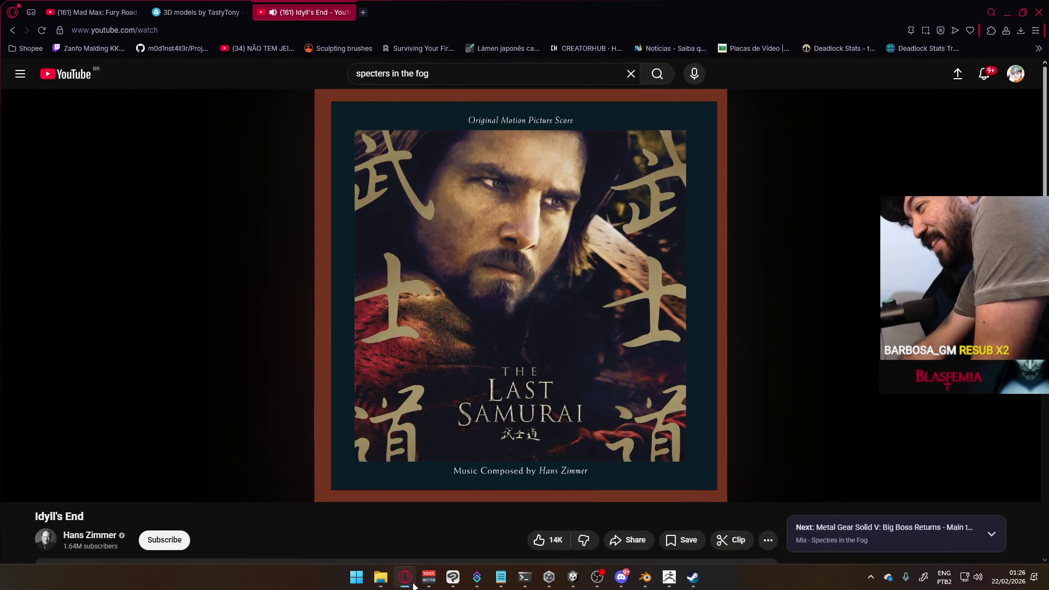
mouse_move(681, 443)
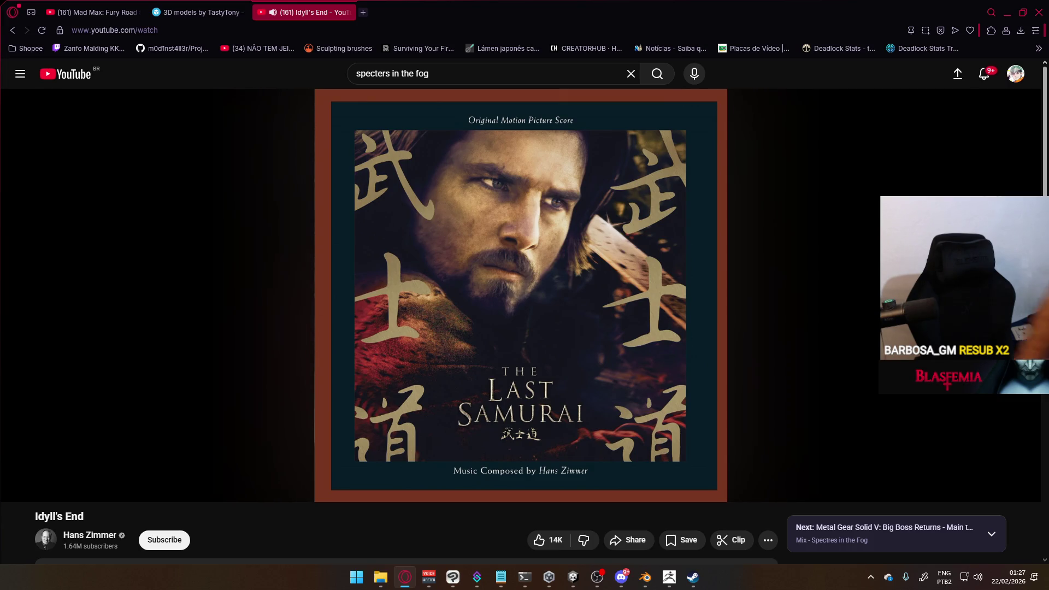
key("ctrl+h")
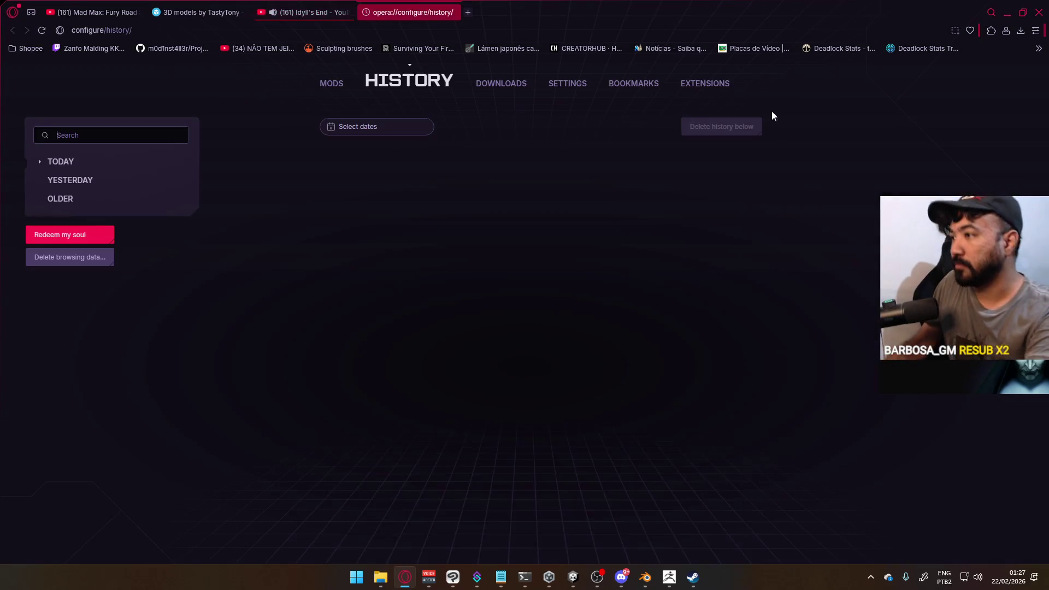
- Search the browsing history for 'max' and open the maxresdefault.jpg Anime Character thumbnail
left_click(125, 129)
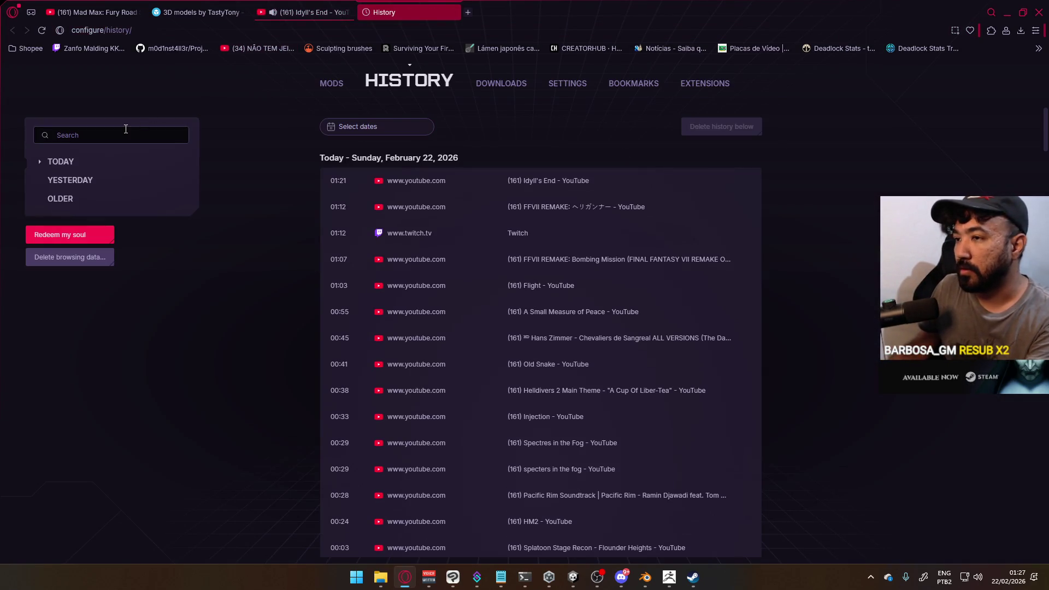
type("max")
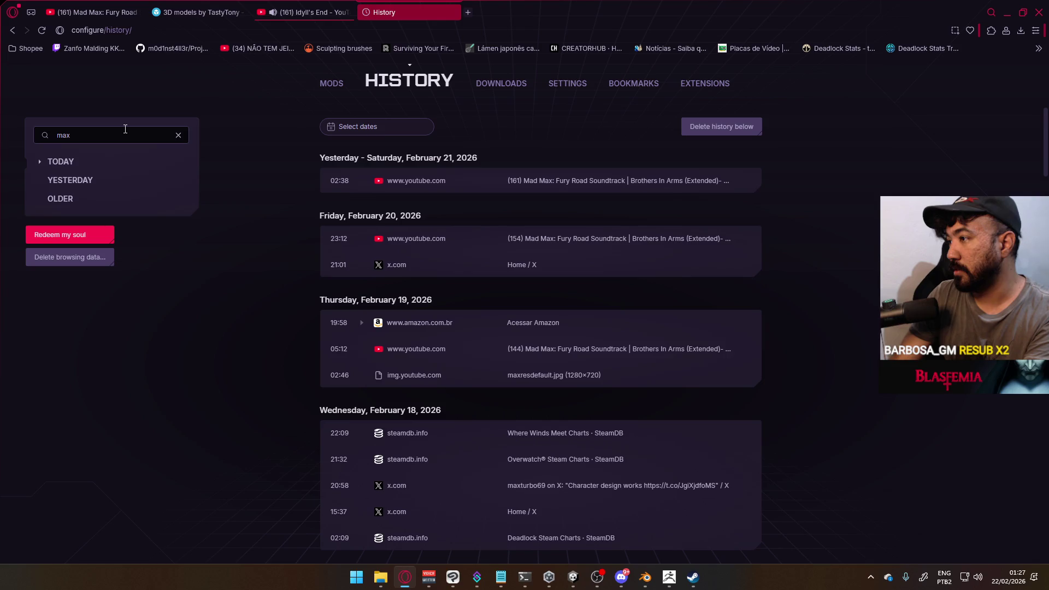
left_click(520, 372)
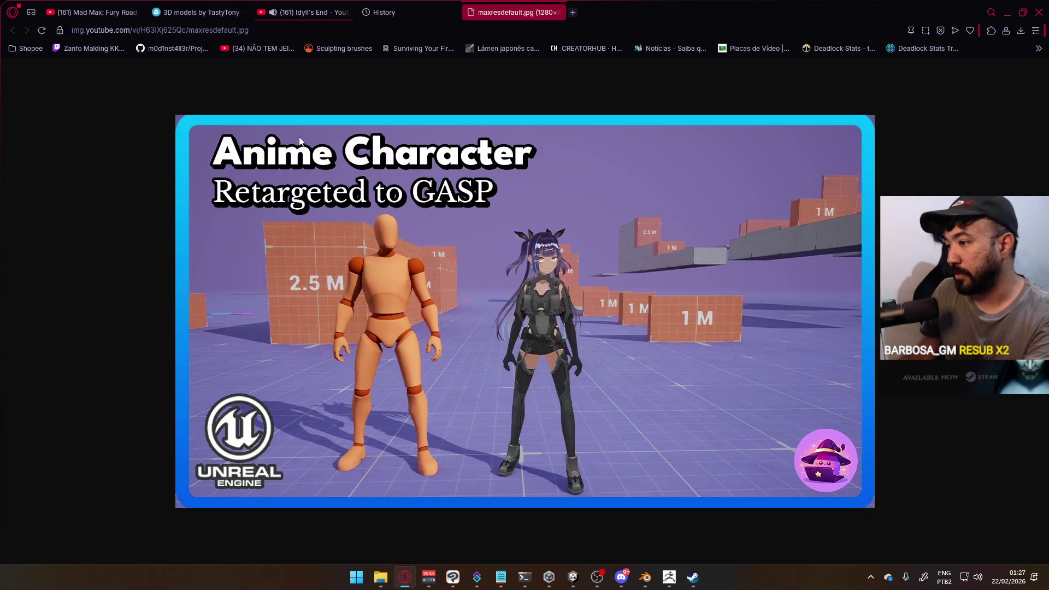
- Select the image's web address and copy the thumbnail image
left_click(228, 31)
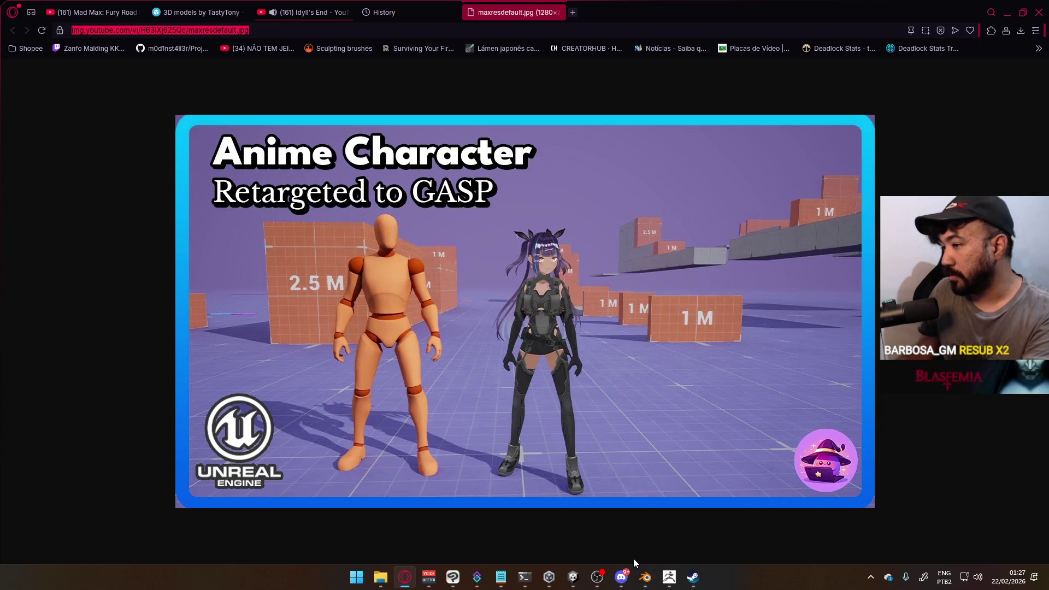
mouse_move(669, 577)
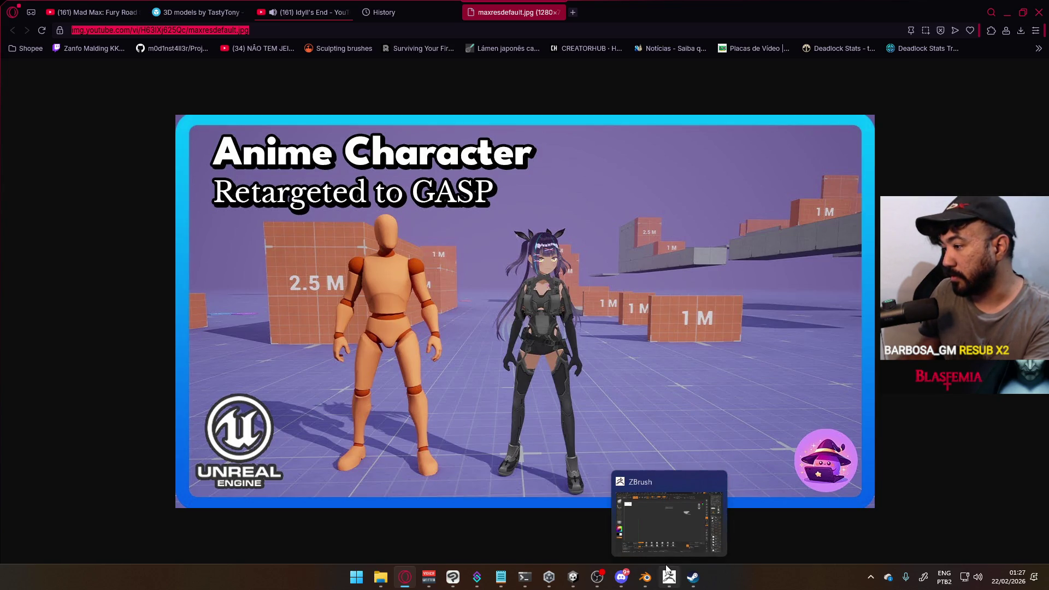
mouse_move(629, 579)
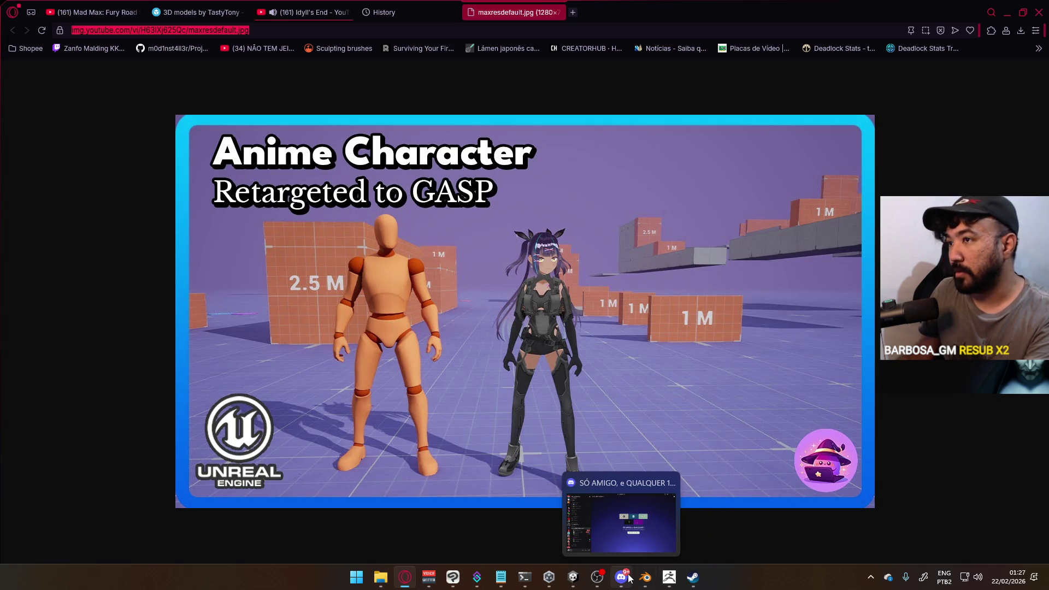
right_click(434, 337)
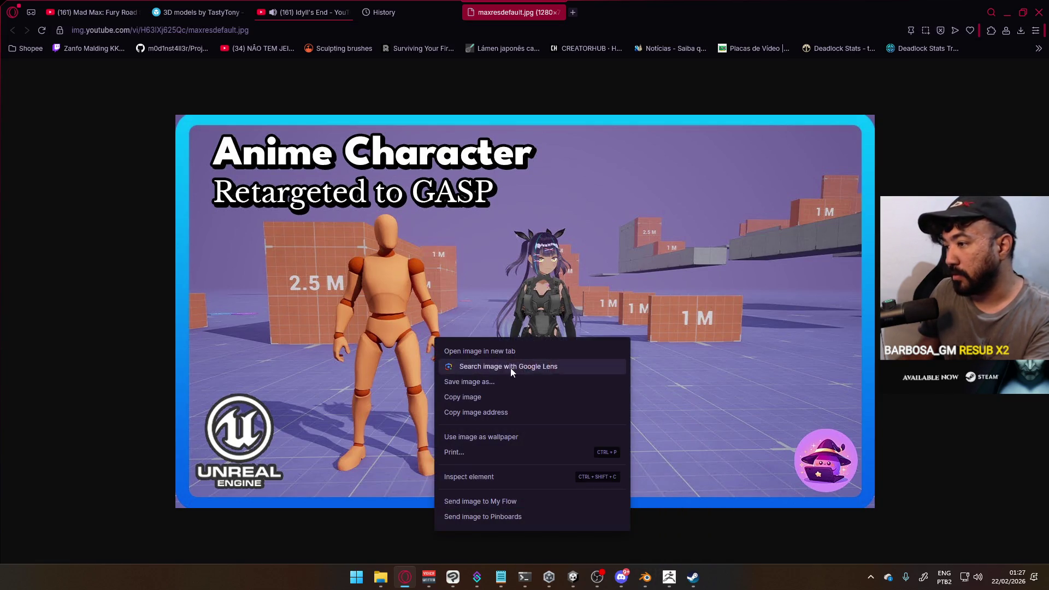
left_click(497, 395)
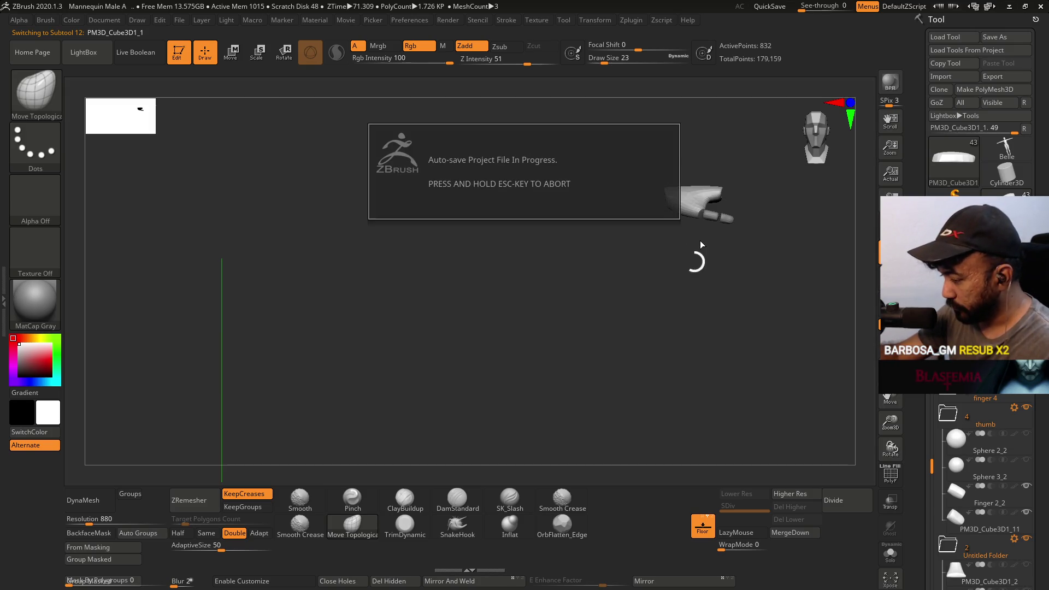
- Inspect the hand from a new angle, restore the view, and activate the finger 4 folder
right_click(694, 261)
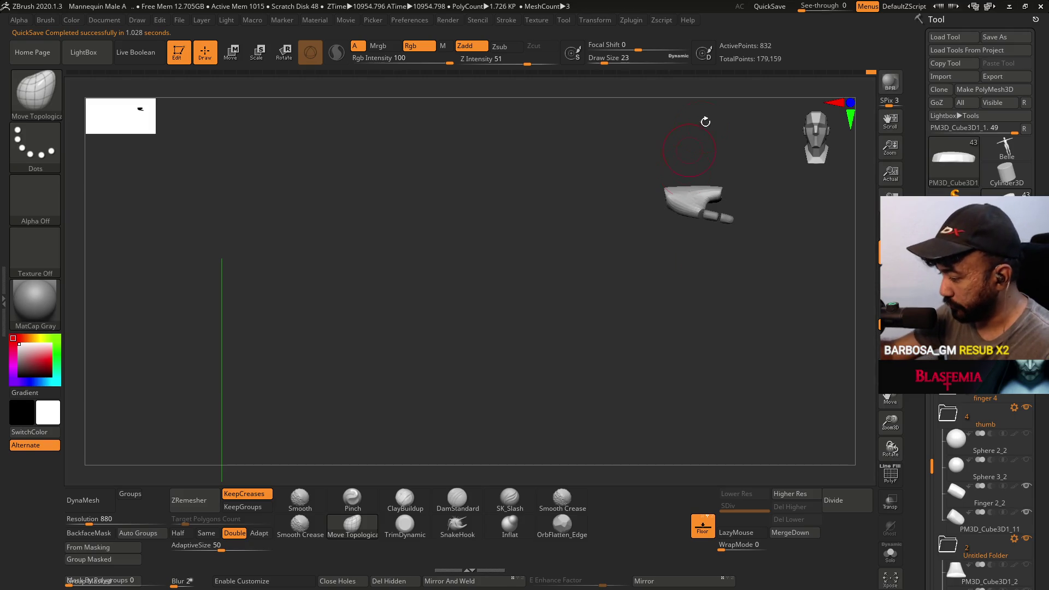
mouse_move(680, 191)
left_mouse_down()
mouse_move(699, 182)
mouse_move(628, 261)
mouse_move(697, 220)
mouse_move(697, 208)
mouse_move(687, 307)
mouse_move(699, 218)
mouse_move(630, 326)
left_mouse_up()
mouse_move(672, 270)
left_mouse_down()
mouse_move(667, 290)
mouse_move(677, 290)
left_mouse_up()
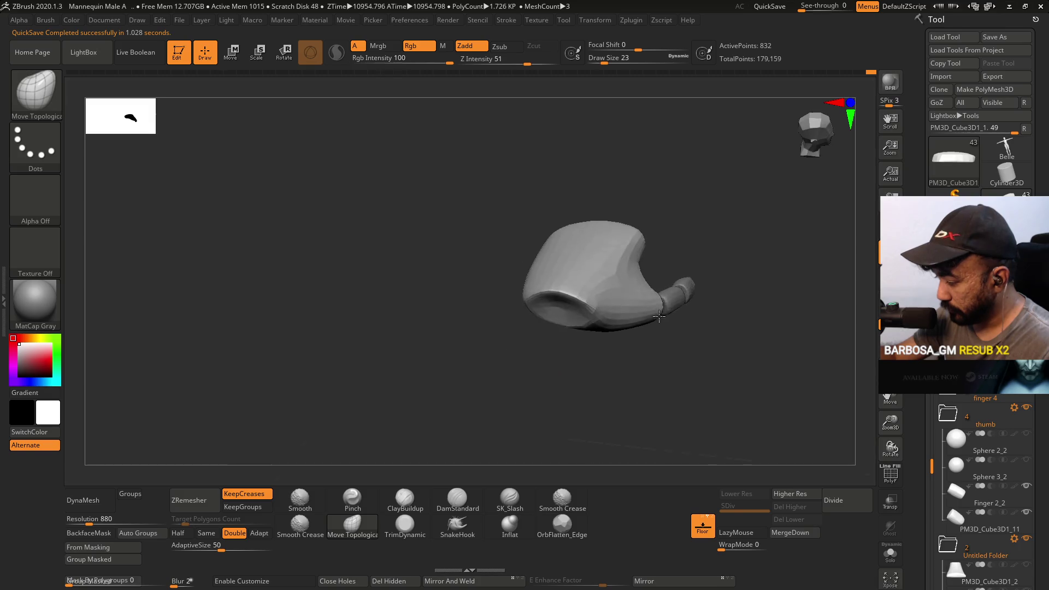
key("ctrl+z")
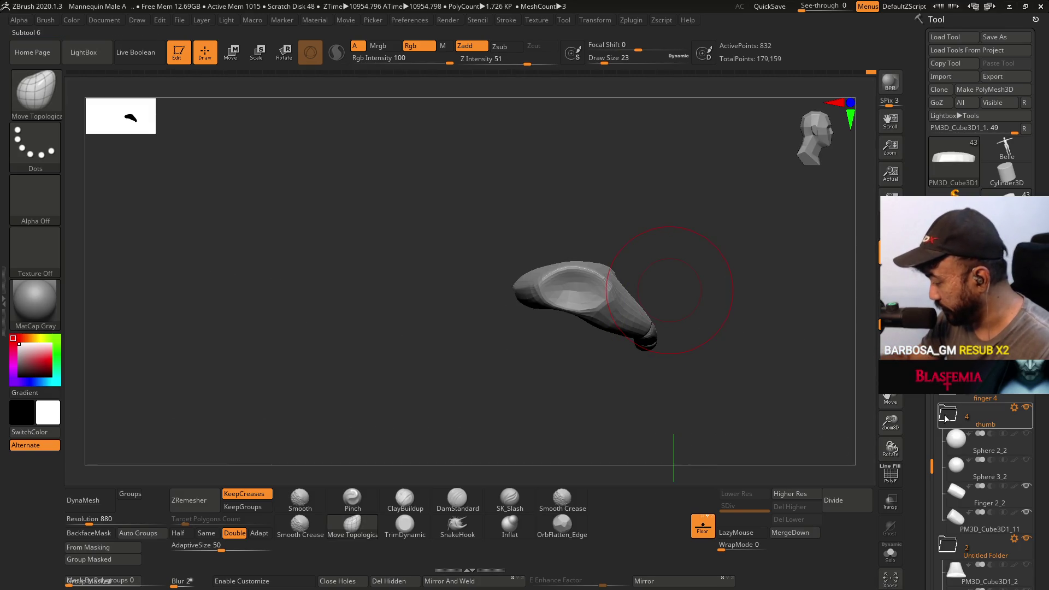
mouse_move(1014, 410)
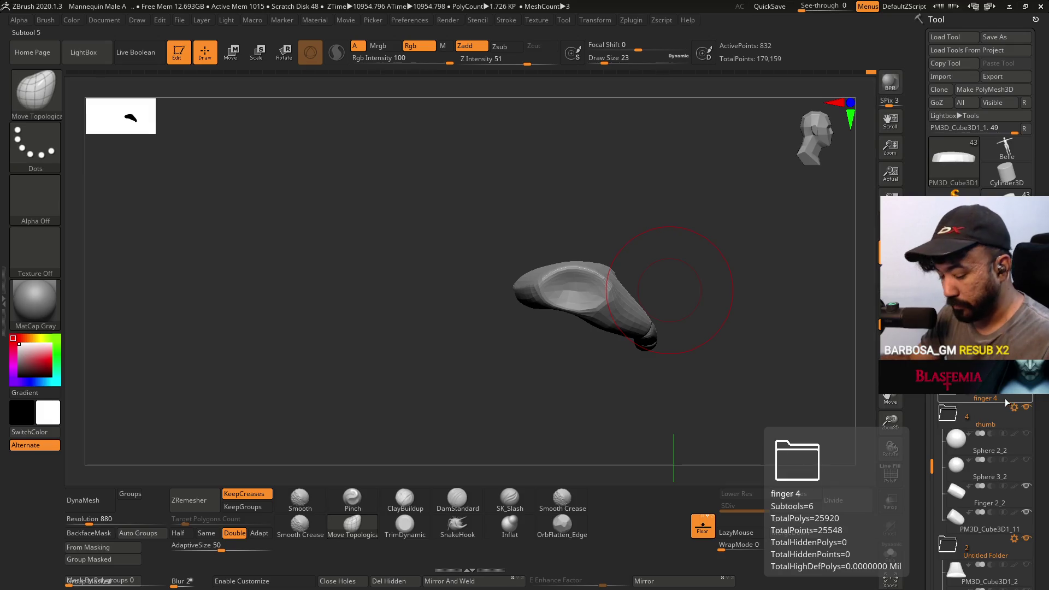
left_click(1001, 407)
- Move the active finger piece down and to the right with the Transpose gizmo, from a front view
key("w")
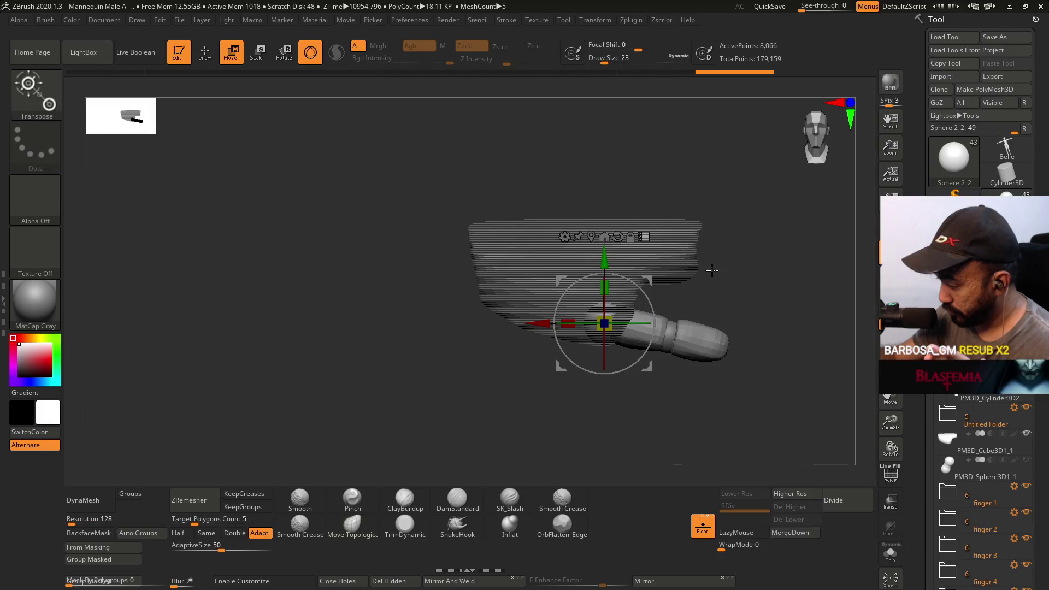
mouse_move(674, 245)
left_mouse_down()
mouse_move(714, 239)
mouse_move(703, 257)
mouse_move(670, 249)
left_mouse_up()
mouse_move(672, 411)
left_mouse_down()
mouse_move(684, 386)
mouse_move(667, 396)
mouse_move(676, 412)
mouse_move(678, 259)
left_mouse_up()
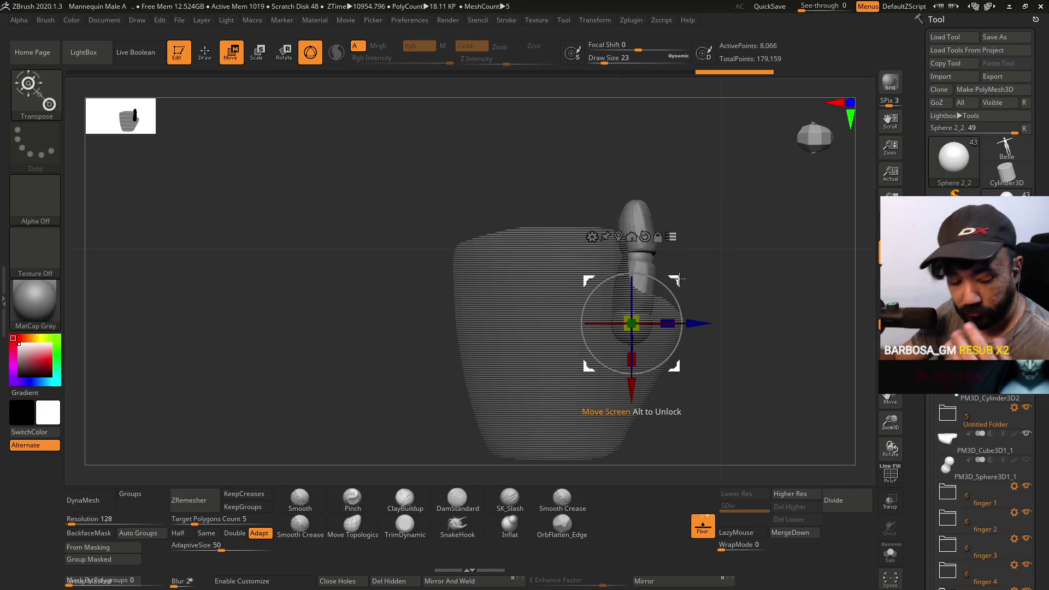
mouse_move(678, 280)
left_mouse_down()
mouse_move(691, 287)
mouse_move(694, 233)
mouse_move(627, 266)
left_mouse_up()
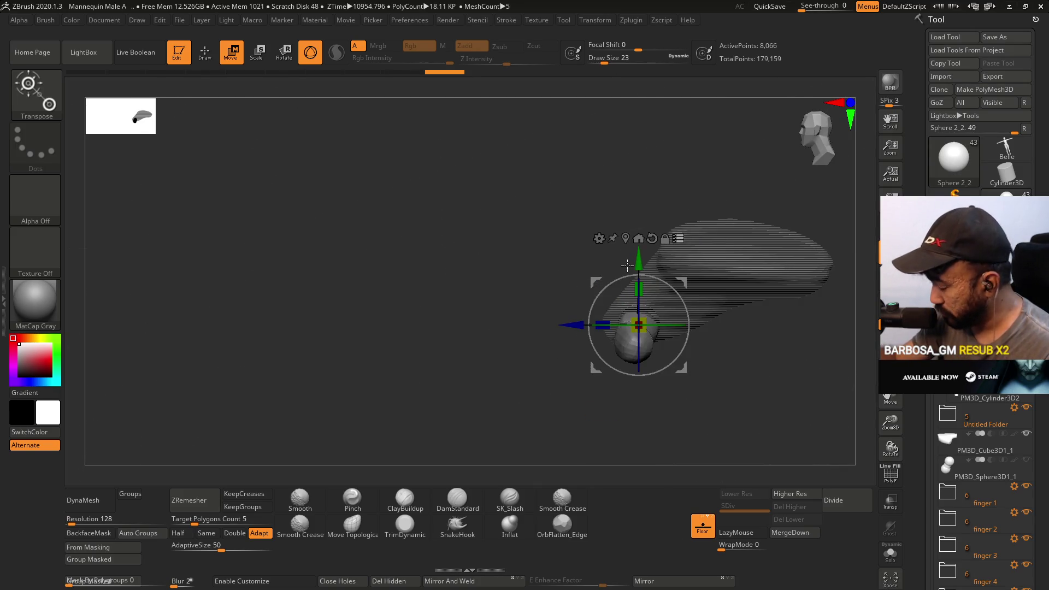
- Make the palm block PM3D_Cube3D1_1 active and rotate it around its pivot
left_click(825, 268, "alt")
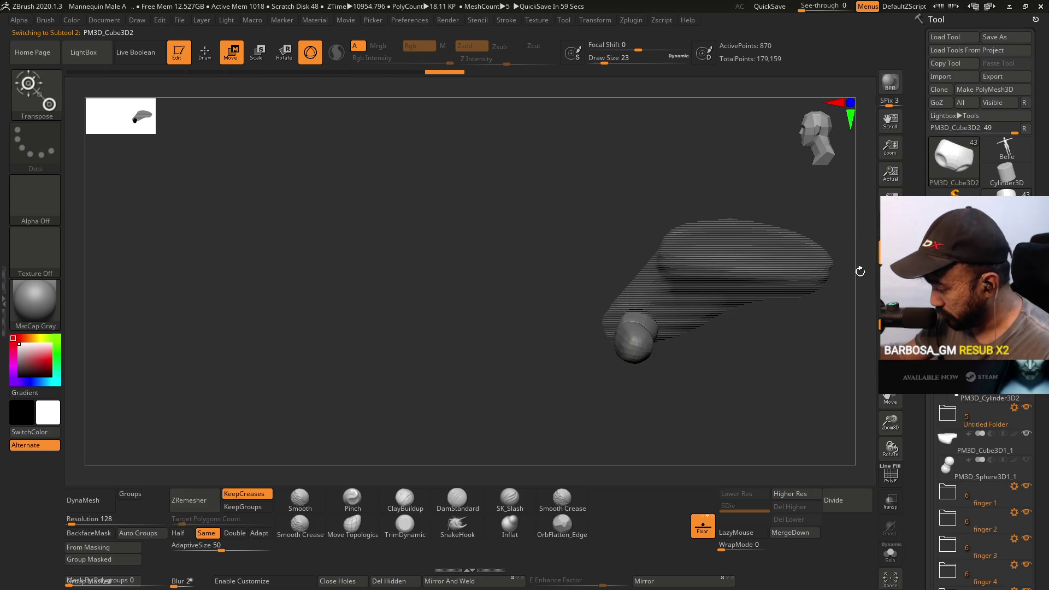
left_click(978, 445)
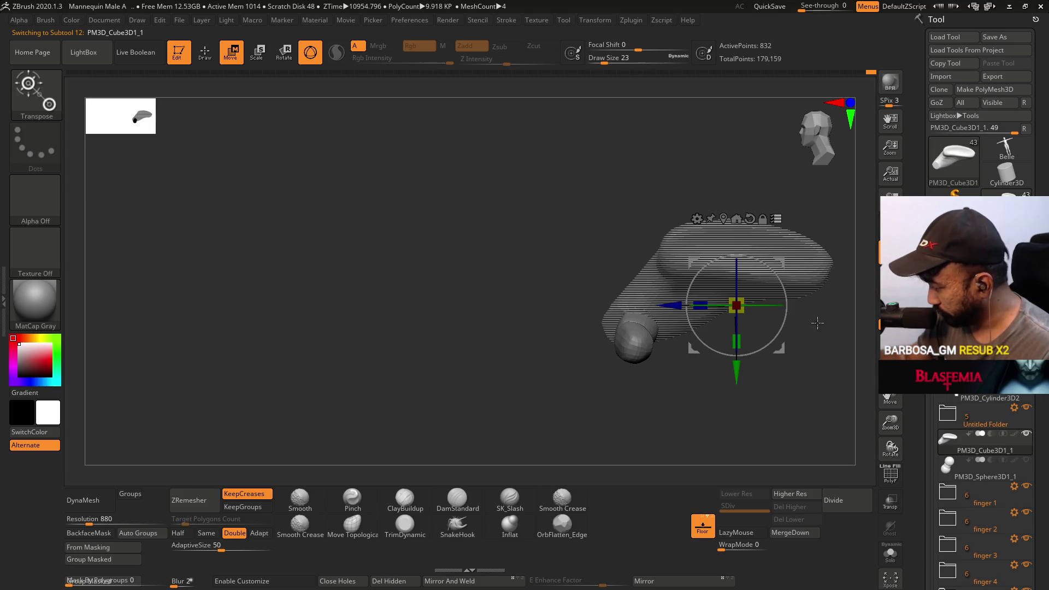
mouse_move(735, 346)
left_mouse_down()
mouse_move(728, 243)
mouse_move(613, 293)
left_mouse_up()
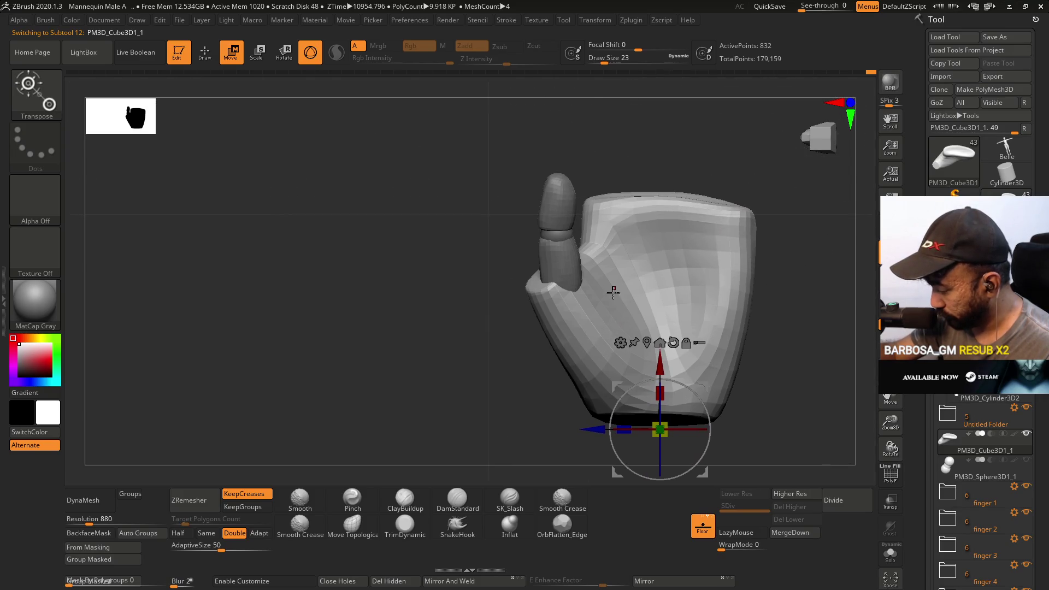
- Pick the Move Topological brush and show the polygon wireframe on a top view of the palm
left_click(354, 538)
left_click_drag(776, 285, 674, 241)
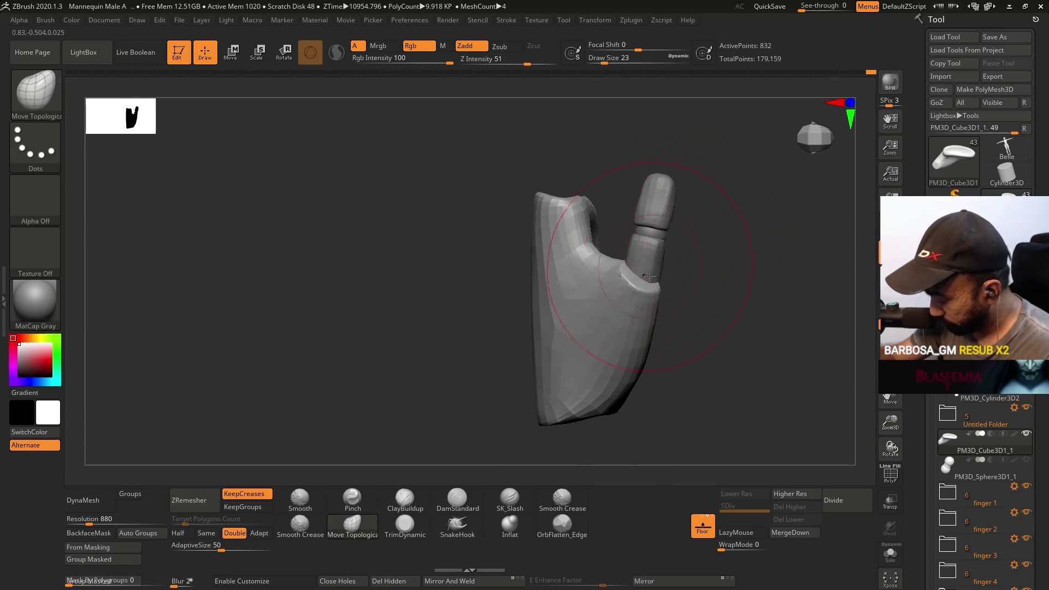
left_click_drag(649, 276, 675, 258)
key("shift+f")
left_click_drag(661, 295, 598, 241)
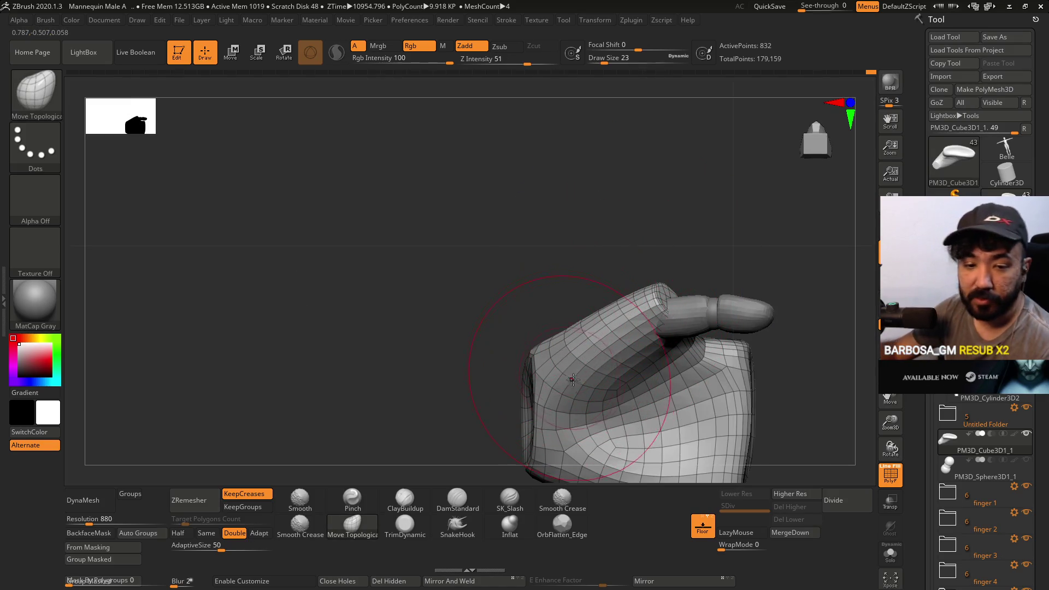
right_click_drag(566, 340, 494, 253, "alt")
- Lasso-mask the hand's left side and right tip, invert the mask, then clear it
key("ctrl")
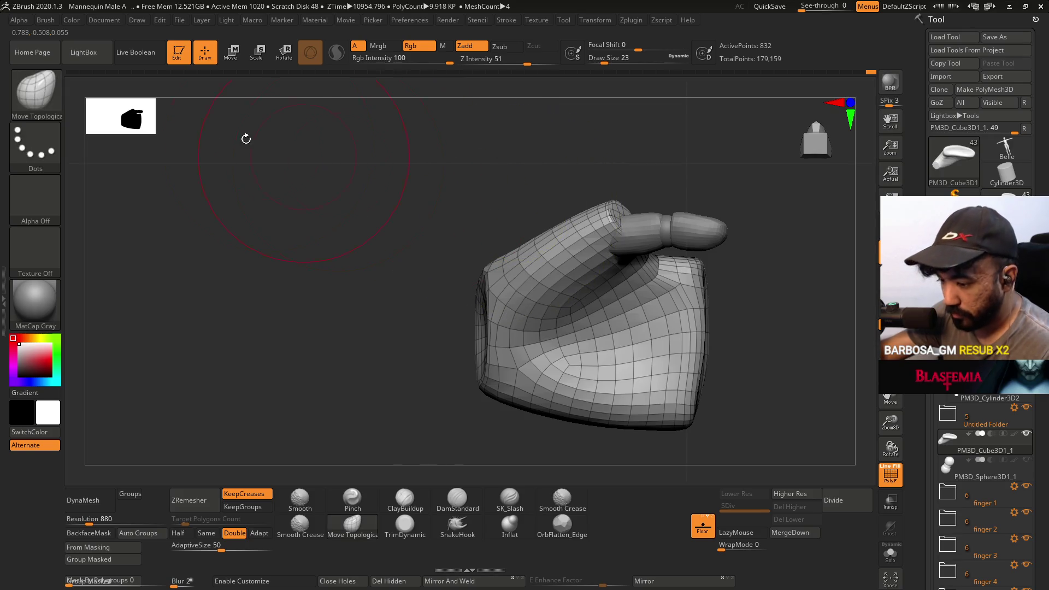
left_click(30, 94, "ctrl")
mouse_move(496, 182)
left_mouse_down("ctrl")
mouse_move(504, 404)
mouse_move(421, 183)
left_mouse_up("ctrl")
right_click_drag(468, 316, 667, 298, "shift")
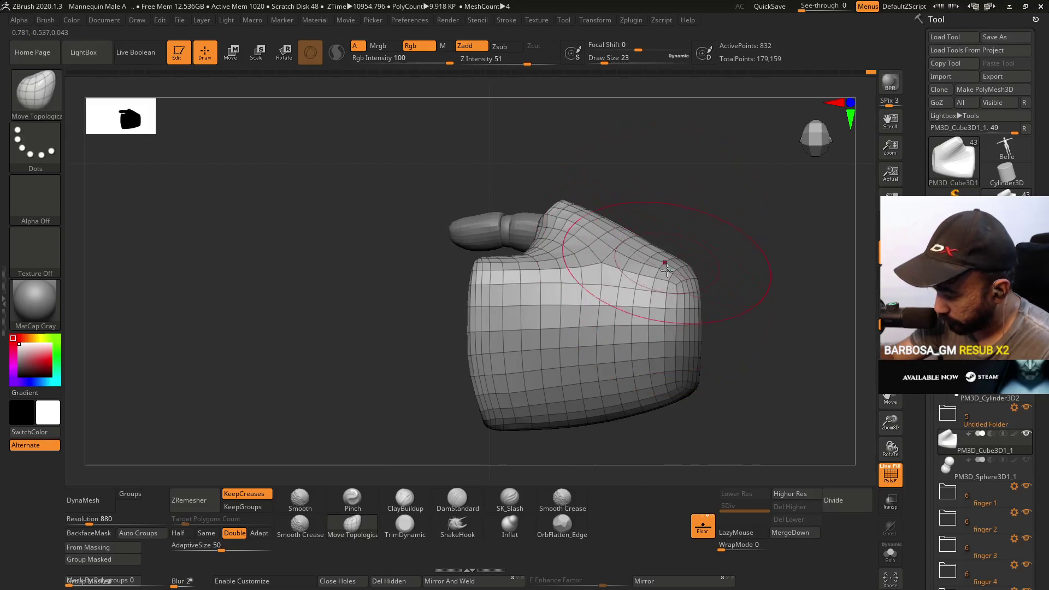
left_click_drag(679, 386, 687, 405, "ctrl")
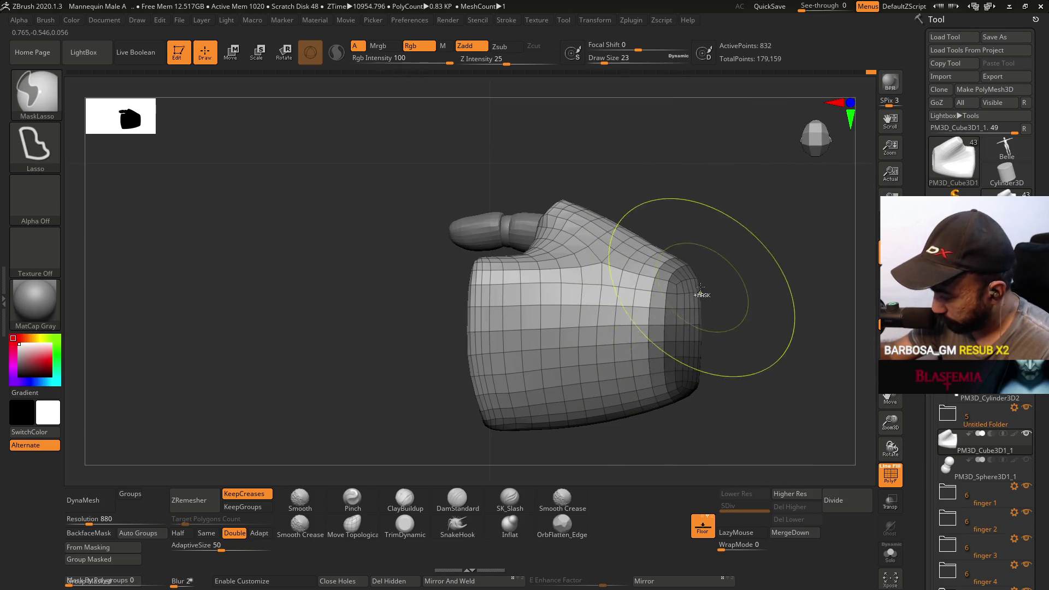
left_click(716, 295, "ctrl")
right_click_drag(703, 300, 628, 218)
mouse_move(546, 164)
left_mouse_down("ctrl+shift")
mouse_move(602, 246)
mouse_move(613, 192)
mouse_move(632, 283)
mouse_move(607, 211)
left_mouse_up("ctrl+shift")
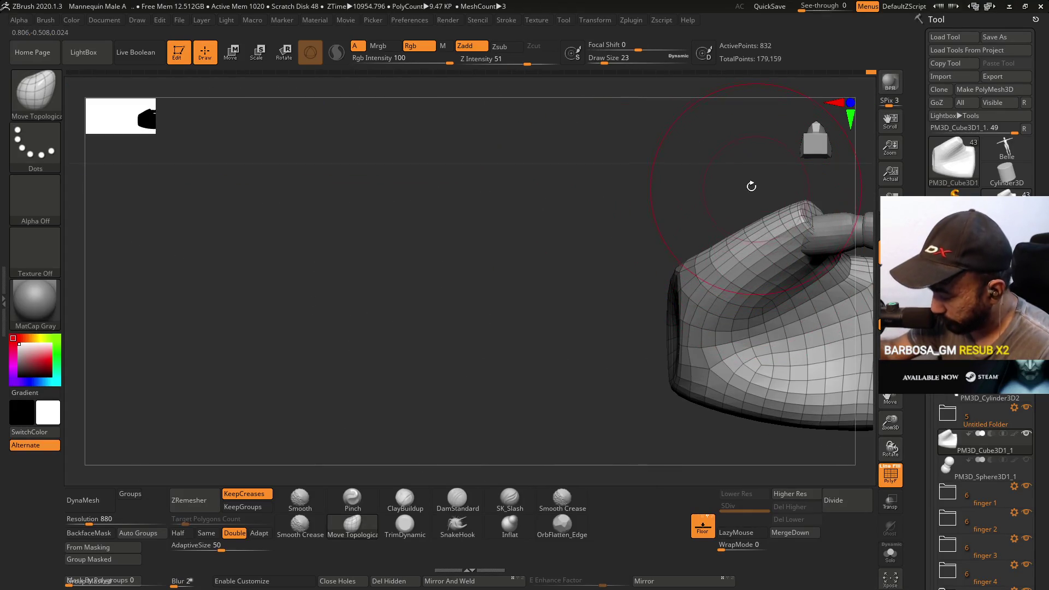
- Smooth the hand, mask its lower part, and push the palm into a new shape
key("shift")
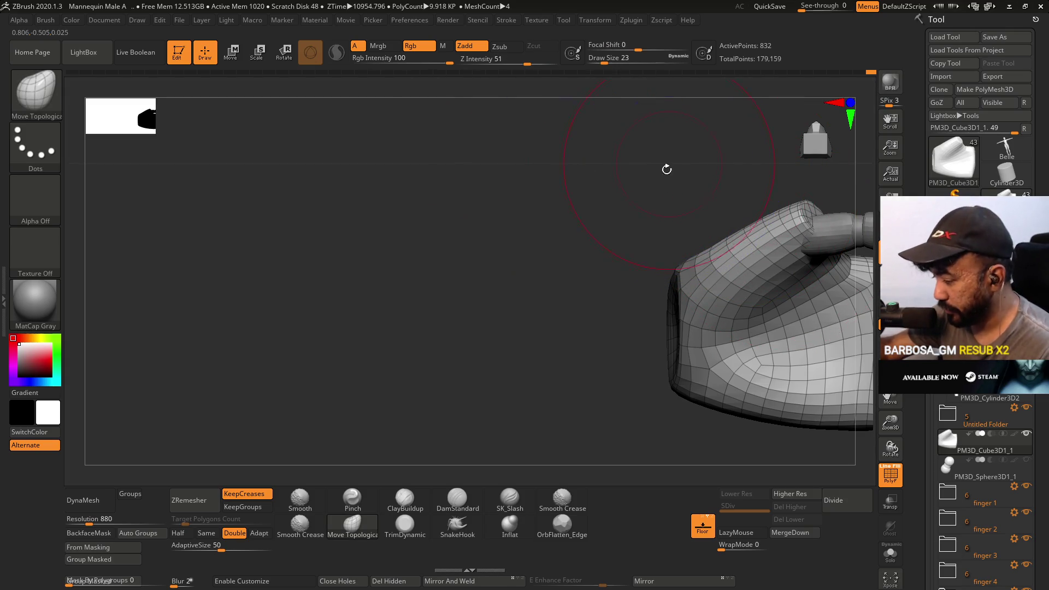
left_click_drag(667, 169, 370, 171, "alt")
key("ctrl")
mouse_move(663, 183)
left_mouse_down("ctrl")
mouse_move(381, 181)
mouse_move(683, 192)
left_mouse_up("ctrl")
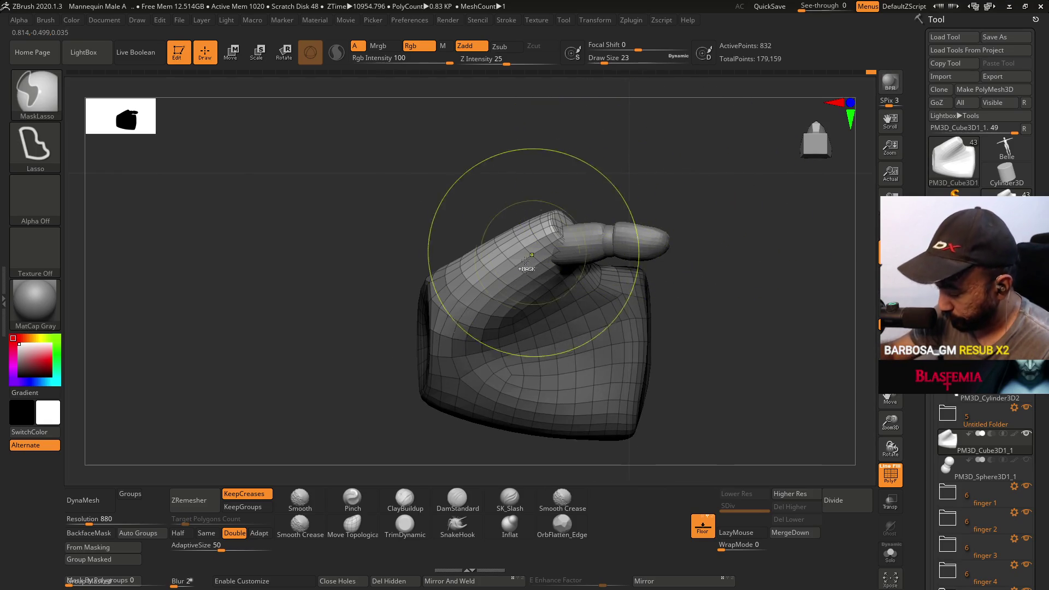
mouse_move(562, 370)
left_mouse_down()
mouse_move(603, 259)
mouse_move(583, 417)
left_mouse_up()
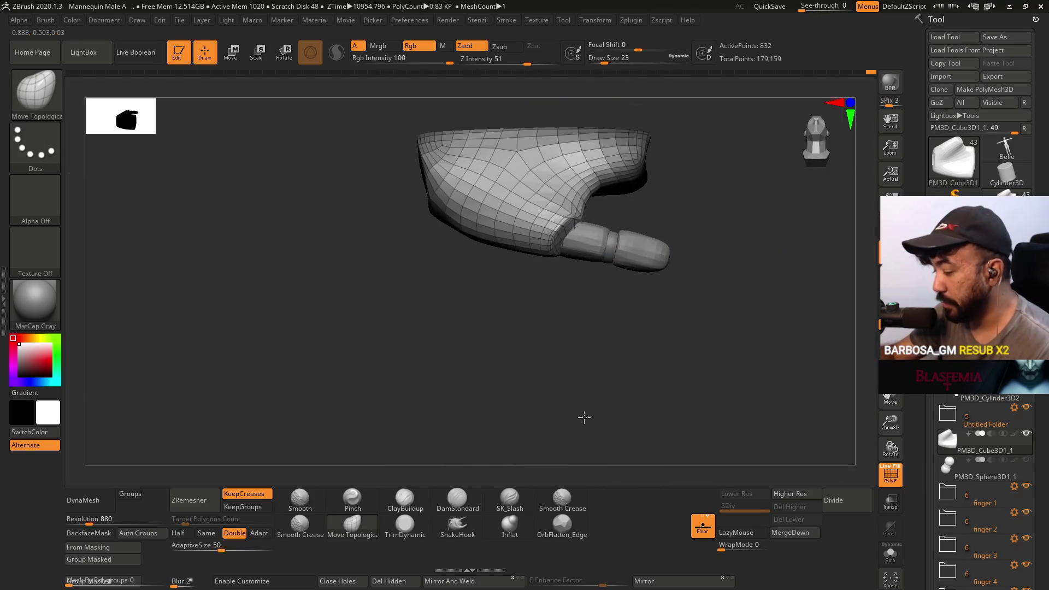
left_click_drag(595, 218, 590, 368)
mouse_move(658, 257)
left_mouse_down()
mouse_move(645, 182)
mouse_move(600, 187)
mouse_move(651, 232)
mouse_move(551, 230)
mouse_move(446, 148)
mouse_move(687, 160)
mouse_move(605, 206)
mouse_move(595, 171)
left_mouse_up()
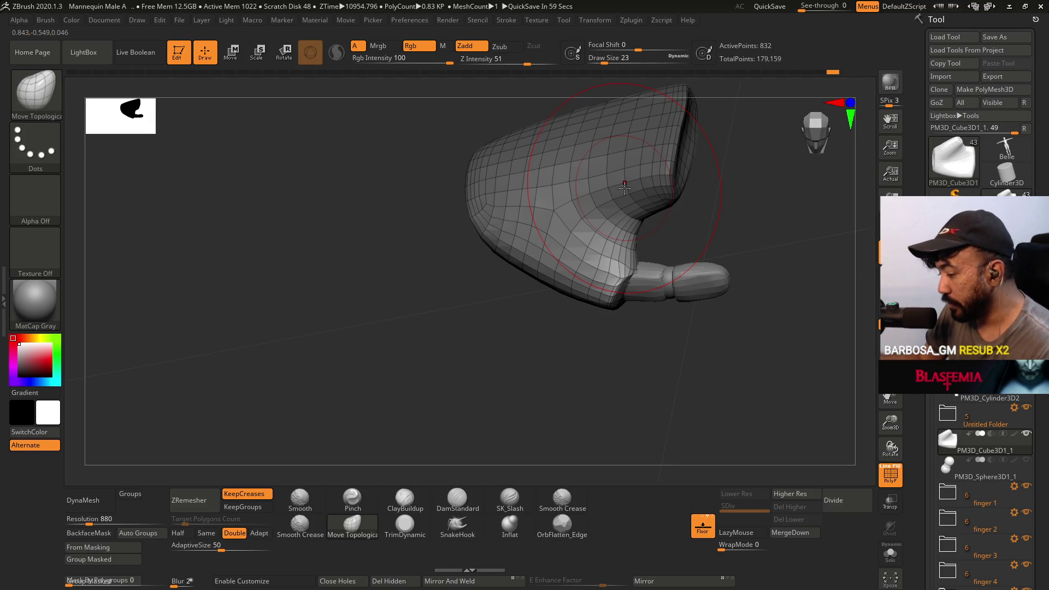
mouse_move(732, 218)
left_mouse_down("shift")
mouse_move(623, 226)
mouse_move(550, 176)
mouse_move(662, 187)
mouse_move(625, 133)
mouse_move(535, 201)
left_mouse_up("shift")
mouse_move(607, 244)
right_mouse_down()
mouse_move(628, 235)
mouse_move(607, 242)
right_mouse_up()
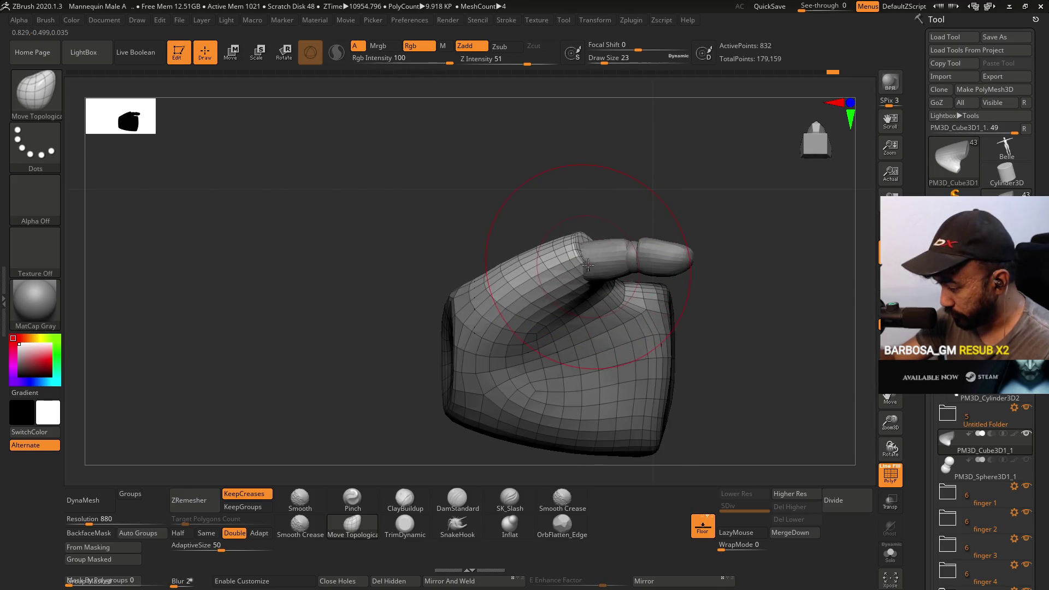
mouse_move(604, 229)
left_mouse_down()
mouse_move(598, 181)
mouse_move(596, 224)
mouse_move(572, 216)
mouse_move(586, 253)
mouse_move(605, 235)
mouse_move(586, 254)
left_mouse_up()
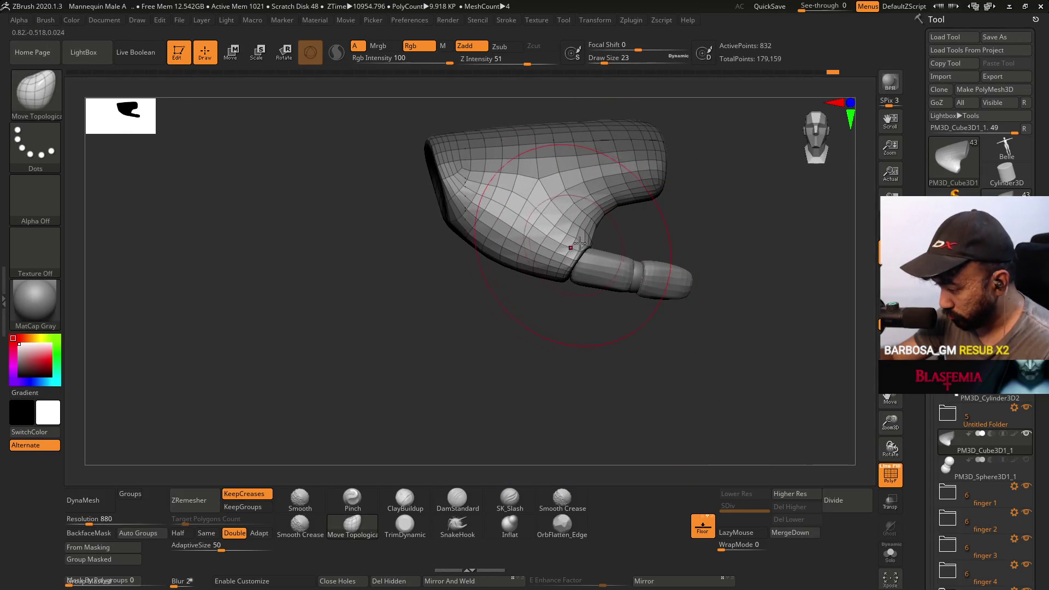
left_click_drag(593, 156, 589, 180)
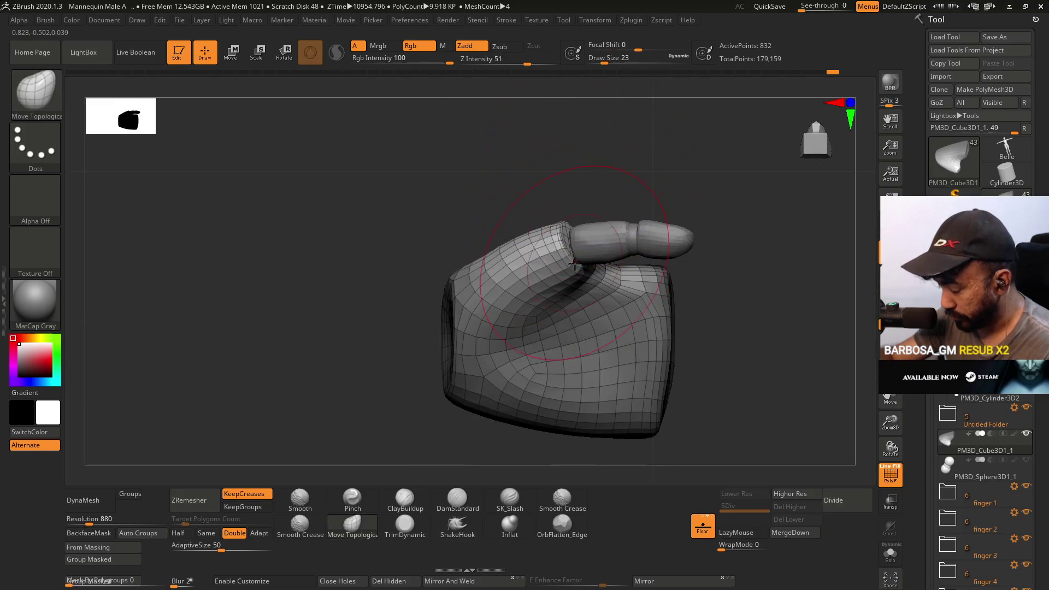
- Solo the palm mesh and lower the brush Draw Size to 17, then 14
left_click(552, 257, "alt")
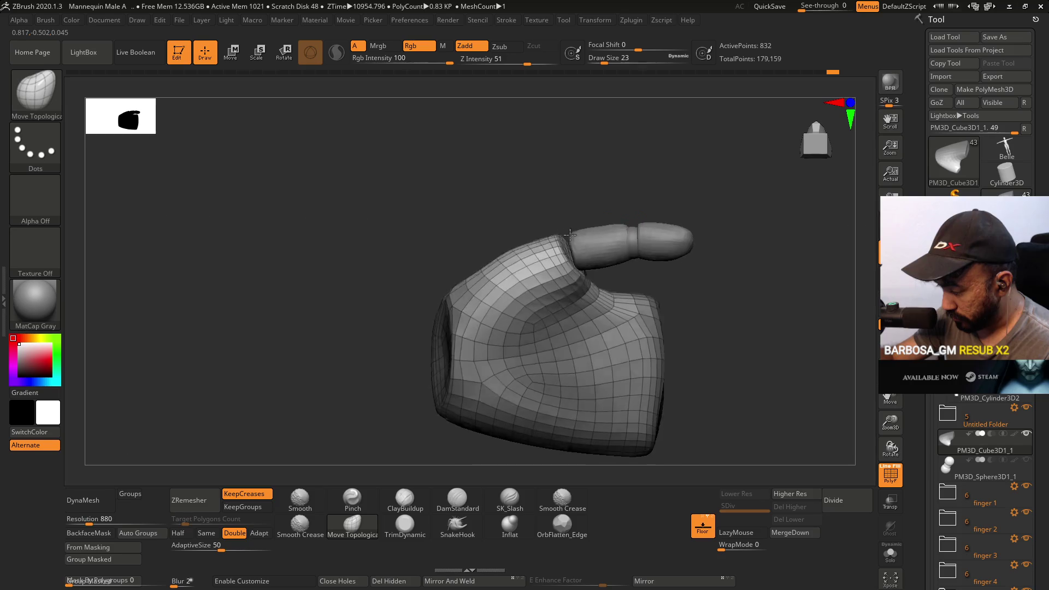
key("[")
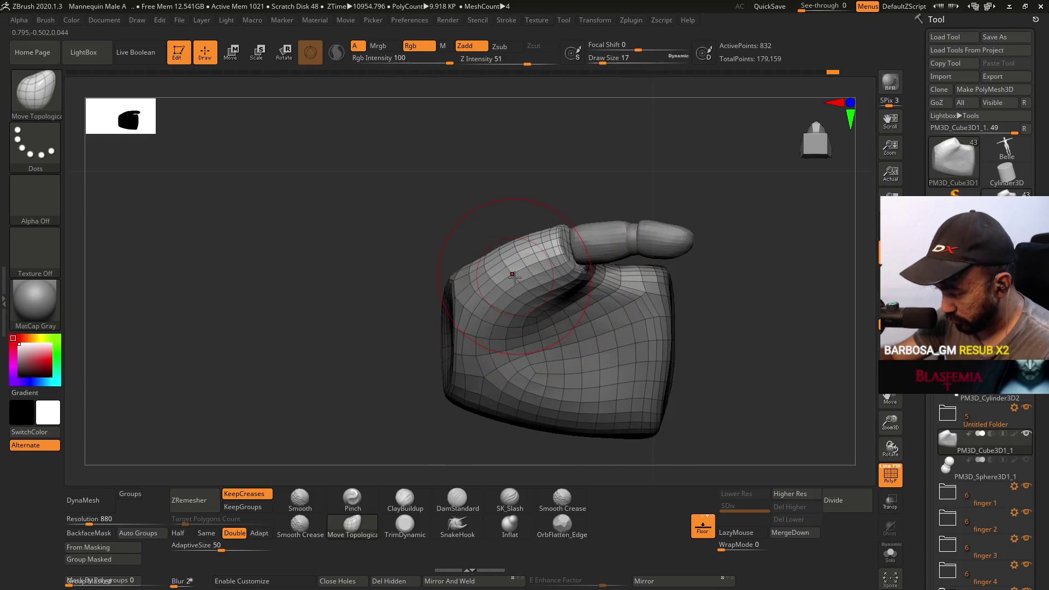
mouse_move(518, 283)
left_mouse_down("shift")
mouse_move(546, 306)
mouse_move(590, 244)
mouse_move(588, 224)
left_mouse_up("shift")
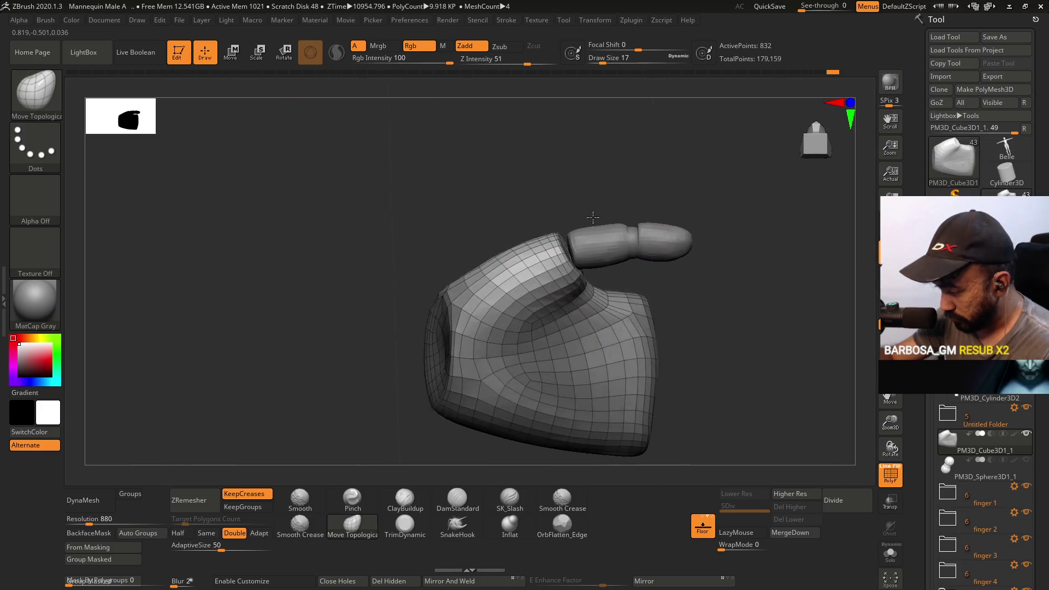
mouse_move(570, 248)
right_mouse_down()
mouse_move(569, 375)
mouse_move(594, 313)
right_mouse_up()
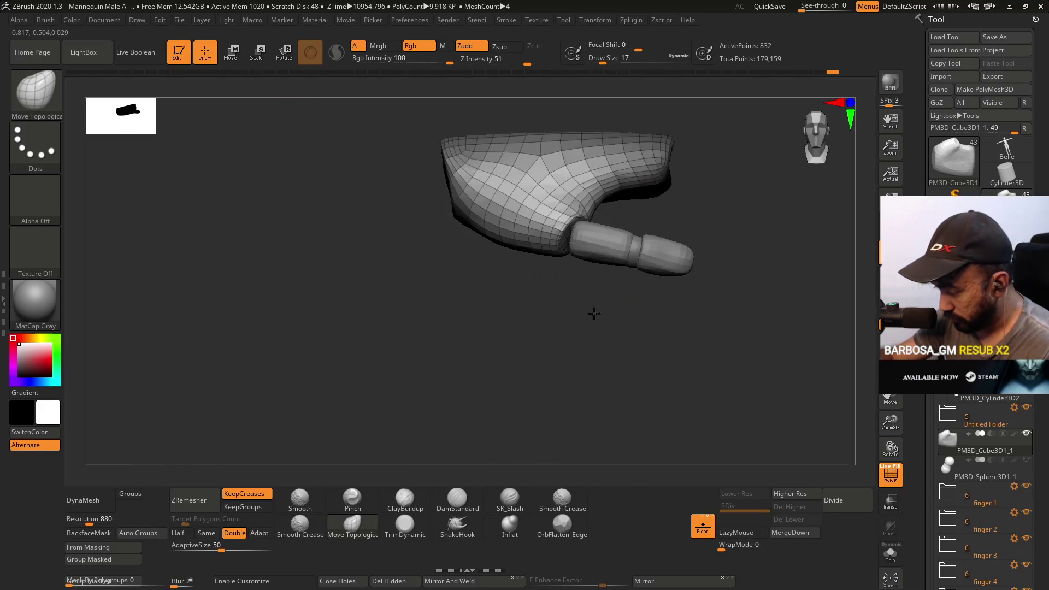
mouse_move(596, 209)
right_mouse_down()
mouse_move(607, 277)
mouse_move(588, 200)
mouse_move(569, 218)
mouse_move(527, 211)
right_mouse_up()
key("s")
left_click_drag(595, 223, 595, 223)
mouse_move(593, 221)
right_mouse_down()
mouse_move(582, 208)
mouse_move(568, 231)
mouse_move(560, 306)
right_mouse_up()
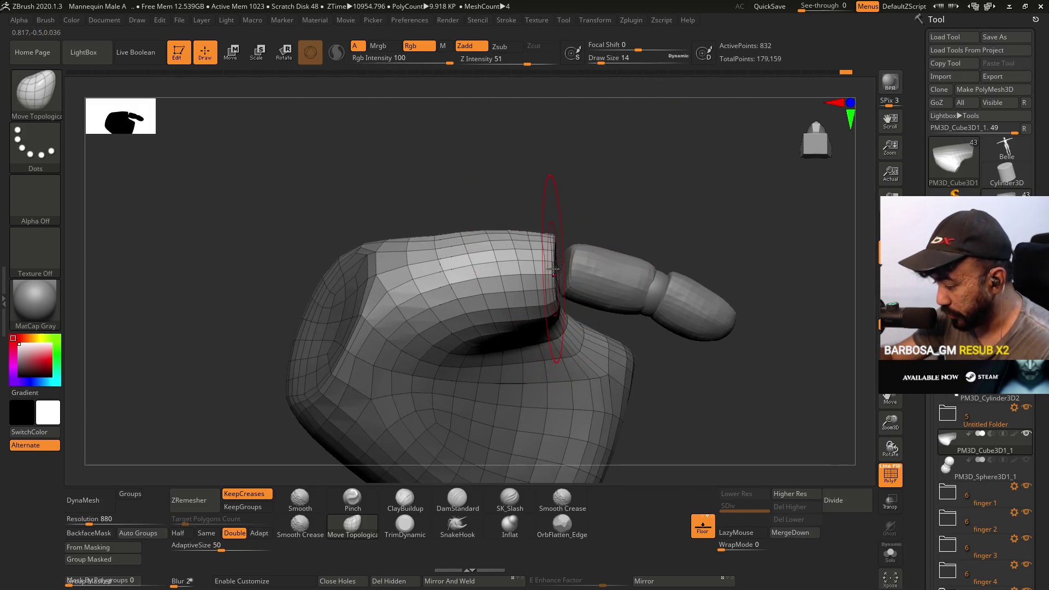
- Set Draw Size to 8 and check the palm's underside and the upturned thumb
mouse_move(551, 257)
right_mouse_down()
mouse_move(587, 281)
mouse_move(573, 205)
right_mouse_up()
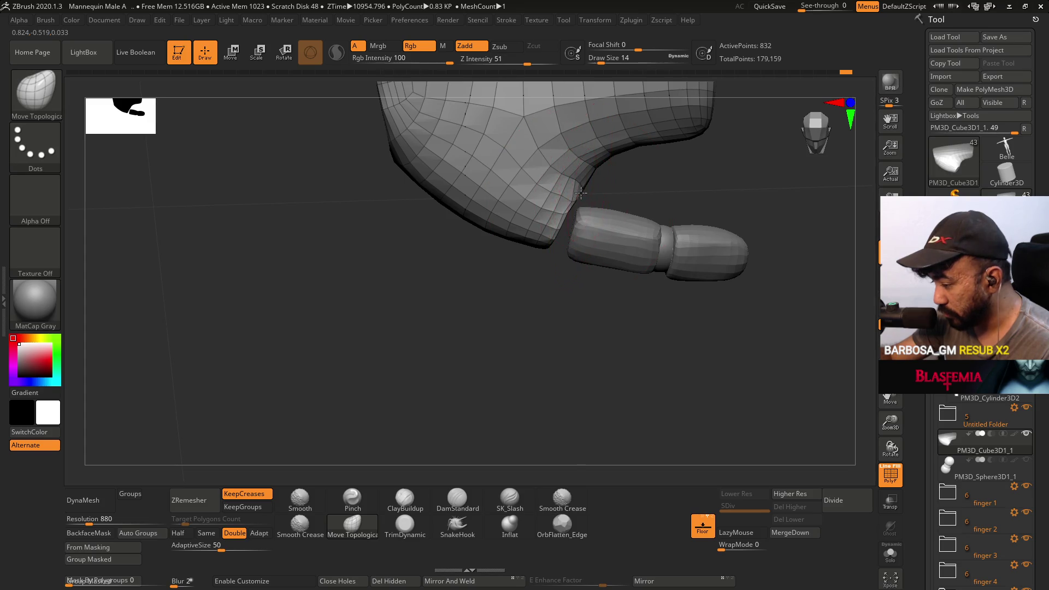
mouse_move(569, 242)
right_mouse_down()
mouse_move(565, 214)
mouse_move(550, 260)
mouse_move(597, 157)
mouse_move(569, 194)
mouse_move(578, 318)
right_mouse_up()
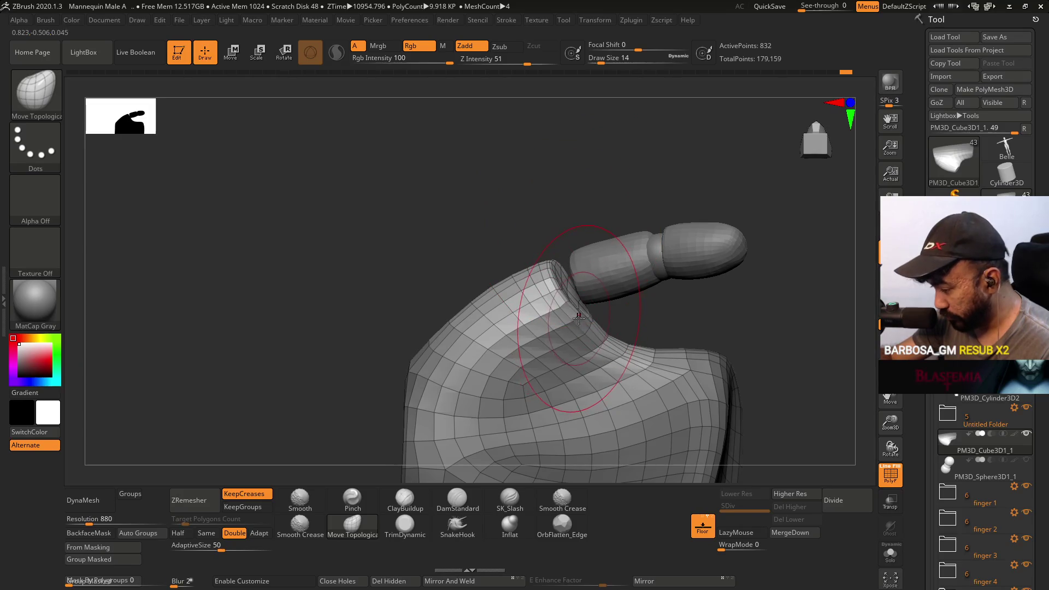
type("s8")
key("Return")
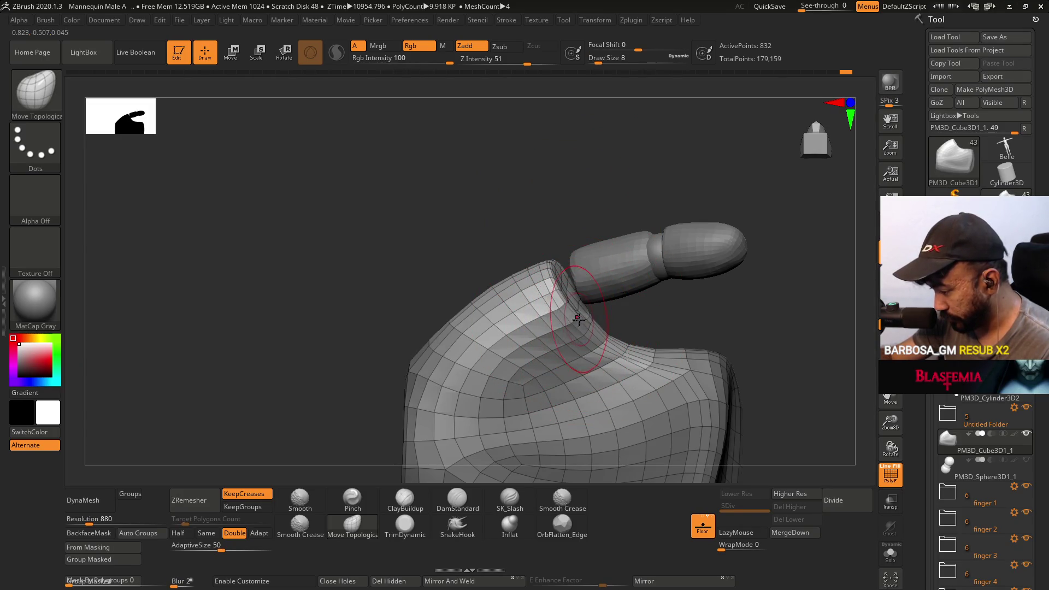
mouse_move(579, 314)
right_mouse_down()
mouse_move(593, 246)
mouse_move(590, 303)
mouse_move(611, 221)
right_mouse_up()
mouse_move(616, 266)
right_mouse_down()
mouse_move(630, 312)
mouse_move(618, 328)
mouse_move(624, 346)
mouse_move(602, 331)
mouse_move(609, 279)
mouse_move(607, 296)
right_mouse_up()
- Step through PM3D_Cylinder3D3, PM3D_Cylinder3D2 and PM3D_Cube3D1_11 to the Sphere 3_2 thumb joint
left_click(984, 398)
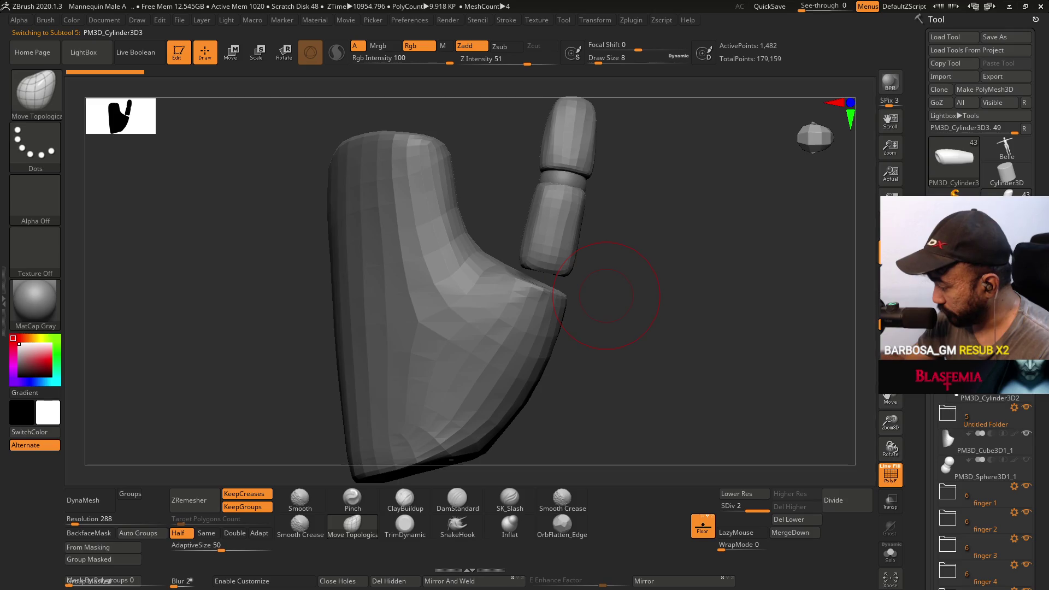
left_click(935, 398)
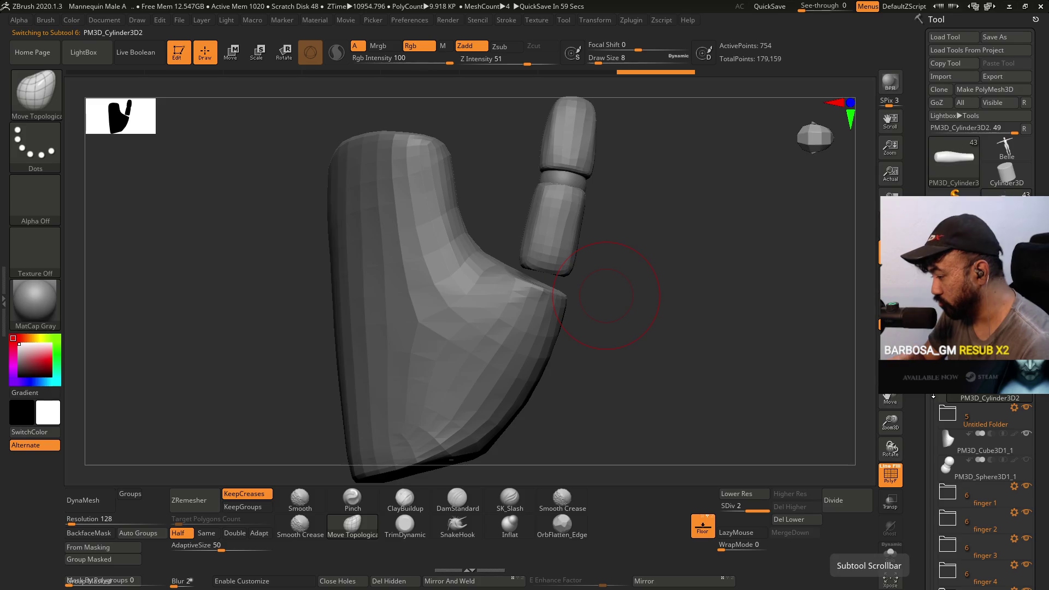
scroll(984, 492, "down", 3)
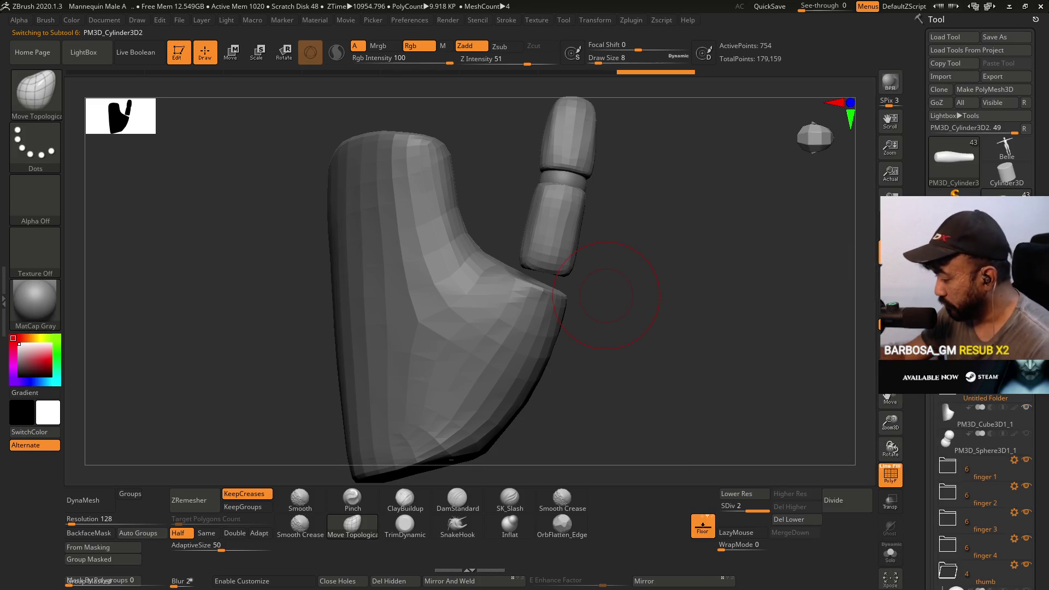
scroll(963, 465, "down", 4)
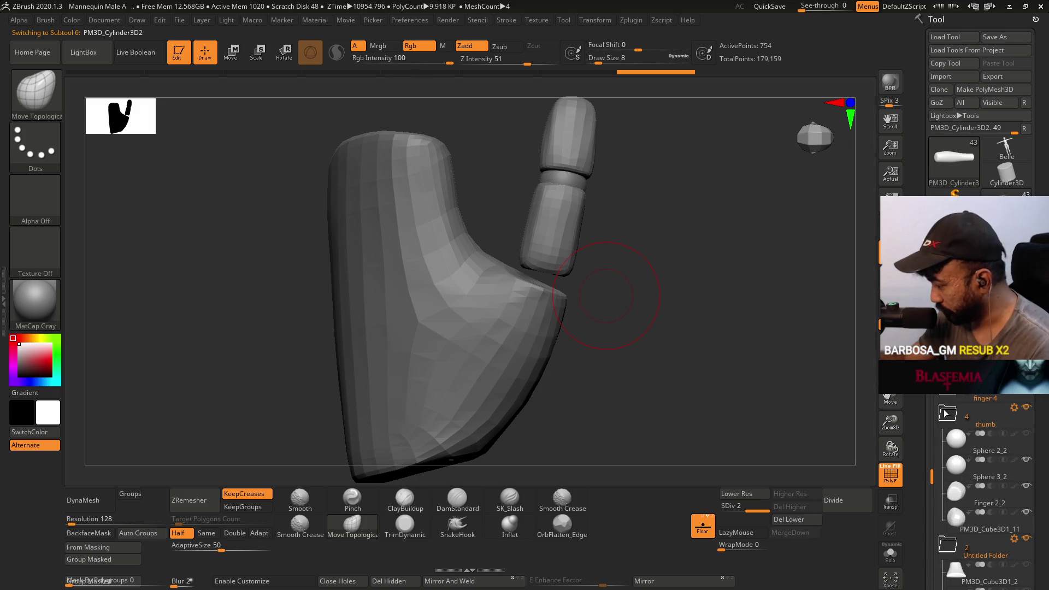
left_click_drag(933, 475, 940, 533)
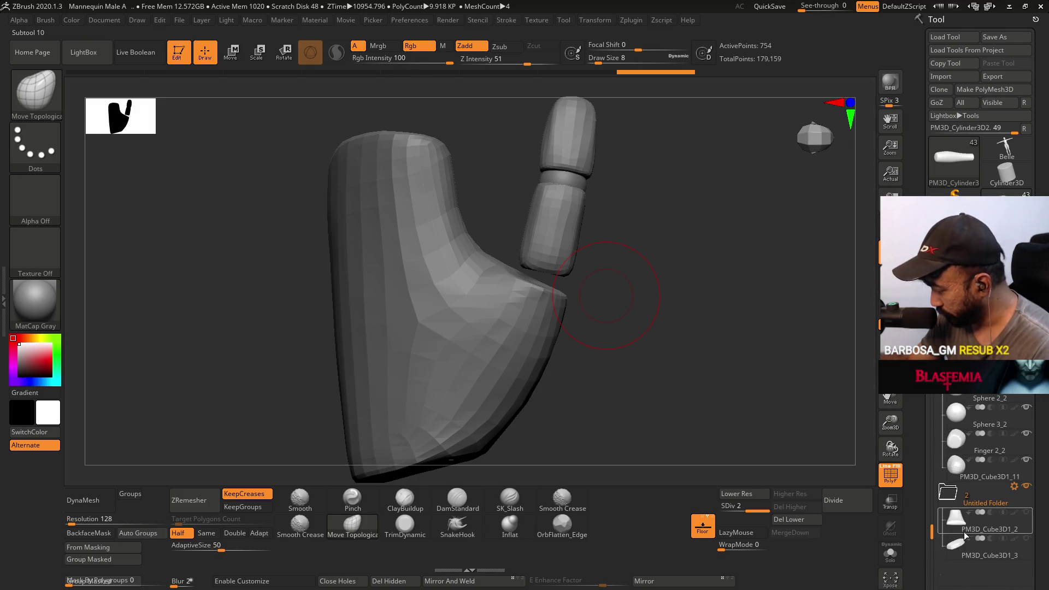
left_click(959, 468)
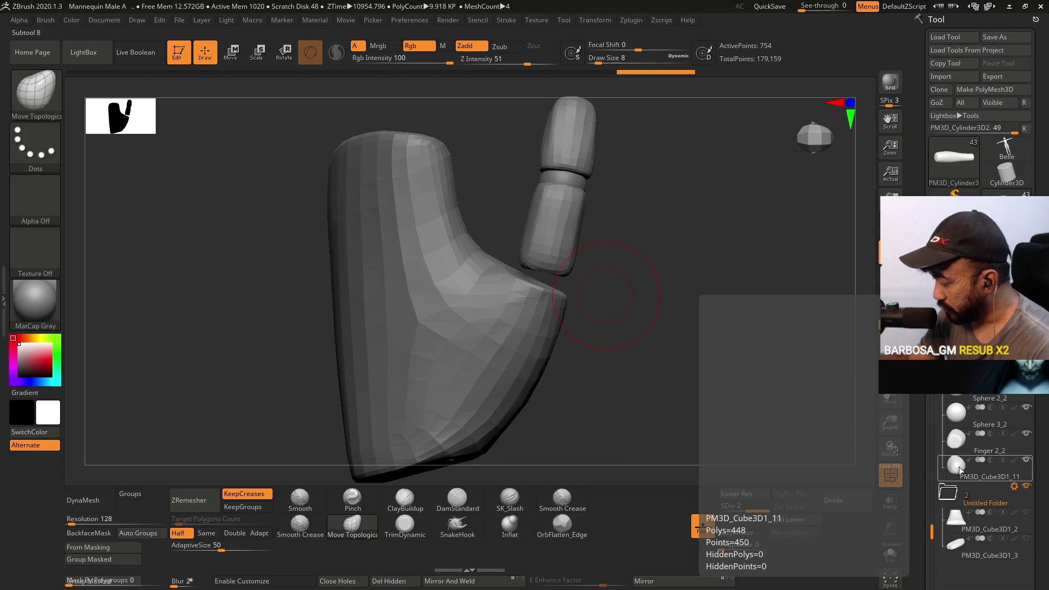
left_click(956, 419)
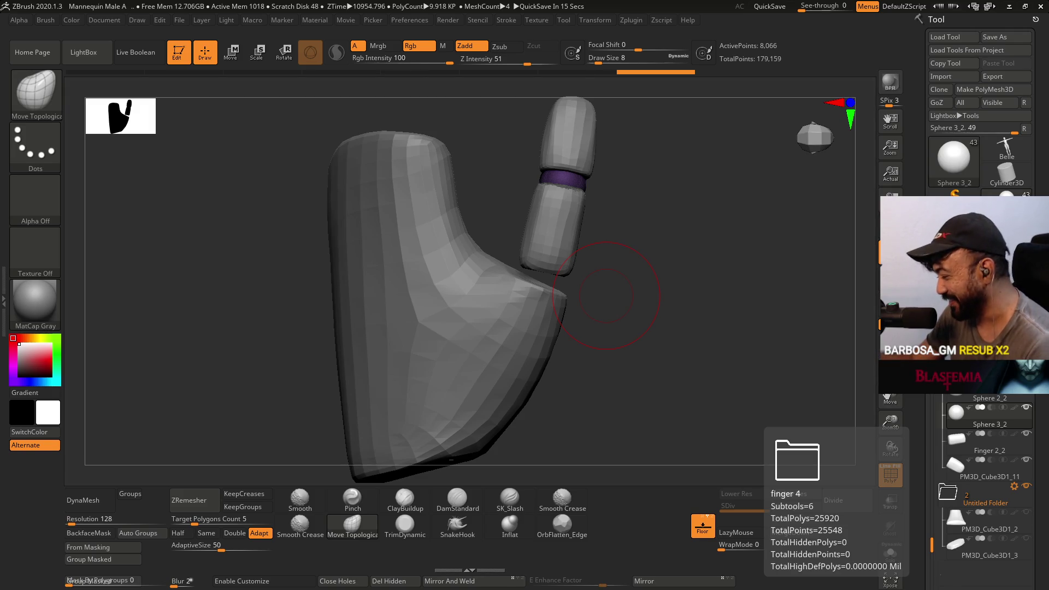
- Reveal the thumb-base joint sphere and make lower thumb joint Sphere 2_2 active
left_click(1026, 381)
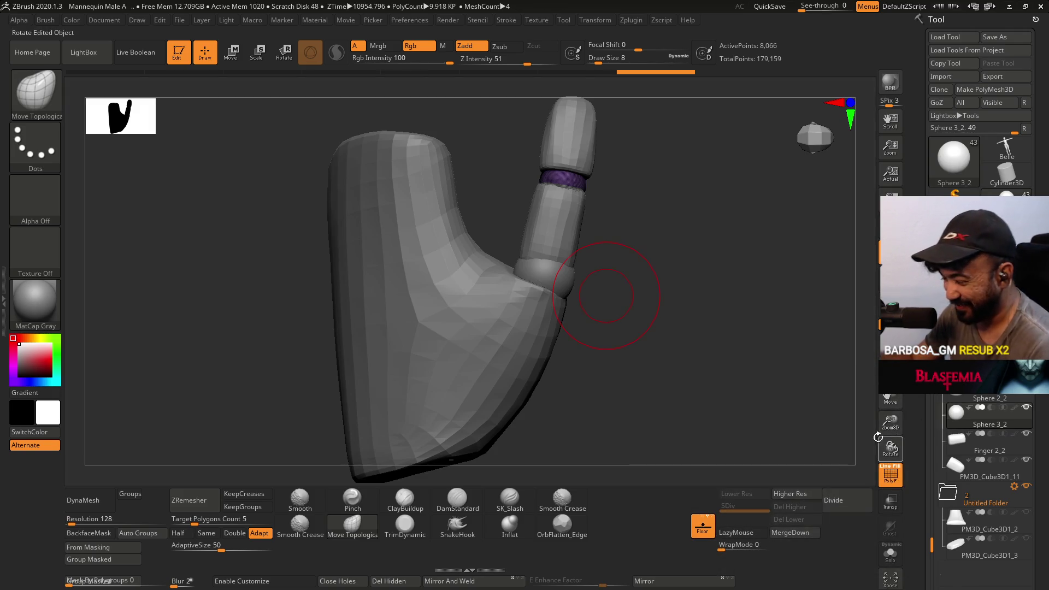
left_click(982, 397)
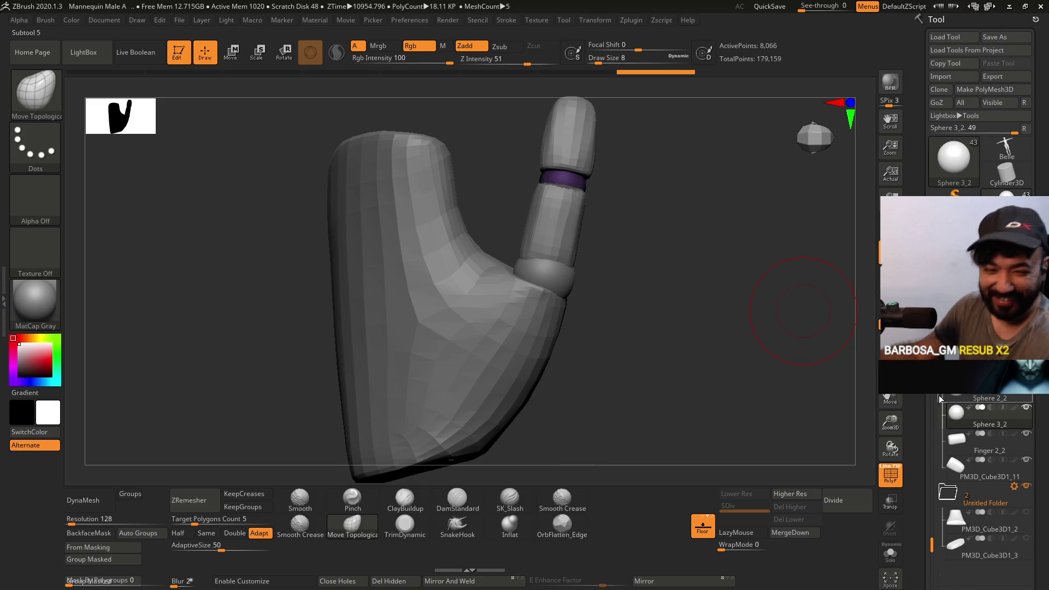
left_click(971, 405)
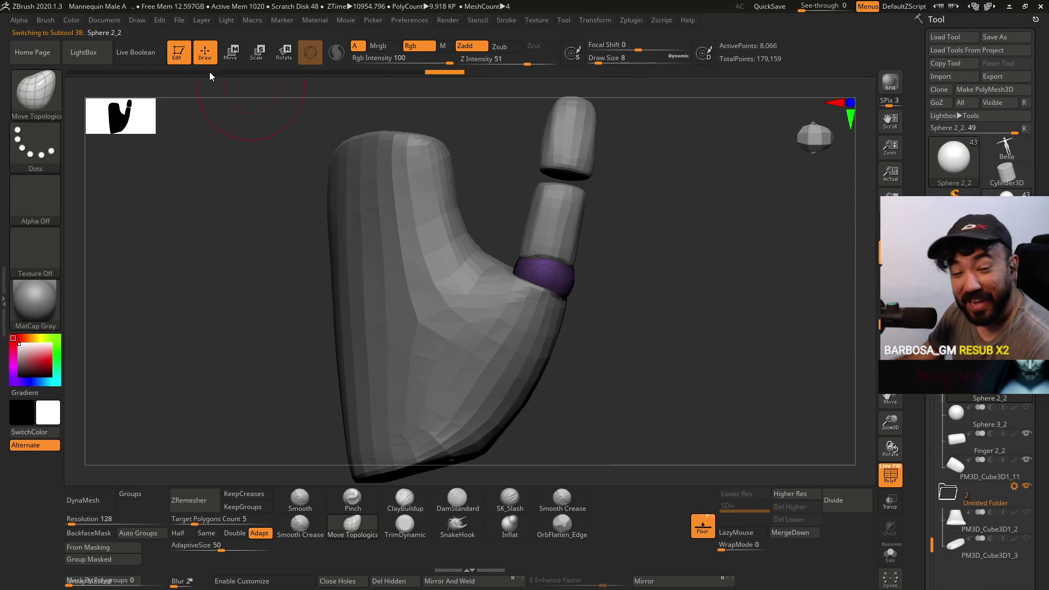
- Place the Transpose gizmo on the joint ring and nudge the thumb joint sphere slightly
left_click(230, 52)
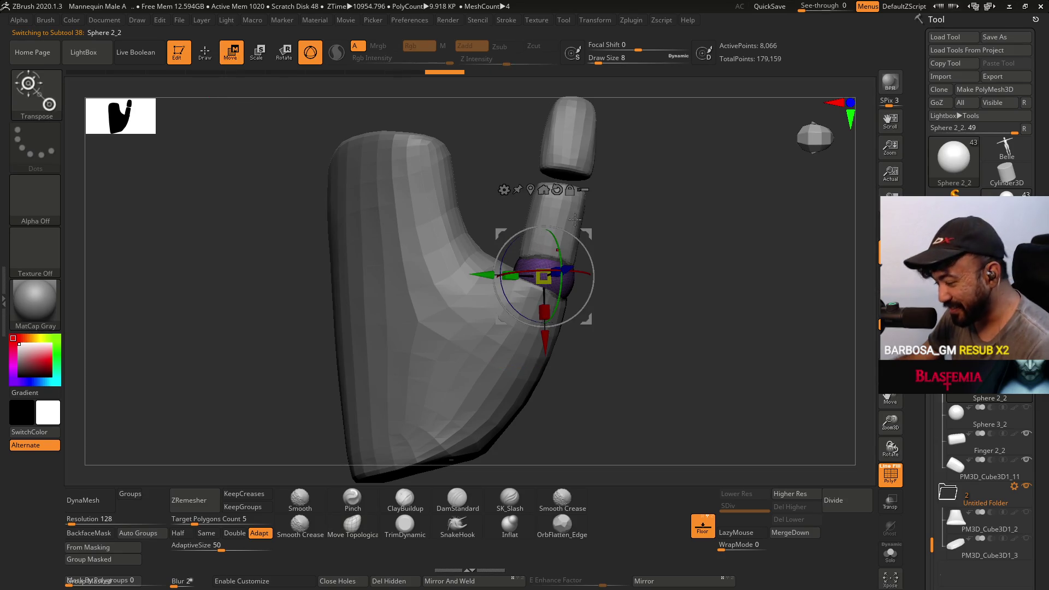
left_click(539, 356)
left_click_drag(671, 336, 591, 219)
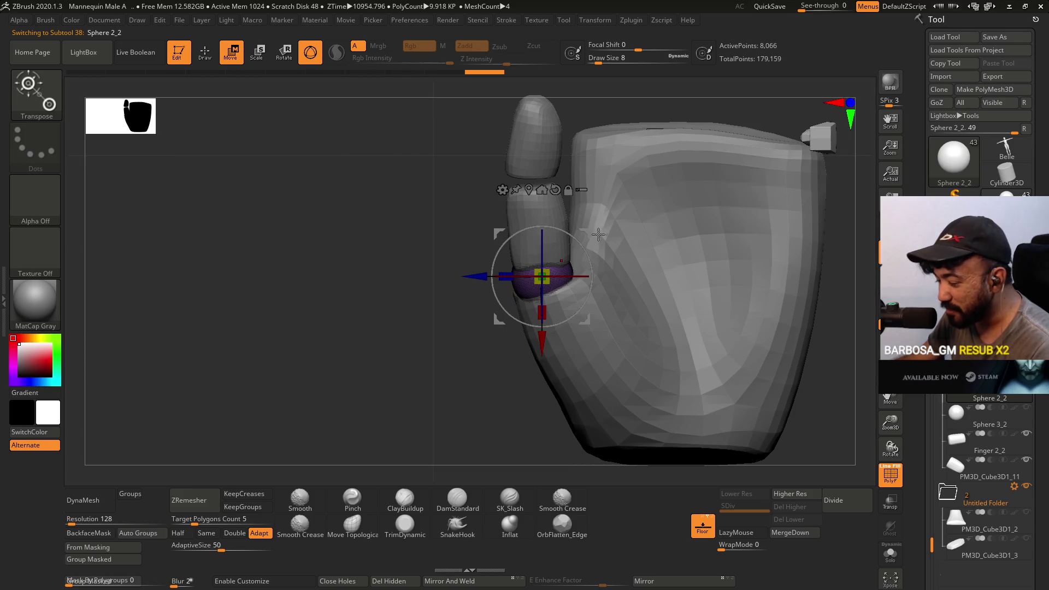
left_click_drag(588, 232, 591, 233)
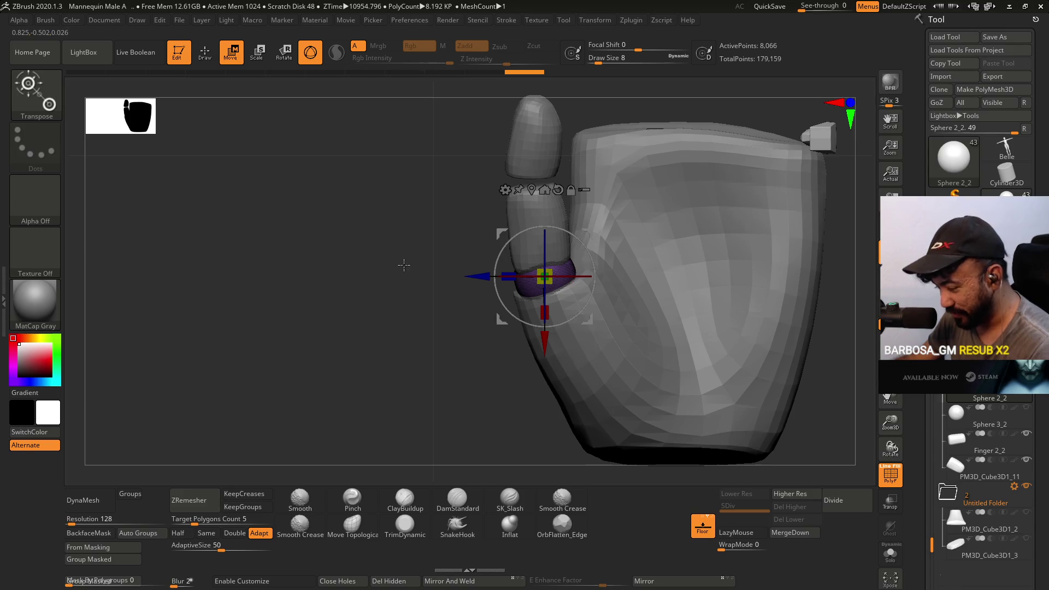
left_click_drag(405, 265, 563, 228)
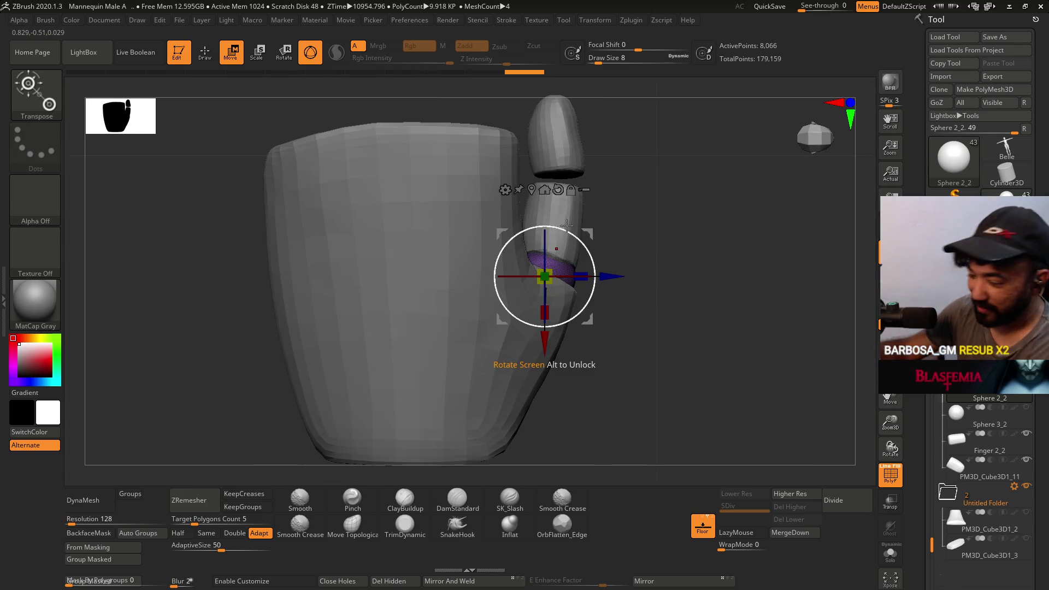
- Check PM3D_Cube3D1_2, Finger 2_2 and Sphere 3_2, ending on palm PM3D_Cube3D1_1 with Move Topological
left_click(956, 465)
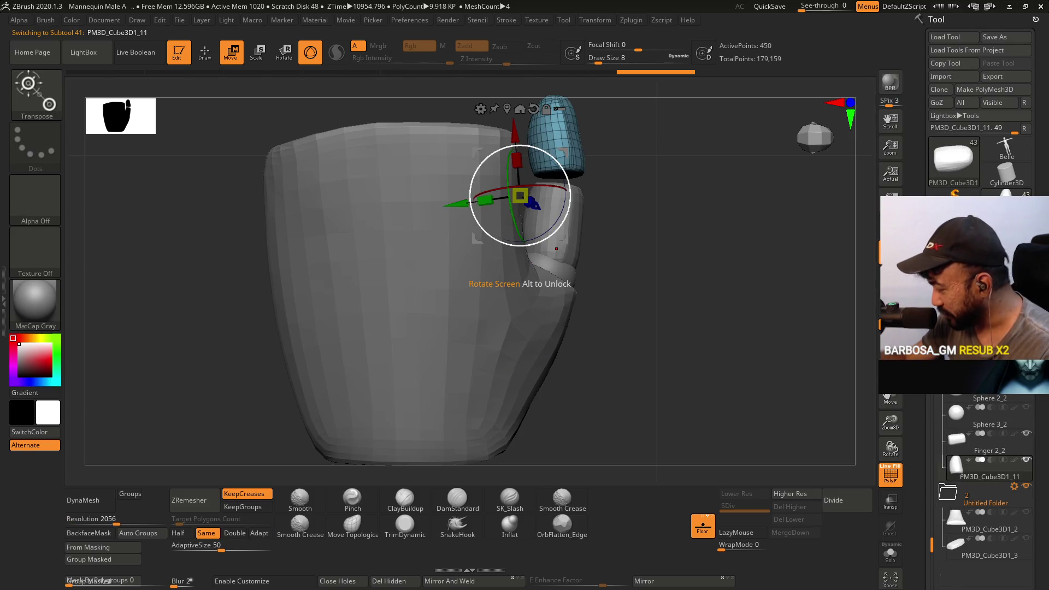
scroll(927, 553, "down", 1)
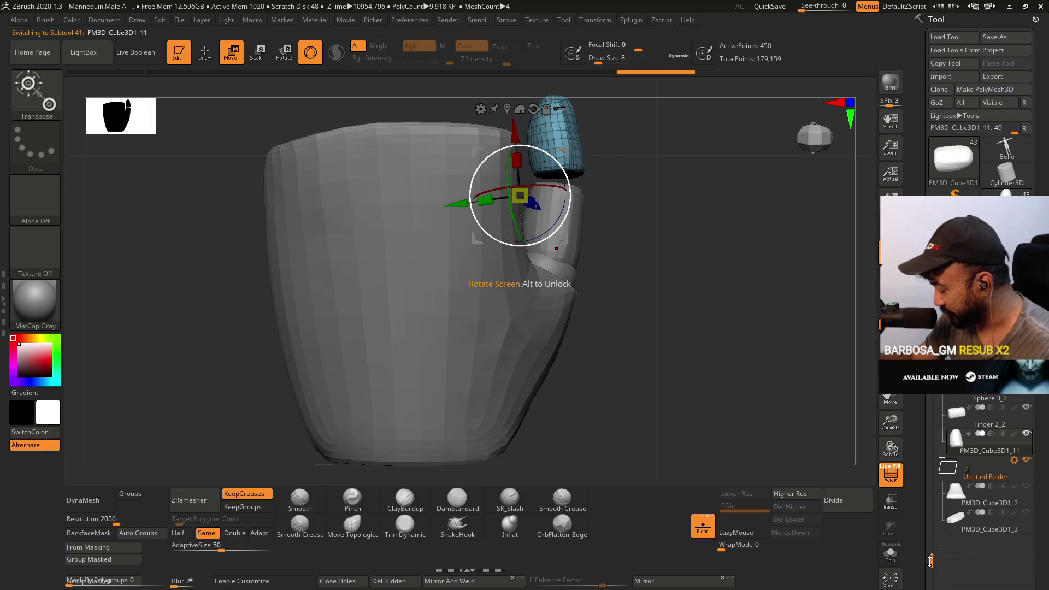
scroll(979, 465, "down", 3)
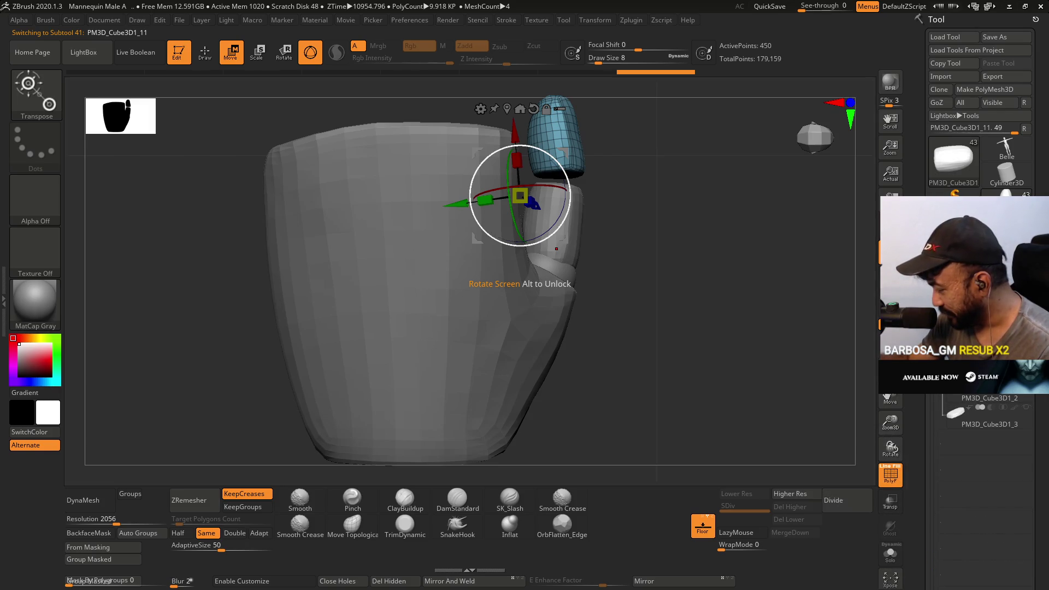
left_click(955, 400)
scroll(978, 492, "up", 3)
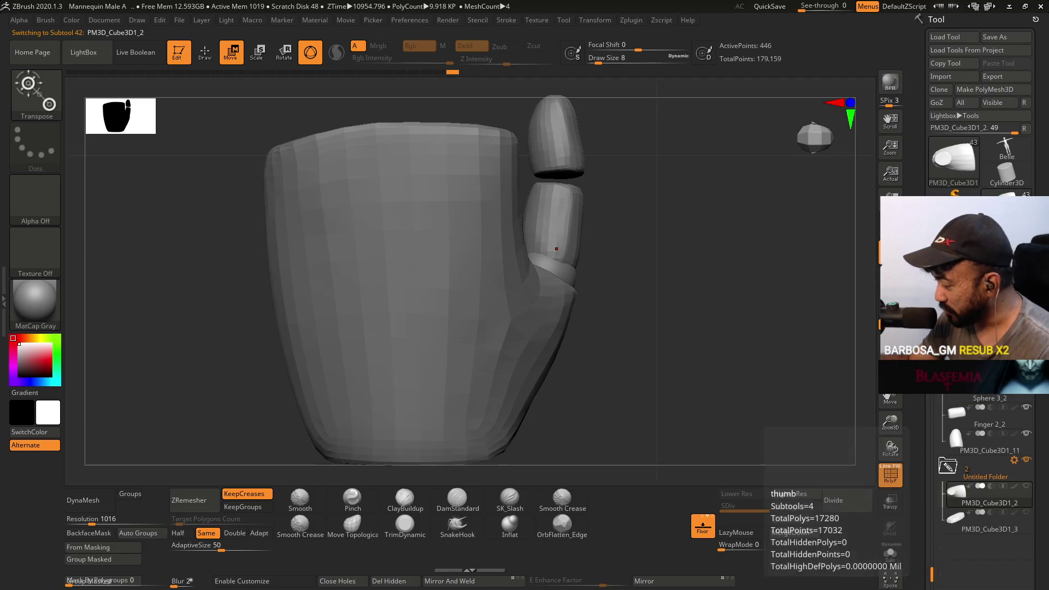
left_click(956, 415)
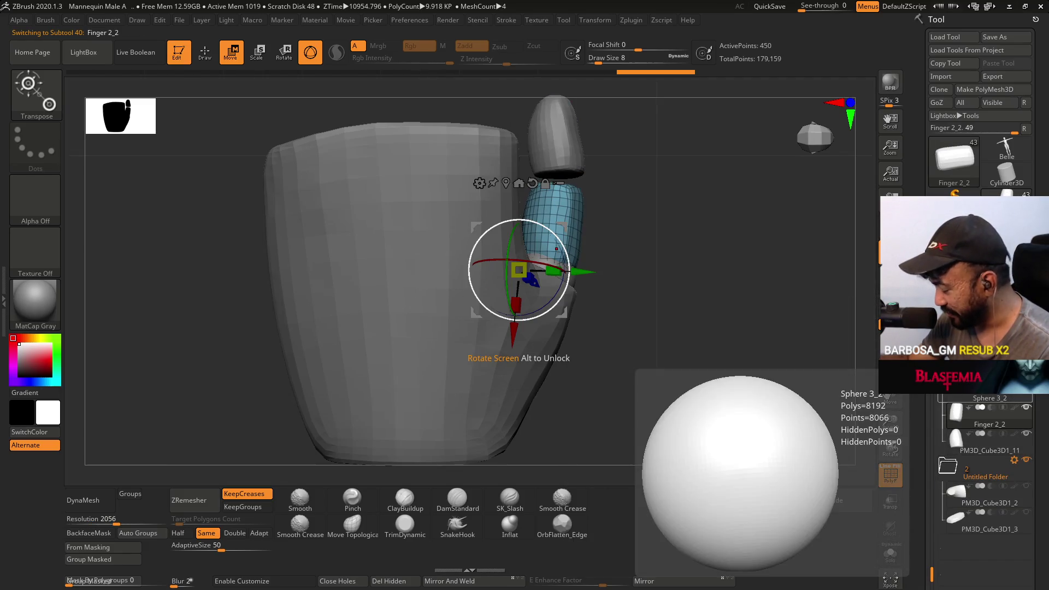
left_click(956, 389)
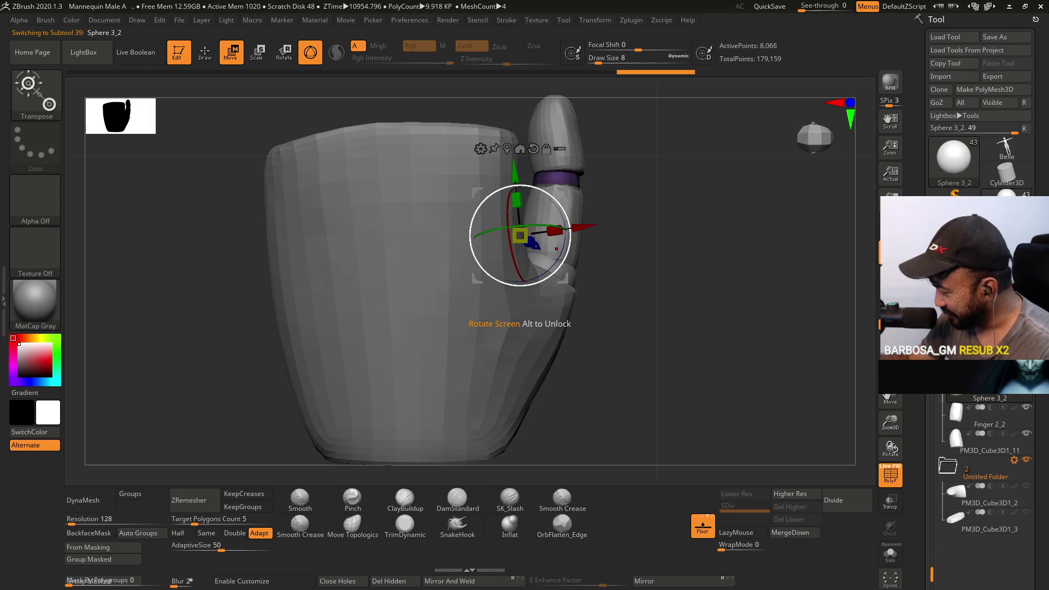
scroll(933, 418, "up", 5)
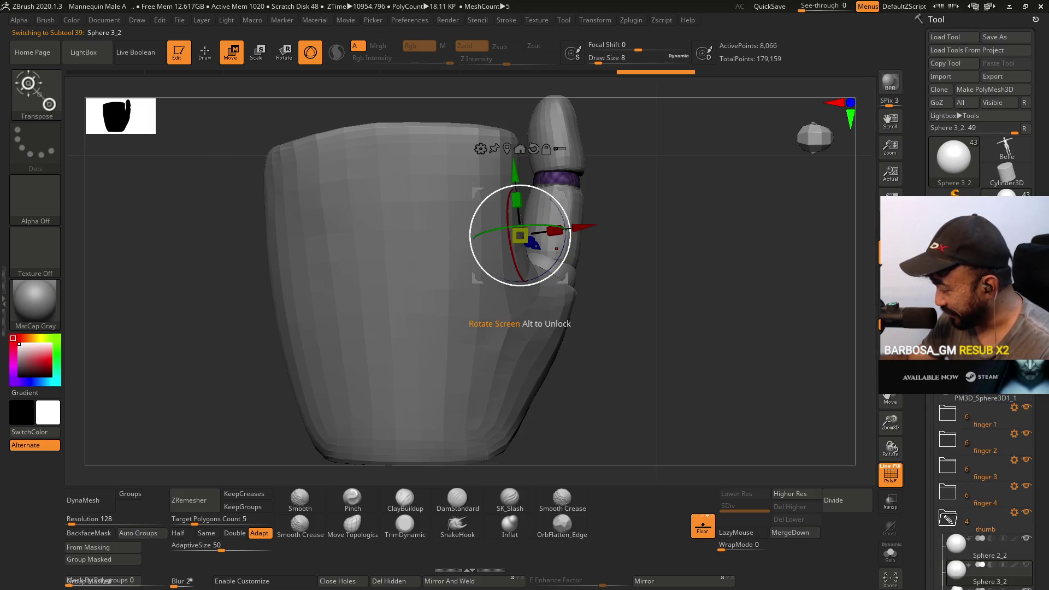
left_click(975, 376)
left_click_drag(589, 371, 434, 325)
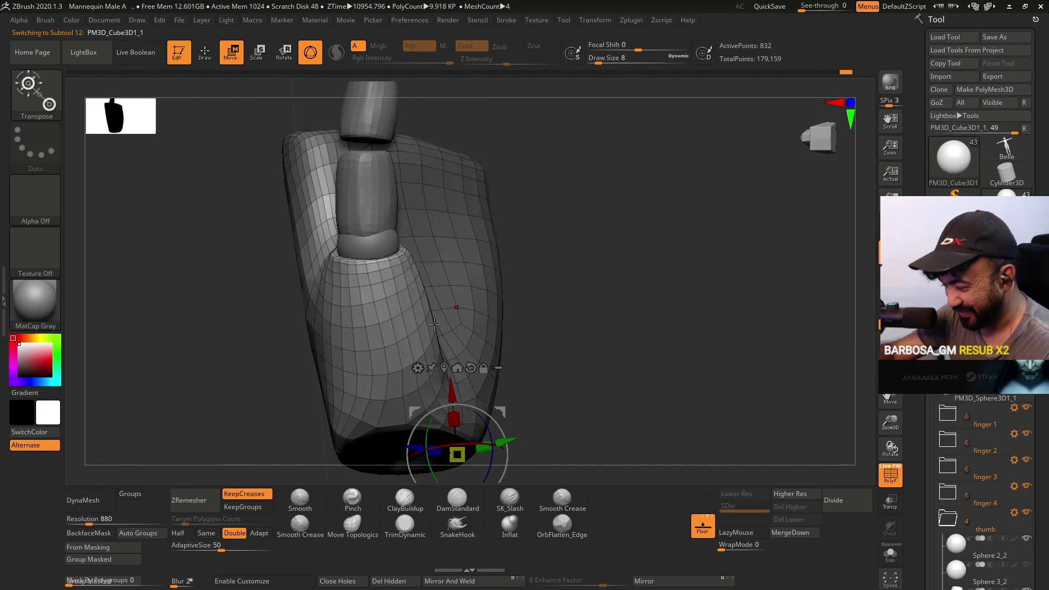
left_click(352, 526)
- Reduce Draw Size from 8 to 6 and nudge the palm surface near the finger base
mouse_move(437, 257)
right_mouse_down("alt")
mouse_move(545, 259)
mouse_move(463, 269)
mouse_move(510, 222)
mouse_move(524, 234)
mouse_move(492, 330)
mouse_move(475, 328)
mouse_move(484, 335)
mouse_move(508, 269)
mouse_move(407, 224)
right_mouse_up("alt")
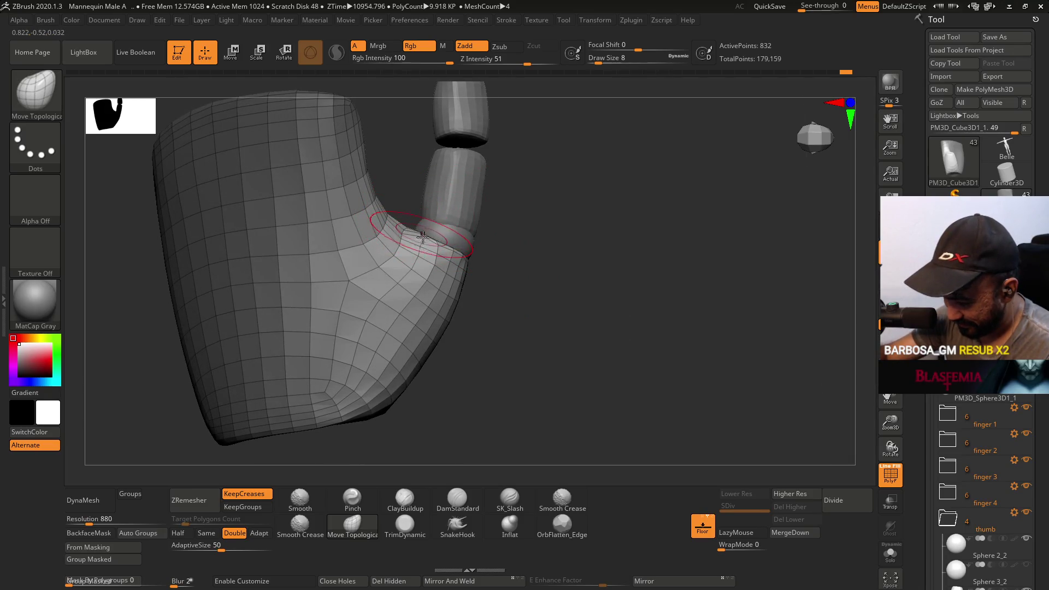
key("s")
left_click_drag(420, 261, 419, 257)
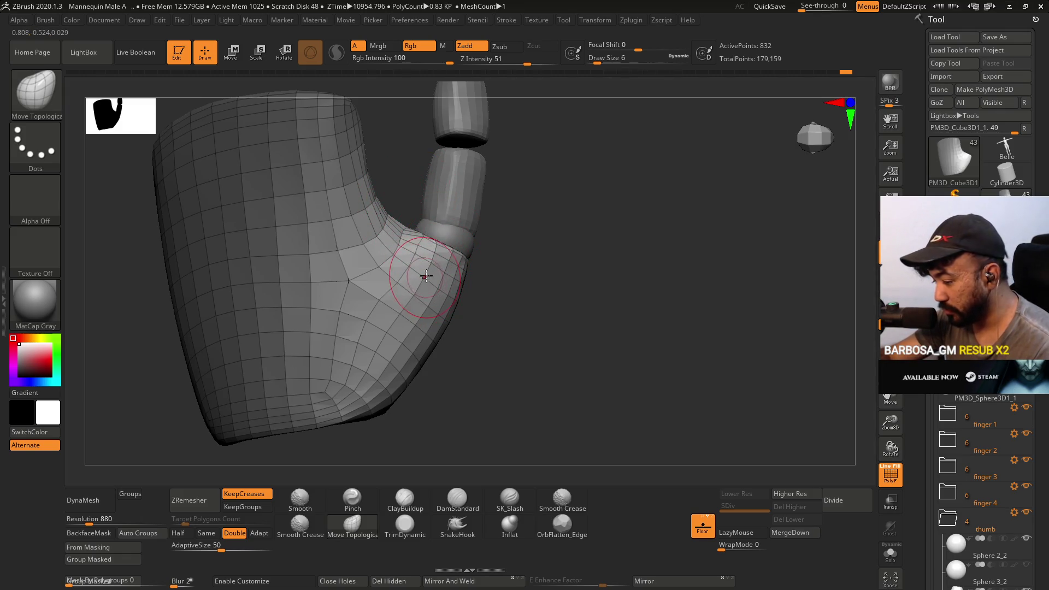
mouse_move(440, 203)
right_mouse_down()
mouse_move(441, 178)
mouse_move(436, 196)
right_mouse_up()
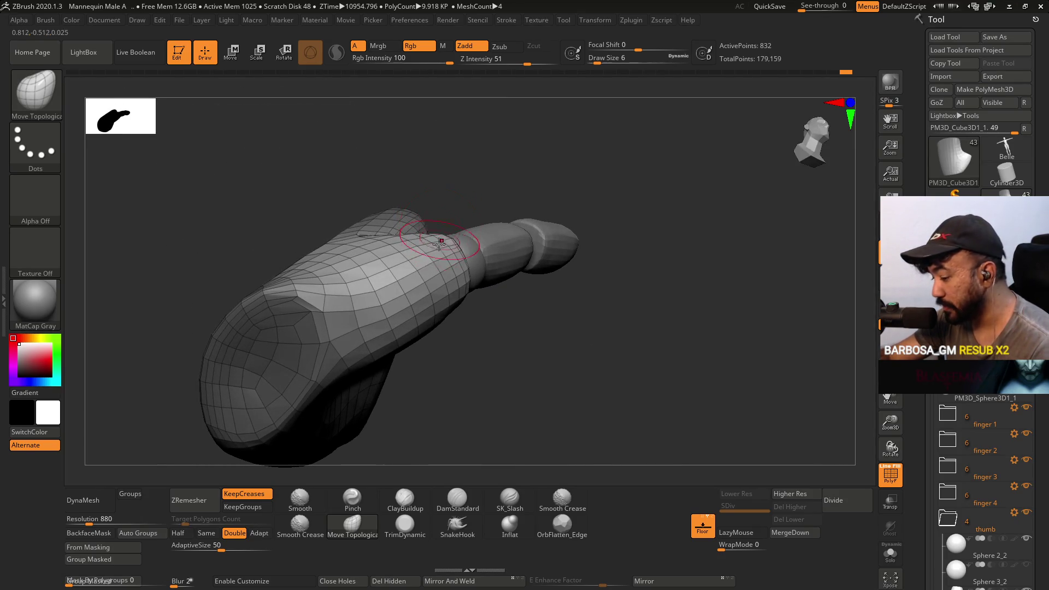
right_click_drag(398, 265, 391, 211)
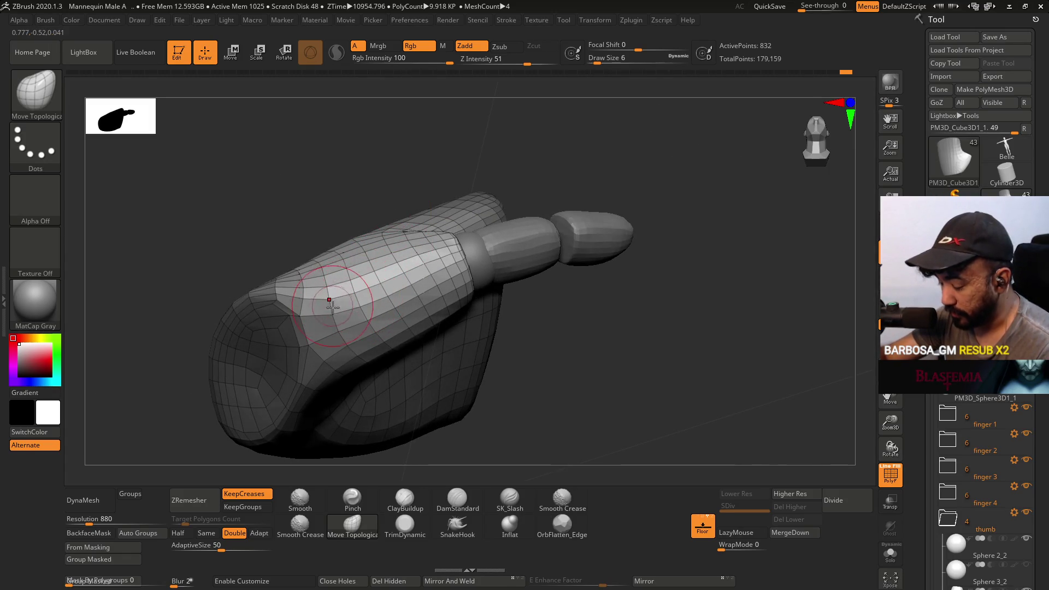
left_click_drag(358, 265, 360, 297)
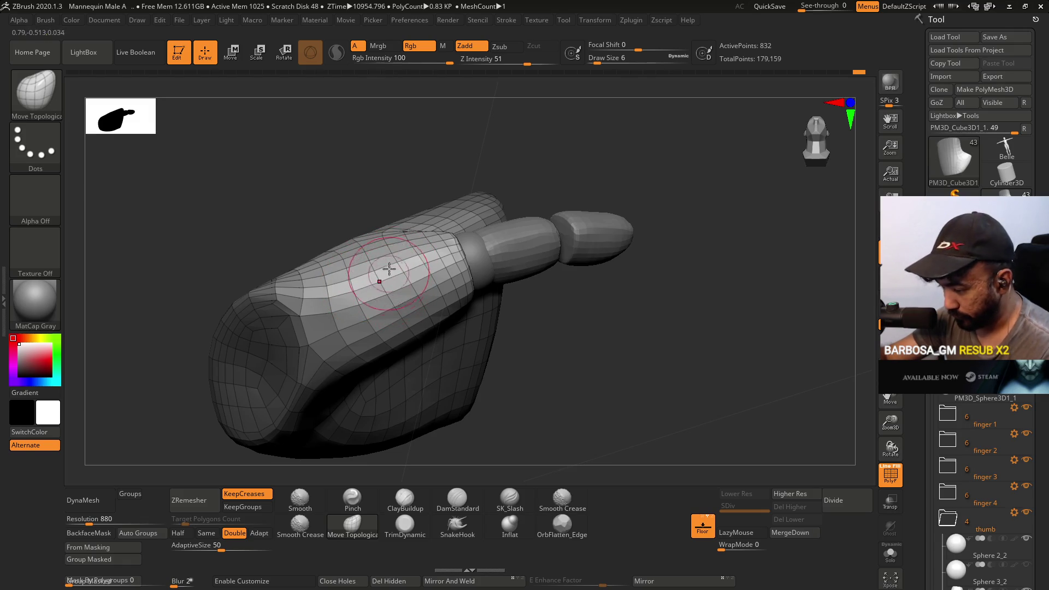
mouse_move(407, 185)
right_mouse_down()
mouse_move(450, 206)
mouse_move(397, 236)
right_mouse_up()
mouse_move(406, 196)
right_mouse_down()
mouse_move(443, 198)
mouse_move(413, 210)
mouse_move(419, 228)
mouse_move(417, 180)
mouse_move(414, 200)
right_mouse_up()
- Reselect Move Topological and round the palm crease beneath the finger from several angles
key("b")
key("m")
key("t")
mouse_move(459, 232)
right_mouse_down()
mouse_move(467, 207)
mouse_move(454, 261)
mouse_move(464, 246)
mouse_move(486, 246)
mouse_move(478, 264)
right_mouse_up()
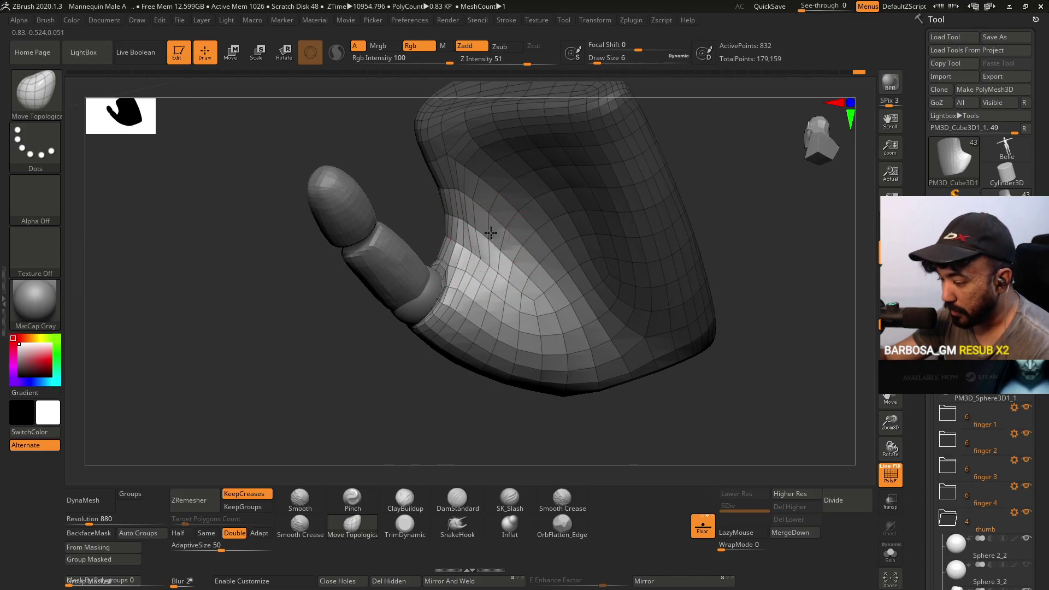
mouse_move(478, 220)
right_mouse_down()
mouse_move(534, 206)
mouse_move(427, 265)
mouse_move(346, 223)
right_mouse_up()
left_click(353, 526)
mouse_move(382, 307)
right_mouse_down()
mouse_move(441, 277)
mouse_move(418, 288)
mouse_move(410, 264)
mouse_move(458, 316)
mouse_move(492, 300)
mouse_move(483, 310)
right_mouse_up()
mouse_move(441, 341)
right_mouse_down()
mouse_move(454, 251)
mouse_move(438, 283)
right_mouse_up()
mouse_move(429, 355)
right_mouse_down()
mouse_move(437, 284)
mouse_move(421, 355)
mouse_move(428, 380)
mouse_move(440, 315)
right_mouse_up()
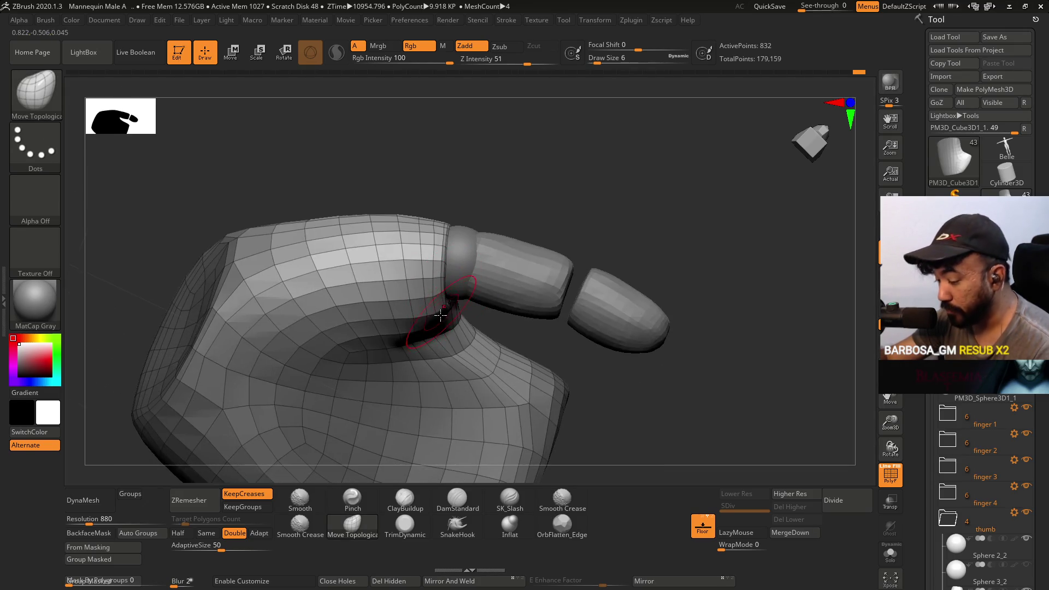
right_click_drag(438, 275, 447, 298)
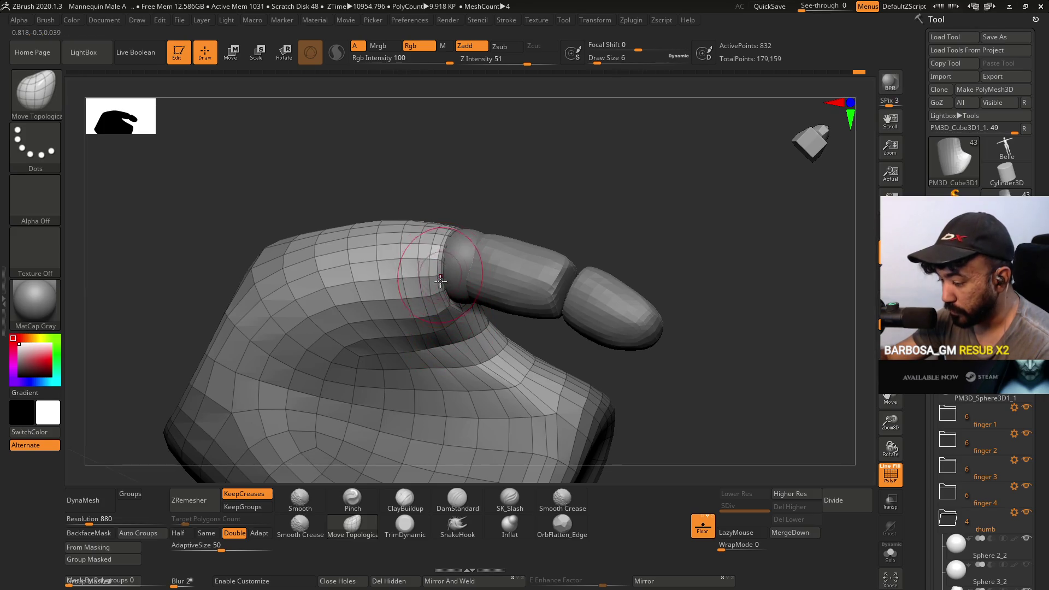
right_click_drag(455, 300, 460, 319)
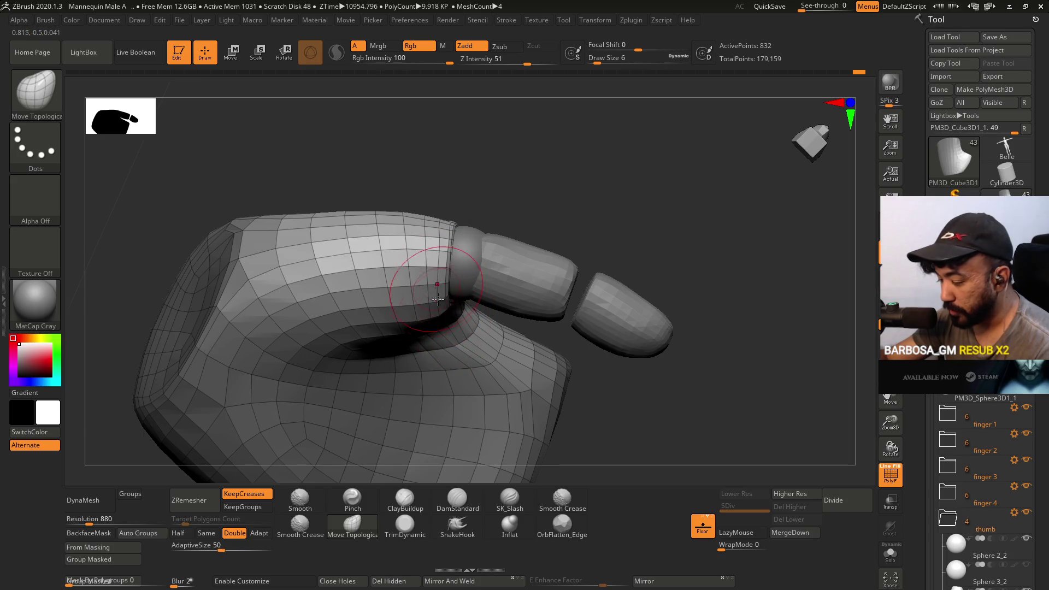
right_click_drag(451, 382, 428, 315)
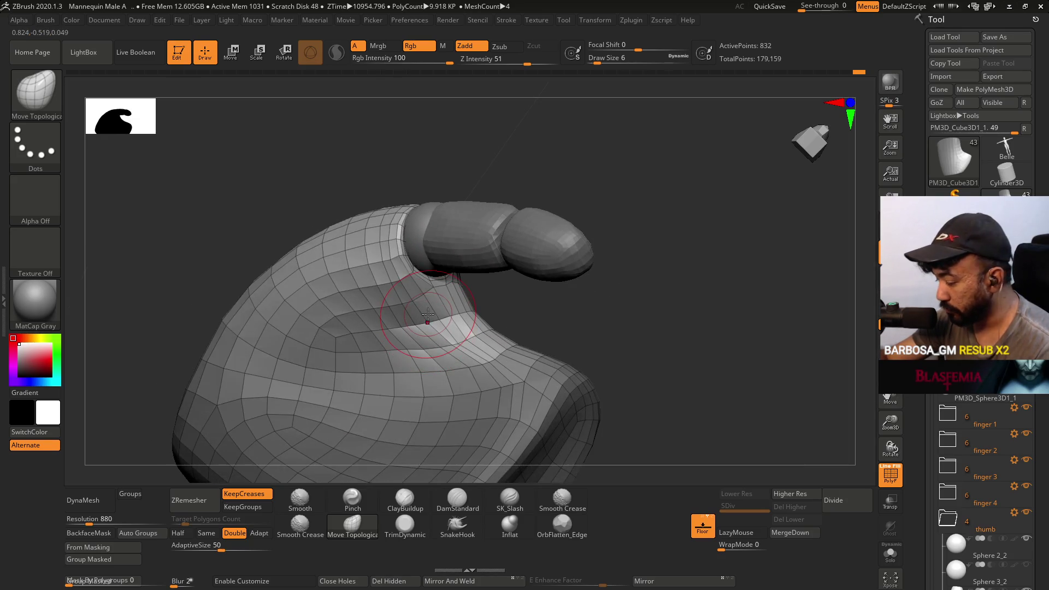
- Flatten the knuckle surface with the TrimDynamic brush at Draw Size 7
left_click(409, 520)
key("s")
left_click_drag(465, 169, 463, 169)
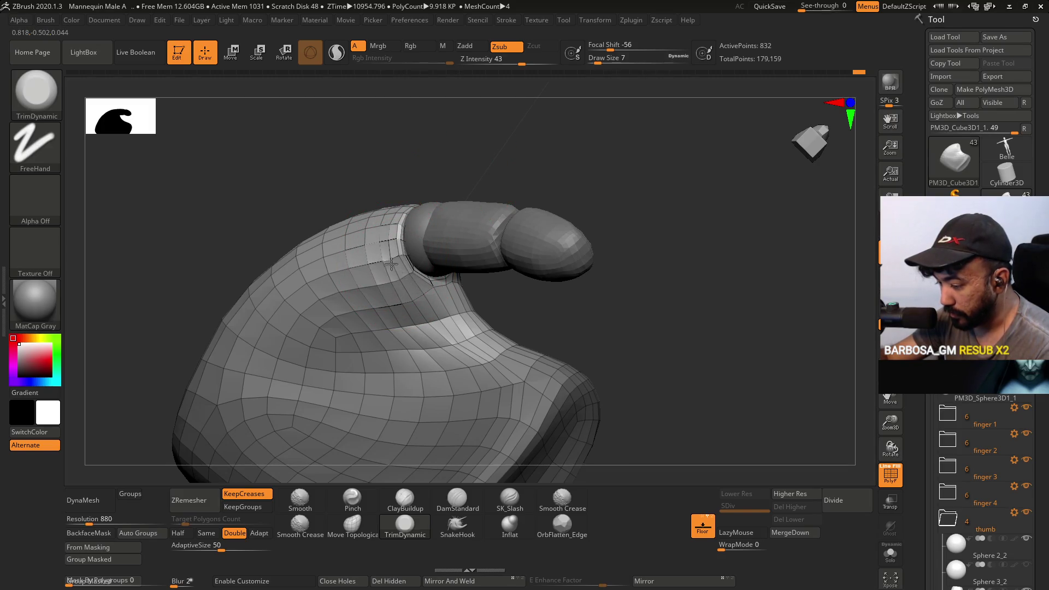
left_click_drag(372, 256, 400, 280)
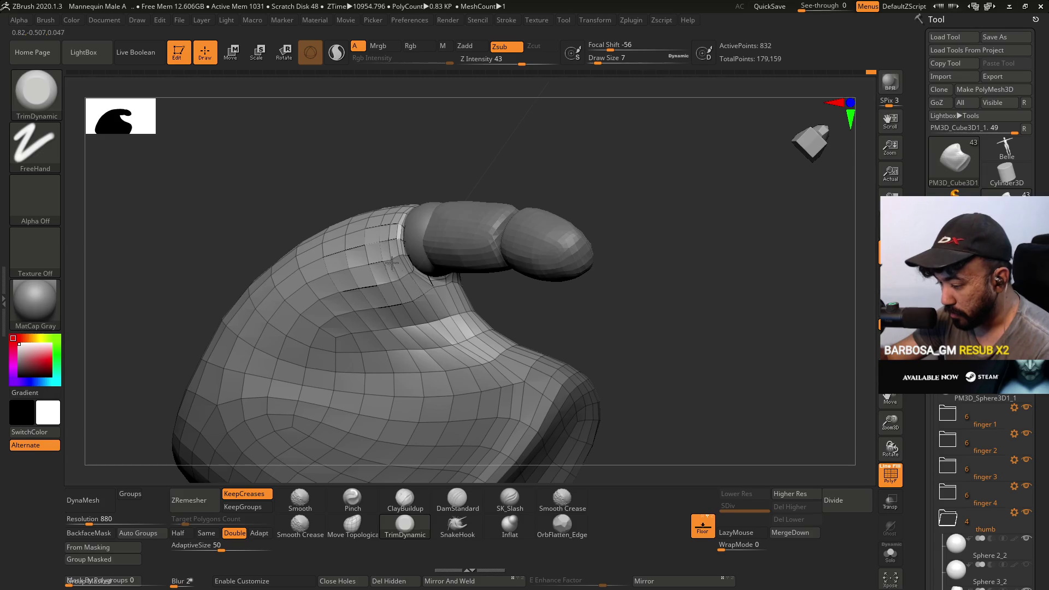
right_click_drag(403, 268, 405, 298)
mouse_move(402, 289)
left_mouse_down()
mouse_move(371, 256)
mouse_move(382, 288)
left_mouse_up()
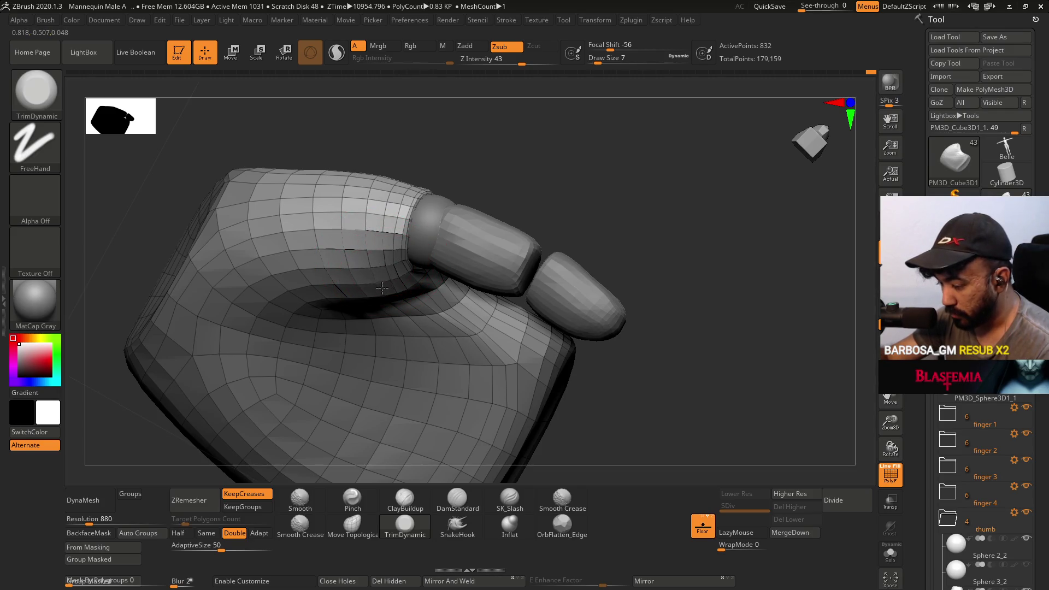
mouse_move(364, 258)
right_mouse_down()
mouse_move(382, 274)
mouse_move(366, 270)
mouse_move(413, 217)
mouse_move(459, 222)
mouse_move(466, 206)
right_mouse_up()
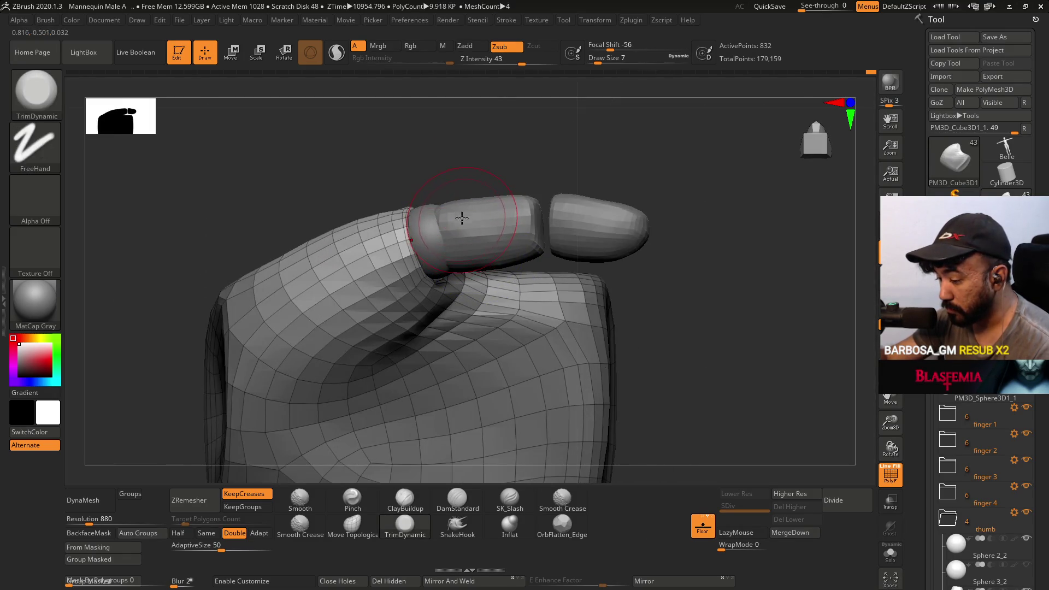
- Return to Move Topological and enlarge the brush to Draw Size 14
left_click(353, 525)
mouse_move(459, 204)
right_mouse_down()
mouse_move(478, 261)
mouse_move(448, 248)
right_mouse_up()
key("bracketright")
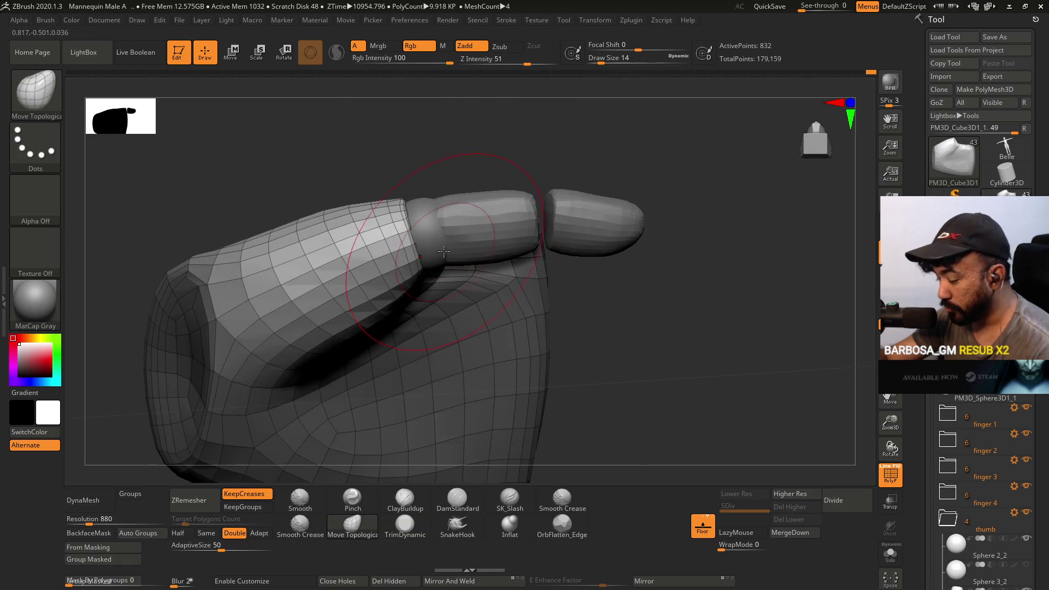
- Set Draw Size to 6 and pull the knuckle crease mesh downward
mouse_move(393, 204)
right_mouse_down()
mouse_move(347, 359)
mouse_move(487, 133)
mouse_move(465, 219)
mouse_move(421, 227)
mouse_move(475, 197)
mouse_move(421, 268)
right_mouse_up()
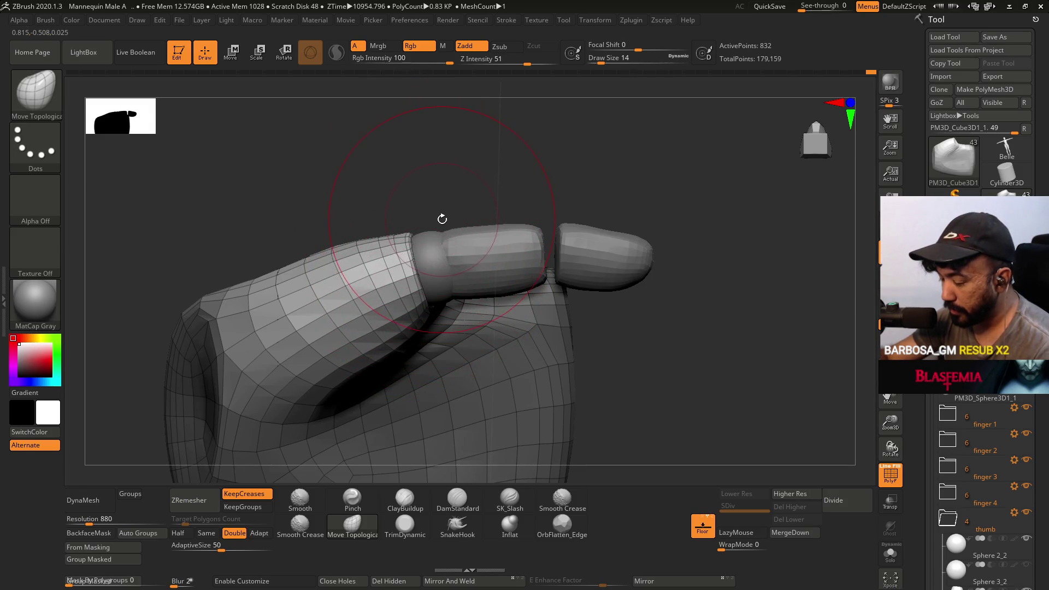
mouse_move(468, 204)
right_mouse_down()
mouse_move(445, 232)
mouse_move(466, 179)
mouse_move(475, 206)
mouse_move(446, 275)
right_mouse_up()
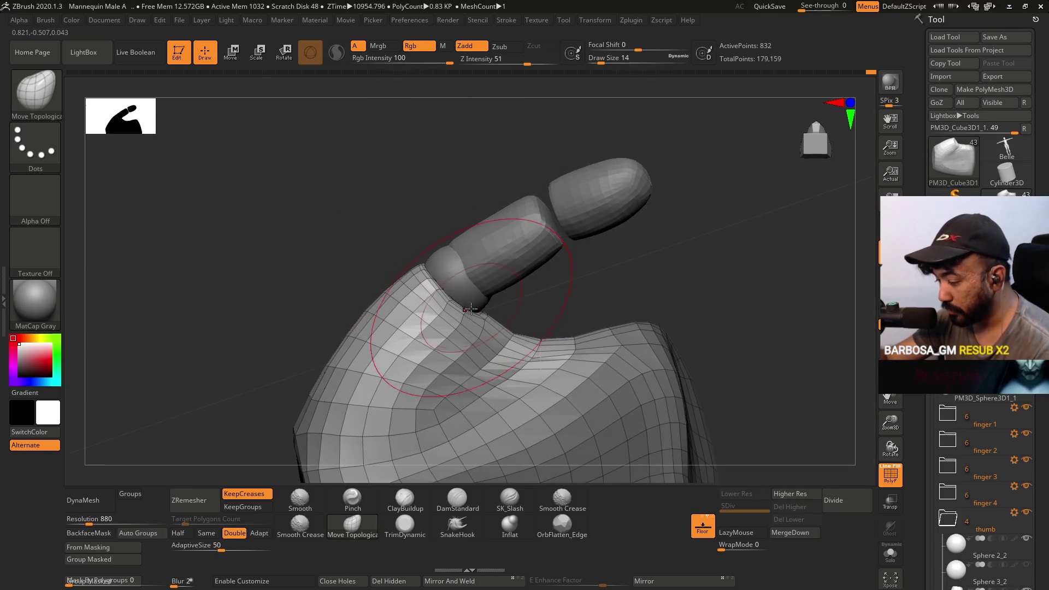
mouse_move(468, 302)
right_mouse_down()
mouse_move(448, 246)
mouse_move(464, 255)
mouse_move(475, 321)
mouse_move(480, 235)
right_mouse_up()
key("s")
left_click_drag(465, 248, 462, 248)
right_click_drag(434, 223, 452, 334, "ctrl")
left_click_drag(464, 246, 465, 317)
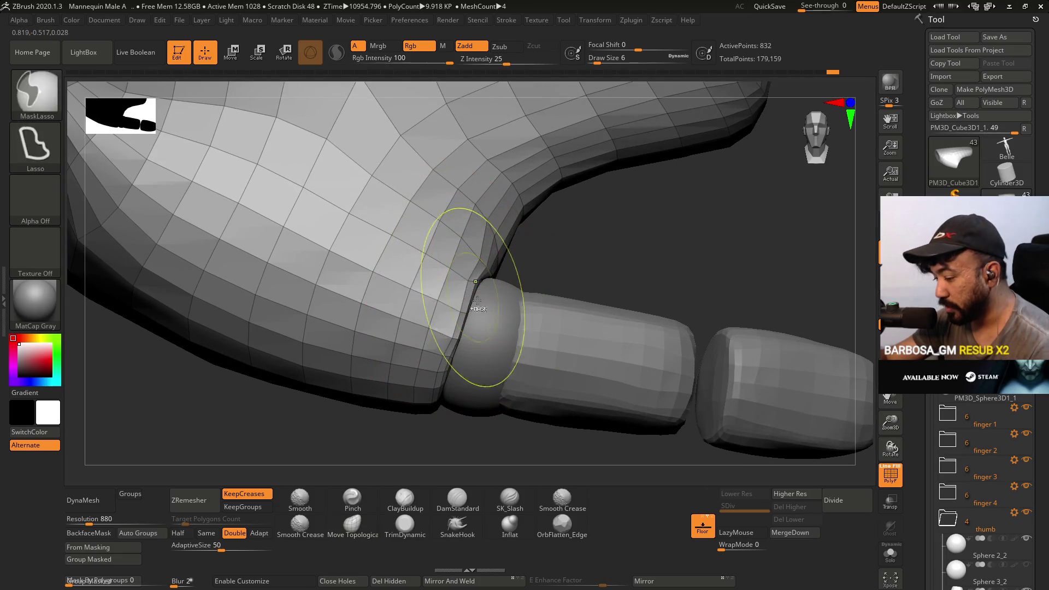
right_click_drag(452, 281, 459, 288)
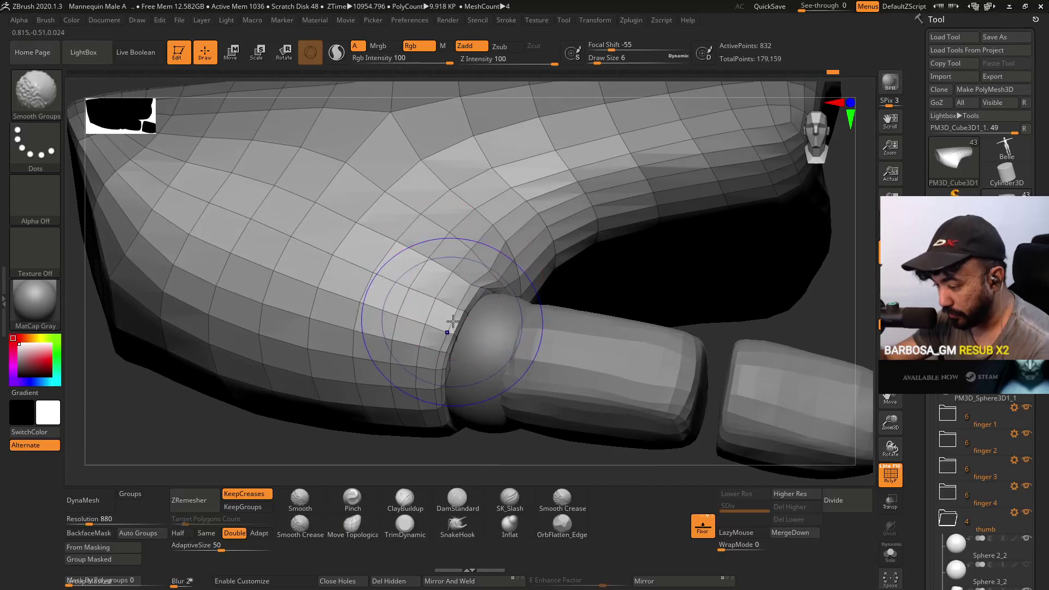
- Shrink Draw Size to 2, nudge the palm near the knuckle, then show all hand parts again
mouse_move(480, 246)
right_mouse_down()
mouse_move(445, 295)
mouse_move(497, 235)
mouse_move(499, 206)
mouse_move(490, 281)
mouse_move(523, 255)
mouse_move(485, 206)
mouse_move(528, 206)
mouse_move(546, 155)
mouse_move(553, 194)
right_mouse_up()
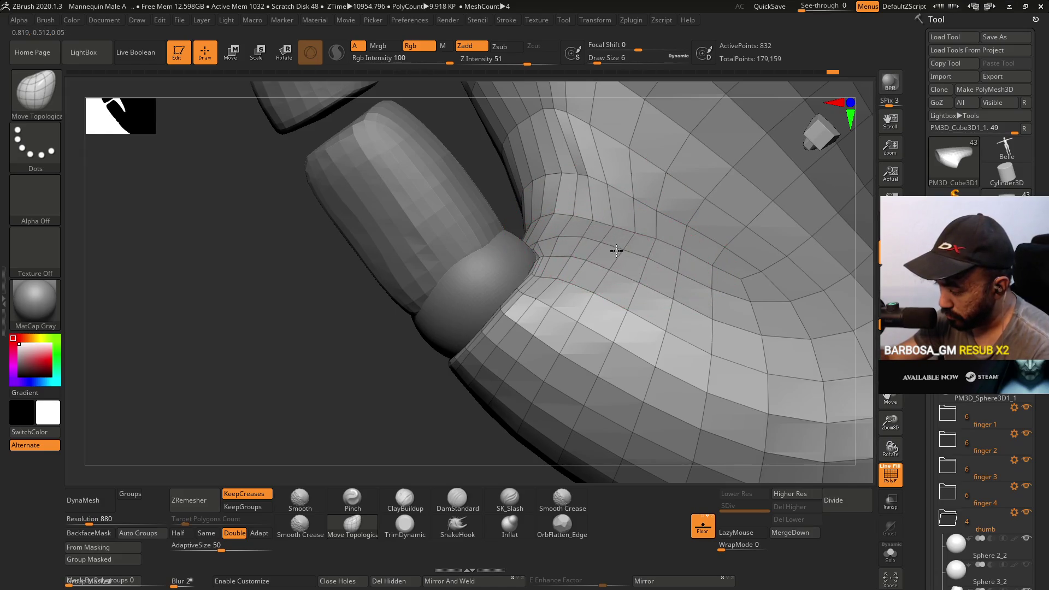
right_click_drag(621, 176, 620, 179)
right_click_drag(597, 288, 570, 279)
key("s")
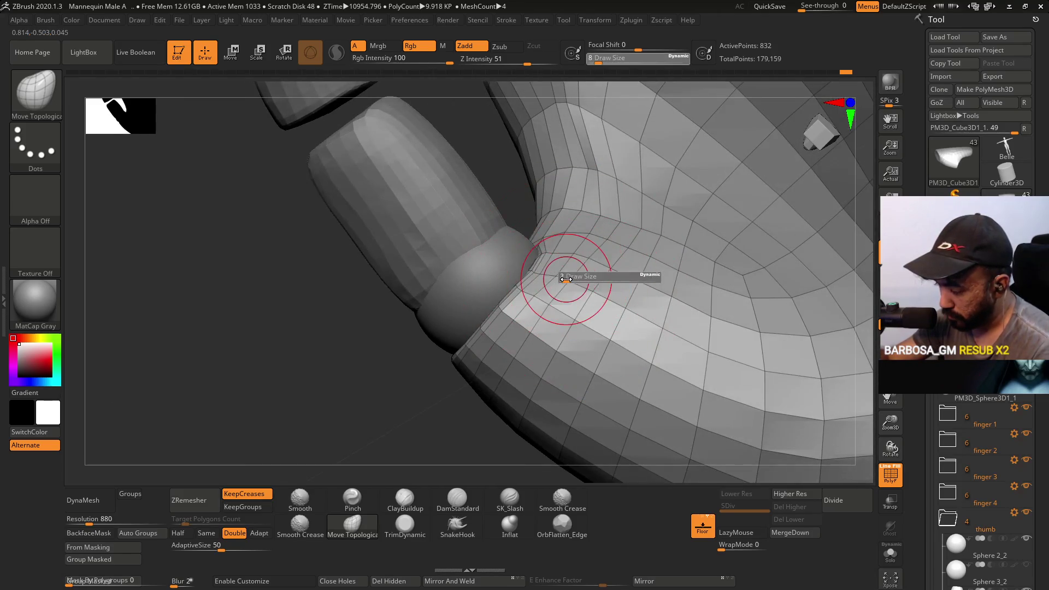
left_click_drag(566, 279, 565, 279)
mouse_move(551, 264)
right_mouse_down()
mouse_move(622, 230)
mouse_move(647, 304)
mouse_move(674, 221)
mouse_move(620, 222)
mouse_move(598, 211)
right_mouse_up()
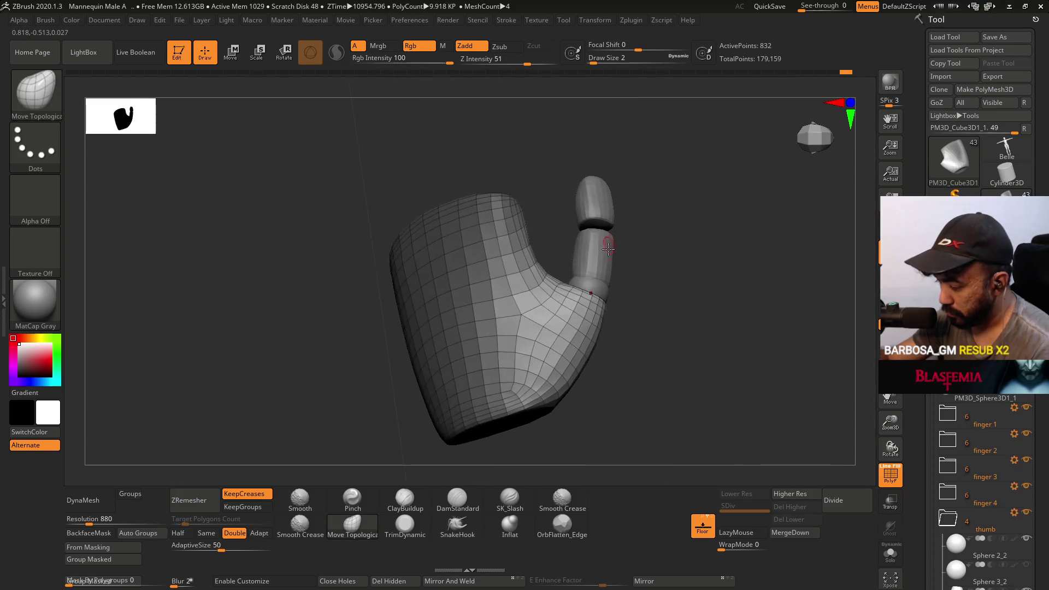
left_click_drag(634, 283, 586, 216)
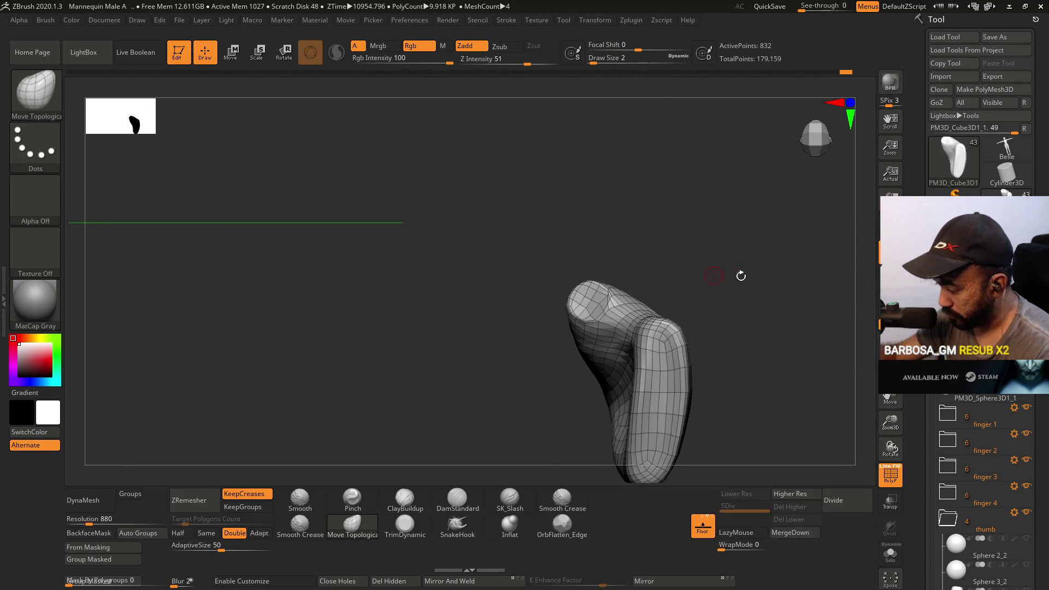
left_click(762, 277, "shift")
- Frame the hand from above, zoom to the thumb, and put the thumb folder in Transpose Move
key("f")
left_click_drag(762, 277, 625, 281)
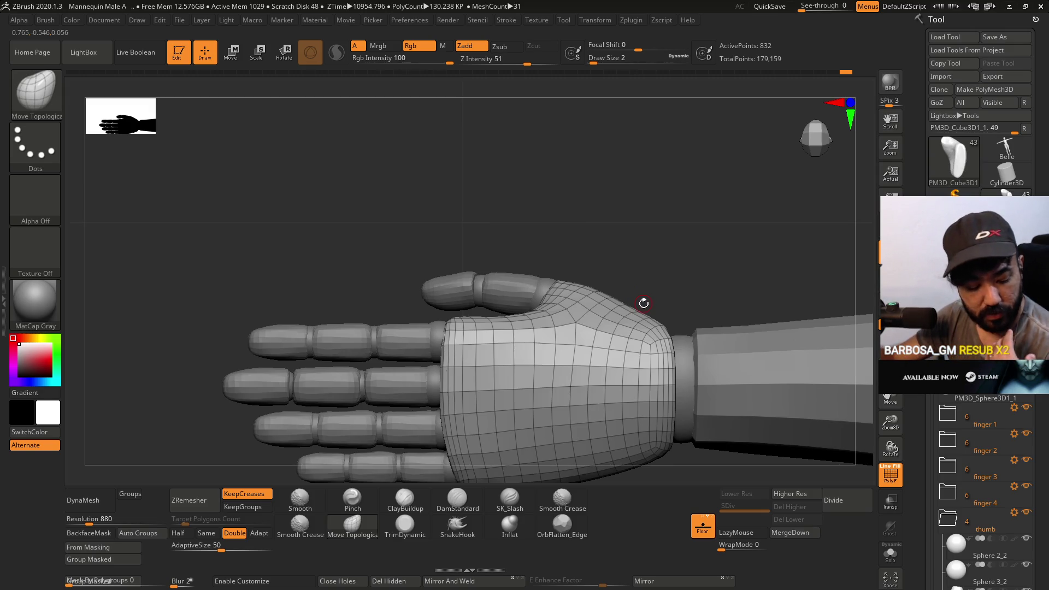
left_click_drag(642, 293, 700, 297)
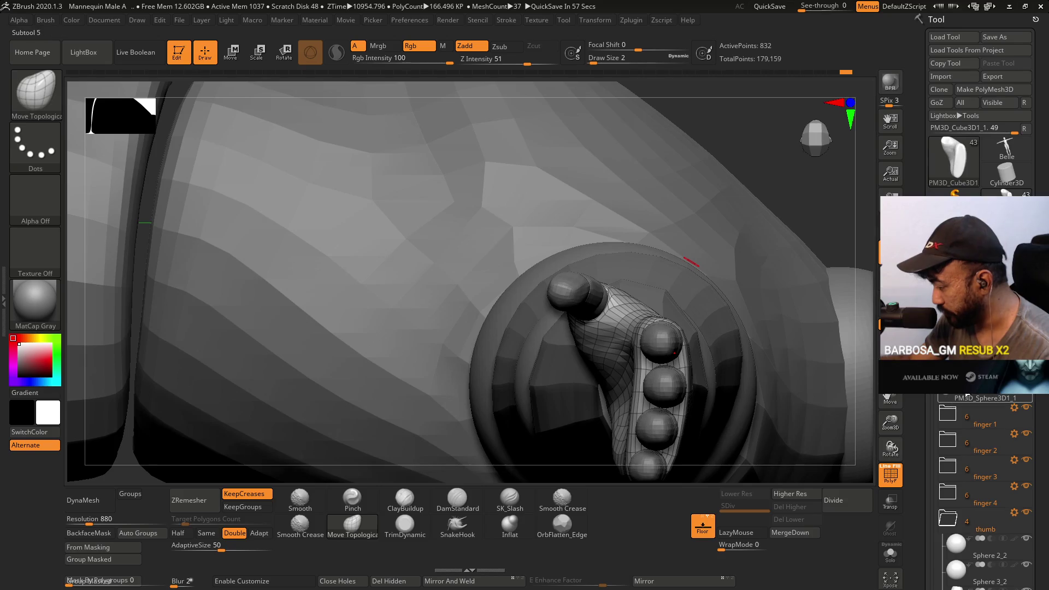
left_click(1014, 513)
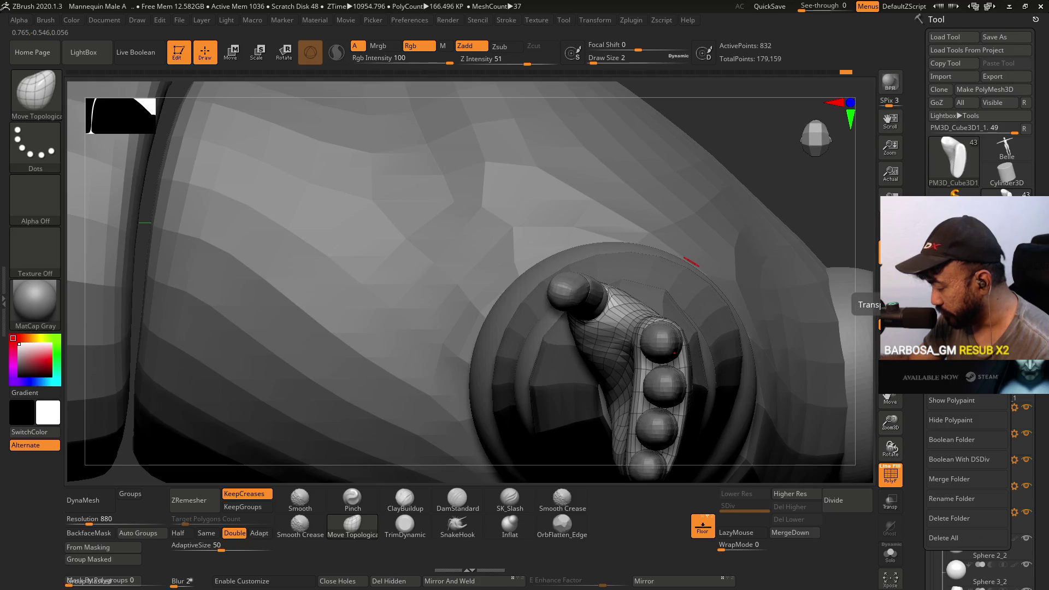
key("w")
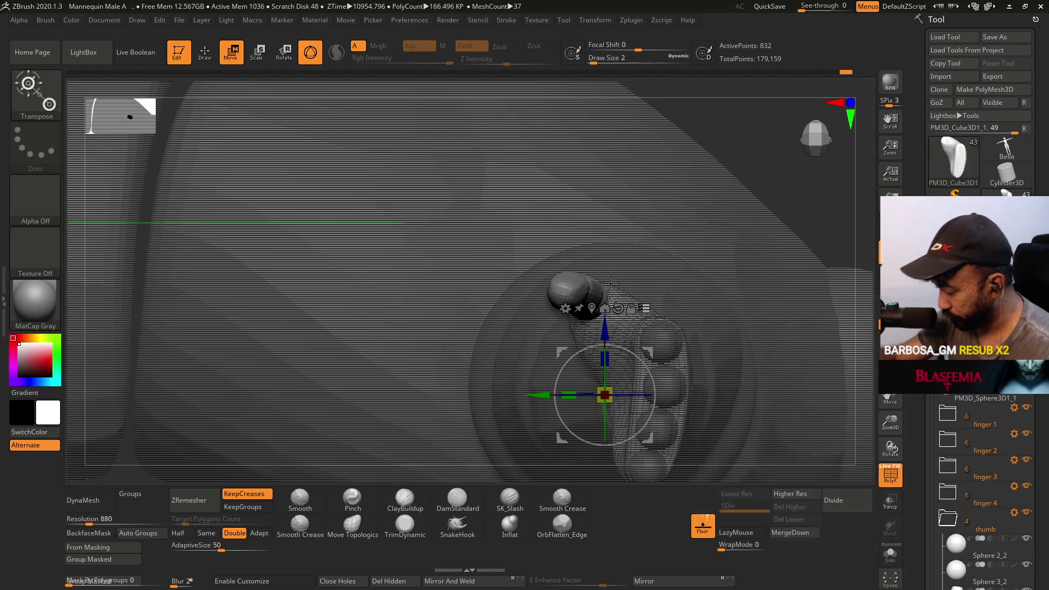
left_click(618, 308)
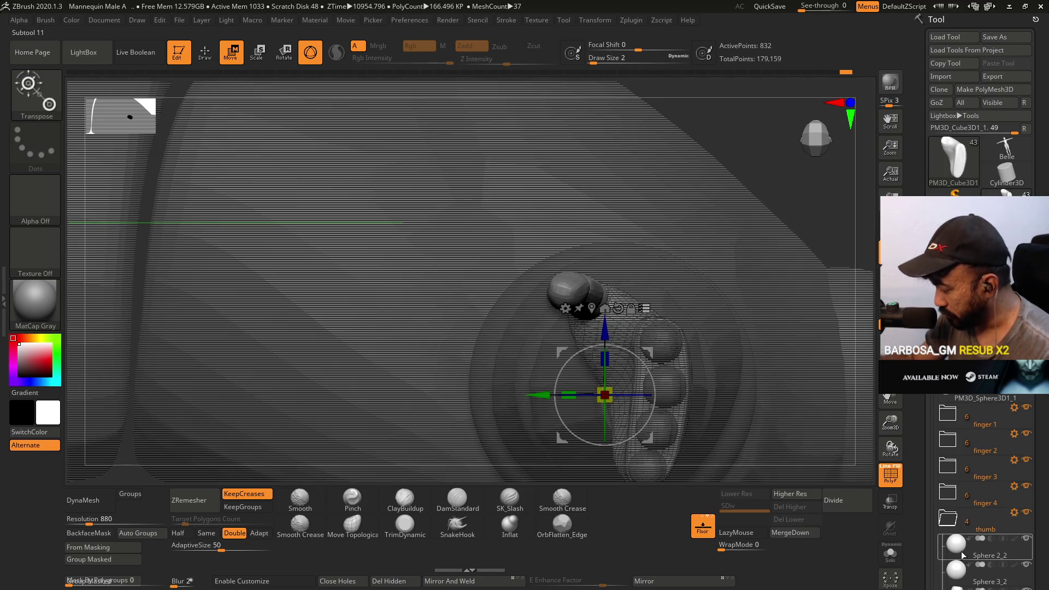
- Rotate the thumb about 8 degrees at base joint Sphere 2_2, then return to Draw mode
left_click(571, 291, "alt")
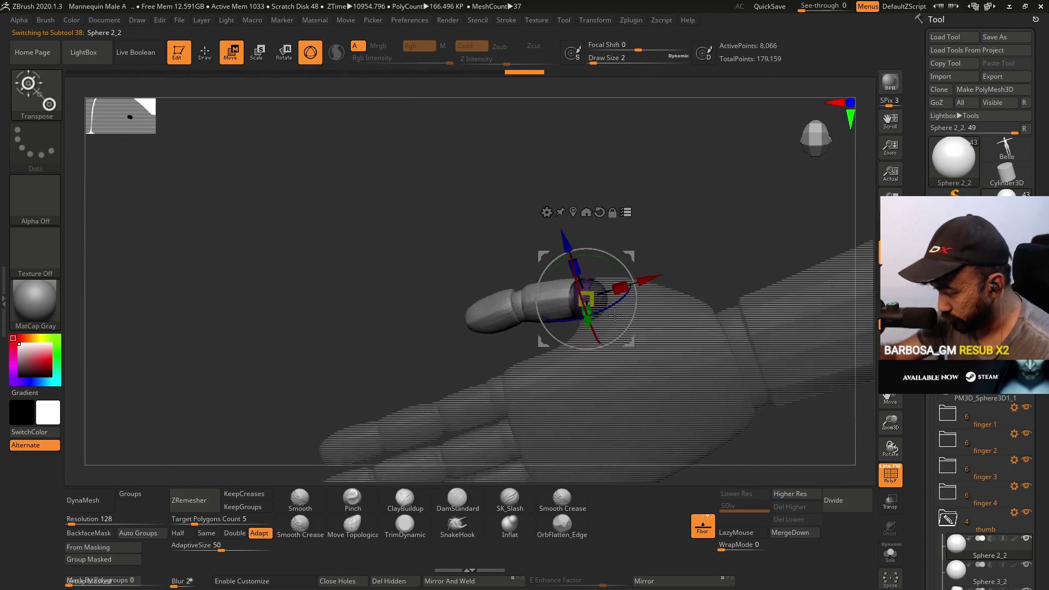
left_click_drag(615, 316, 654, 269)
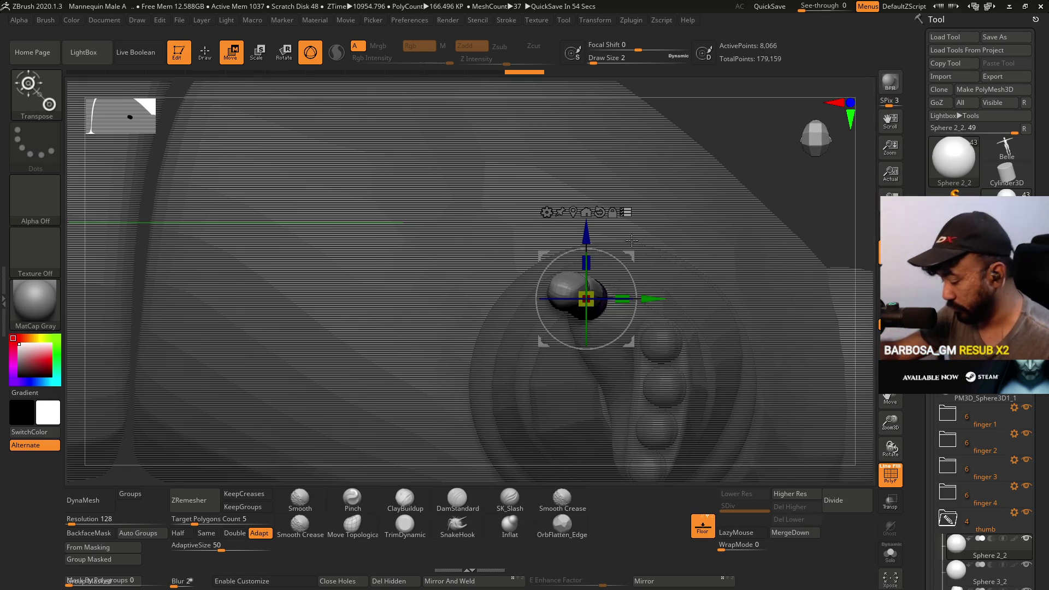
mouse_move(627, 273)
left_mouse_down()
mouse_move(617, 249)
mouse_move(619, 321)
left_mouse_up()
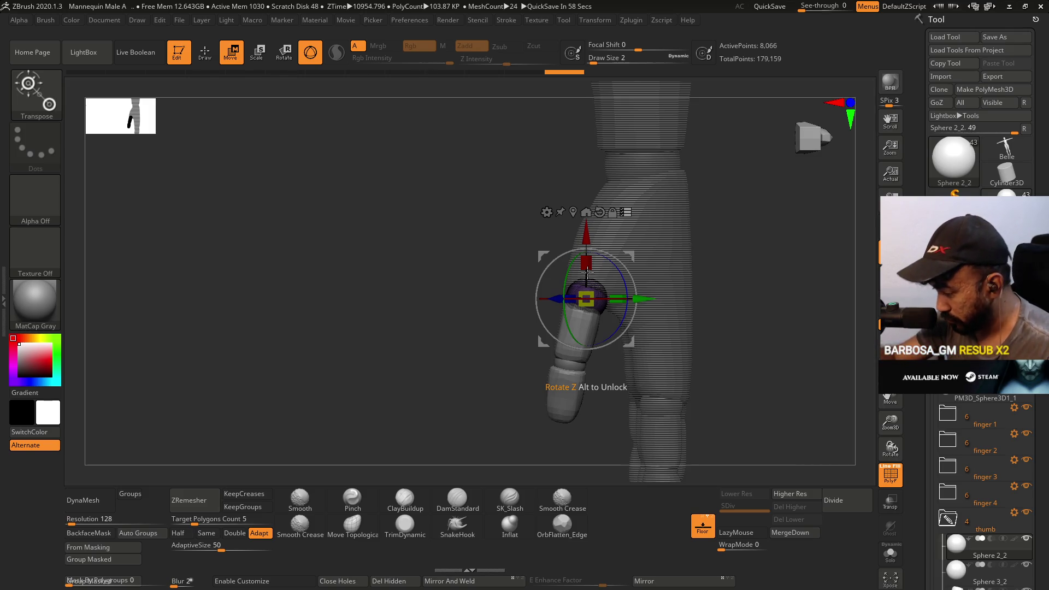
mouse_move(588, 205)
left_mouse_down()
mouse_move(604, 200)
mouse_move(633, 246)
mouse_move(646, 281)
mouse_move(637, 315)
mouse_move(617, 256)
left_mouse_up()
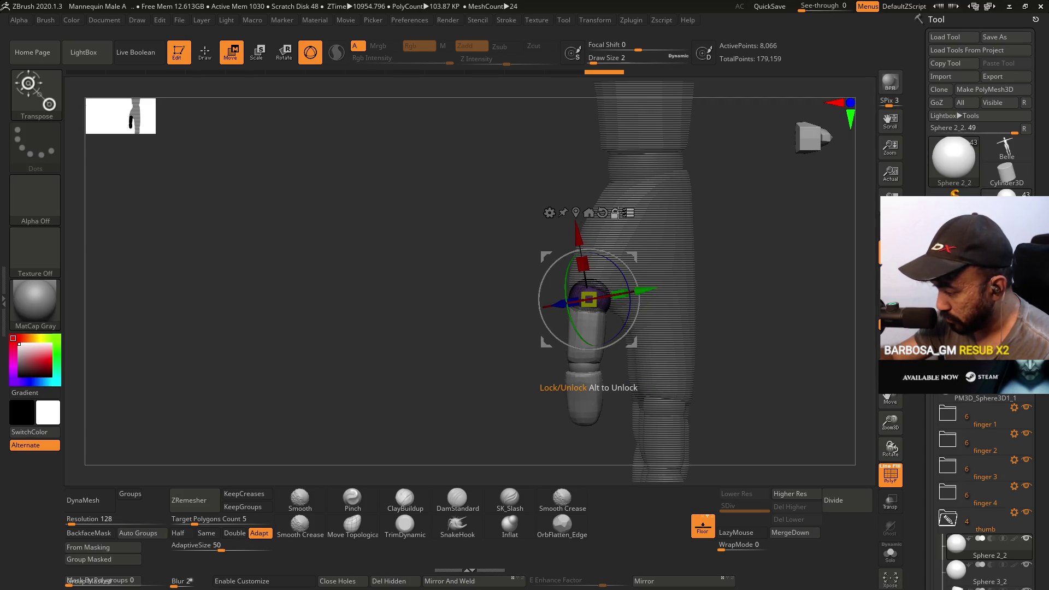
left_click_drag(623, 230, 591, 173)
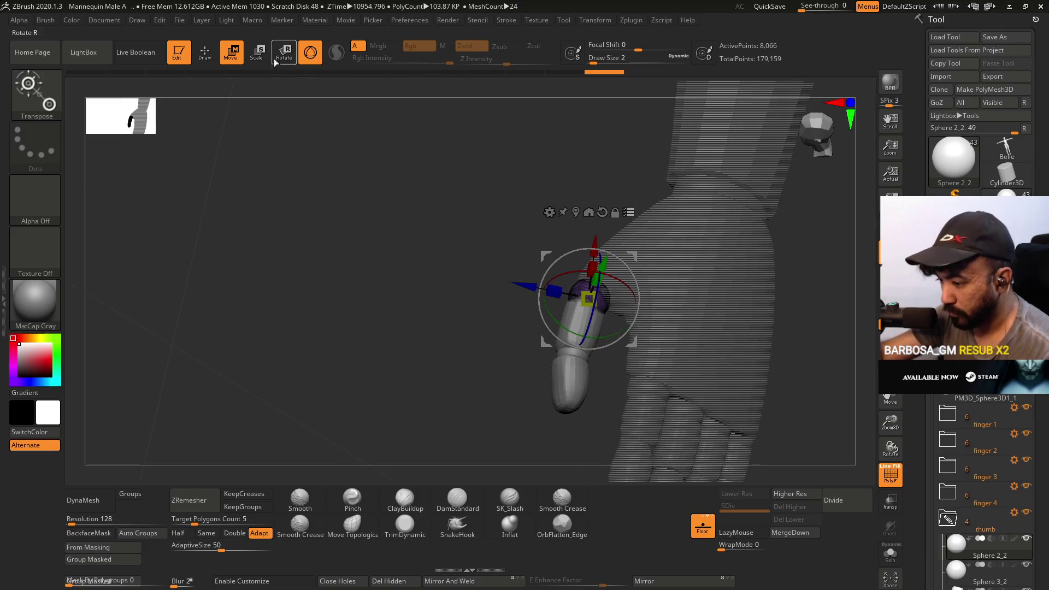
key("q")
mouse_move(492, 218)
left_mouse_down()
mouse_move(590, 199)
mouse_move(615, 246)
mouse_move(656, 229)
mouse_move(680, 253)
mouse_move(668, 209)
mouse_move(647, 189)
left_mouse_up()
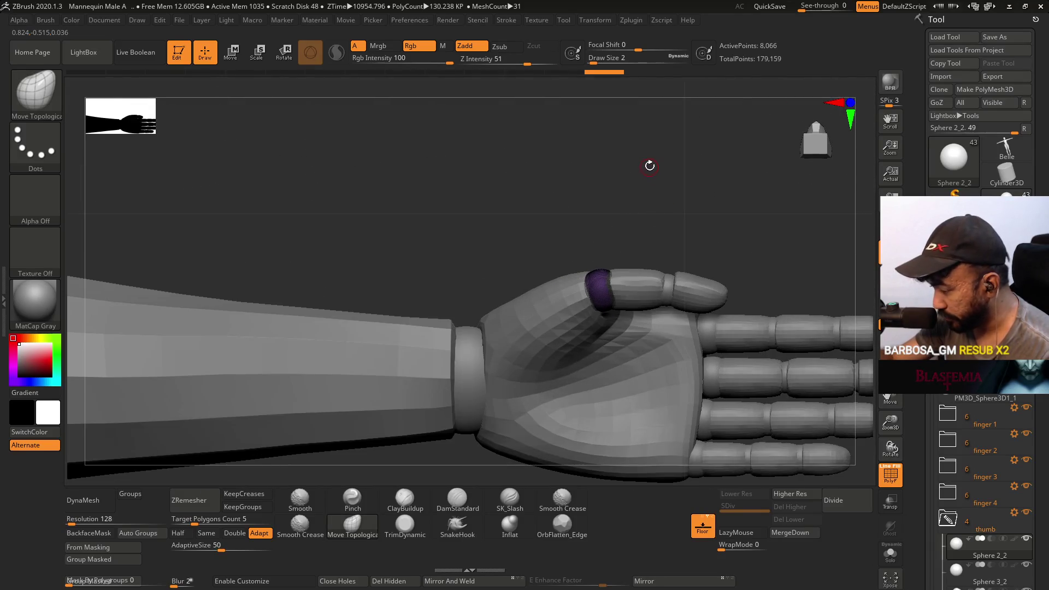
- Tilt the thumb about 5 degrees and centre the pivot on the purple ring joint Sphere 3_2
key("w")
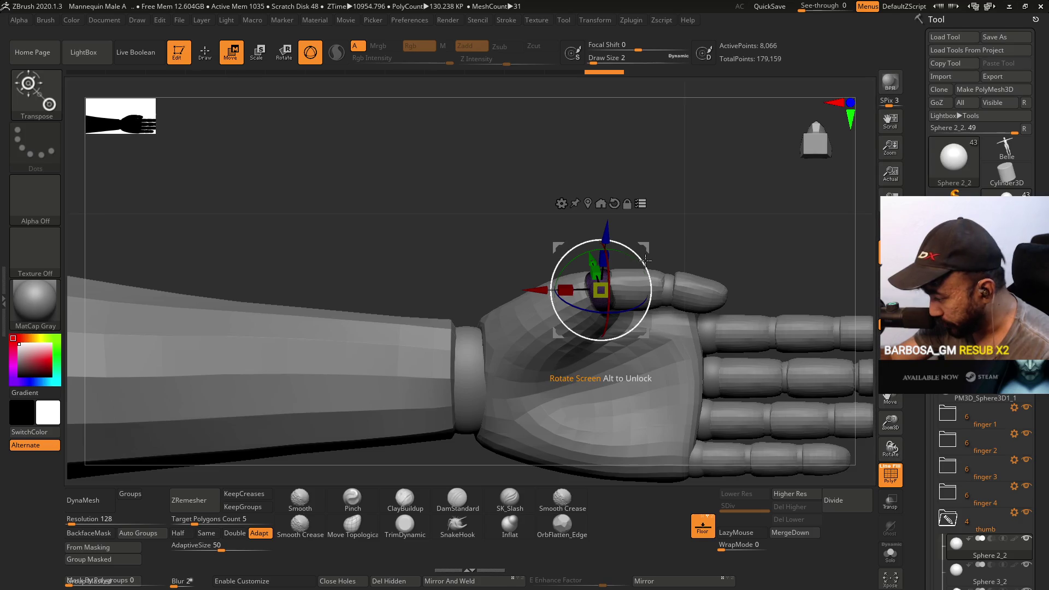
left_click_drag(645, 260, 646, 256)
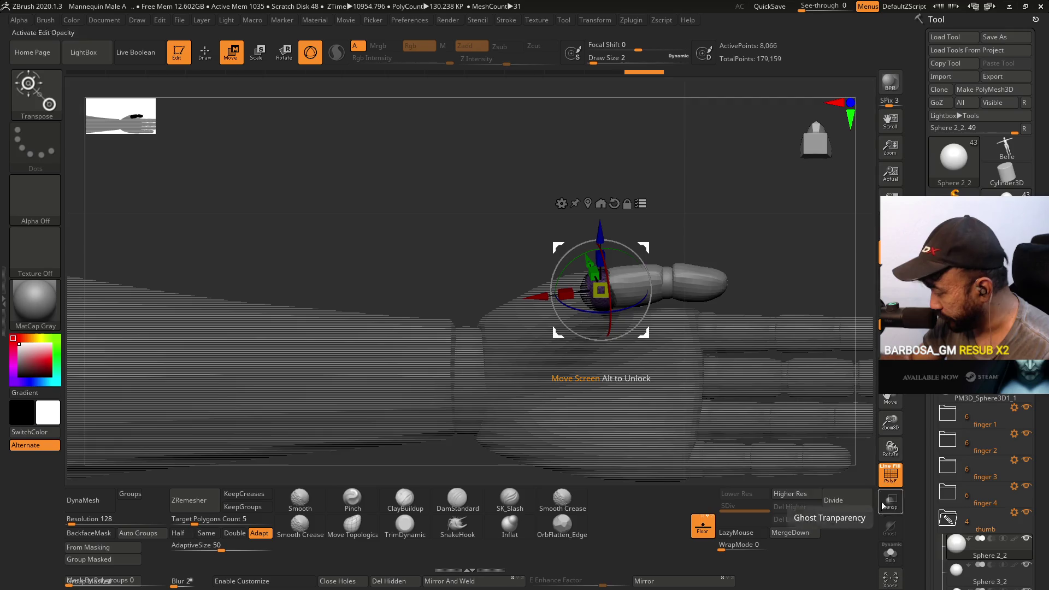
left_click_drag(932, 458, 931, 405)
left_click(986, 549)
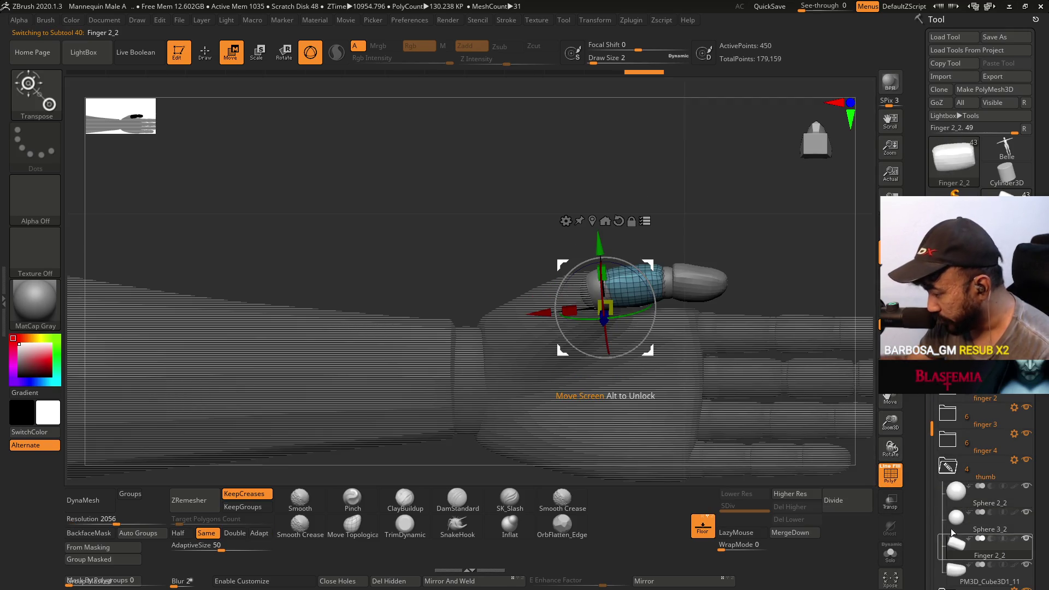
scroll(606, 211, "up", 3)
scroll(648, 257, "up", 2)
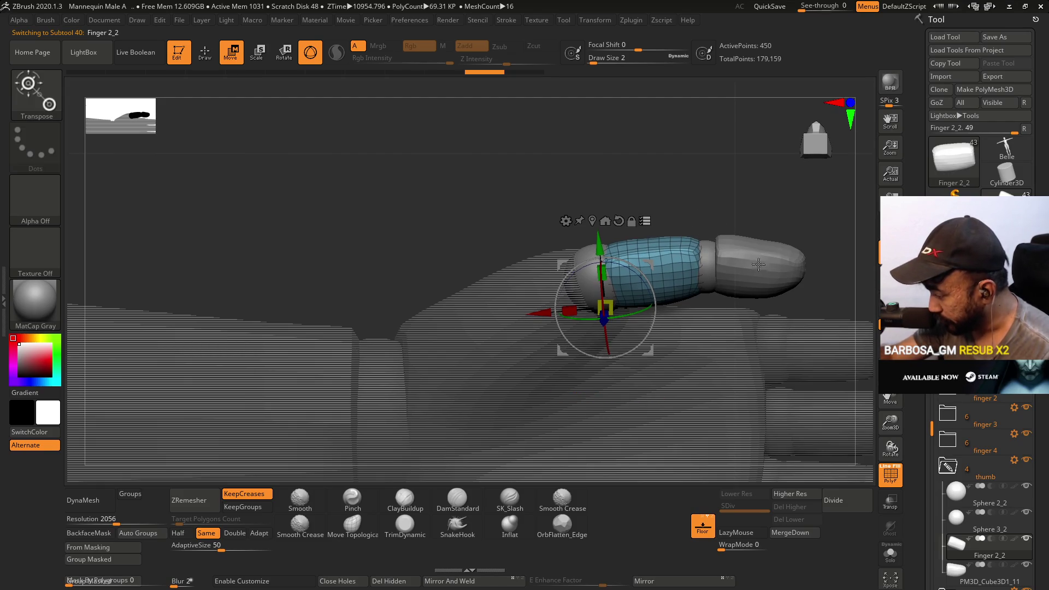
left_click(710, 263, "alt")
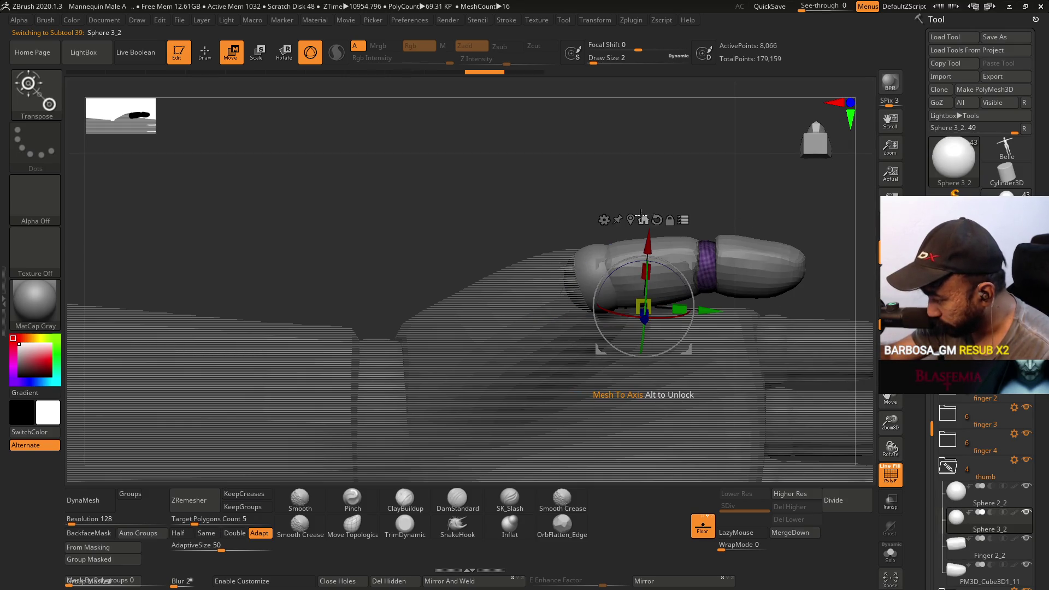
left_click(644, 220)
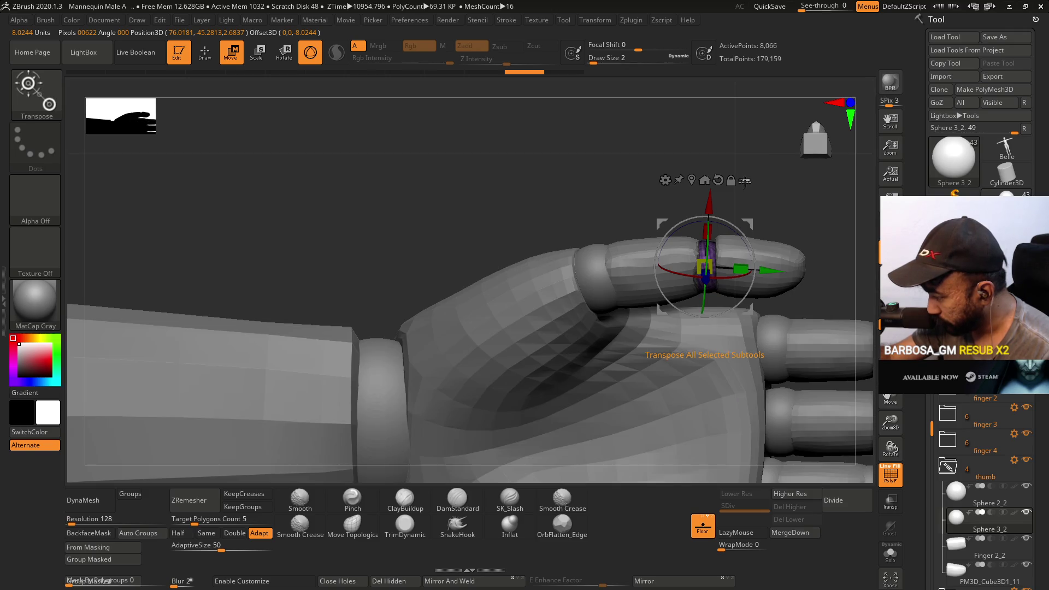
- Reselect Finger 2_2 and set the pivot at the thumb joint, curling the tip under the palm
mouse_move(746, 223)
left_mouse_down()
mouse_move(736, 233)
mouse_move(774, 273)
left_mouse_up()
mouse_move(705, 312)
left_mouse_down()
mouse_move(760, 316)
mouse_move(763, 334)
mouse_move(724, 325)
mouse_move(698, 300)
mouse_move(677, 231)
mouse_move(655, 218)
mouse_move(721, 265)
mouse_move(703, 215)
mouse_move(719, 218)
left_mouse_up()
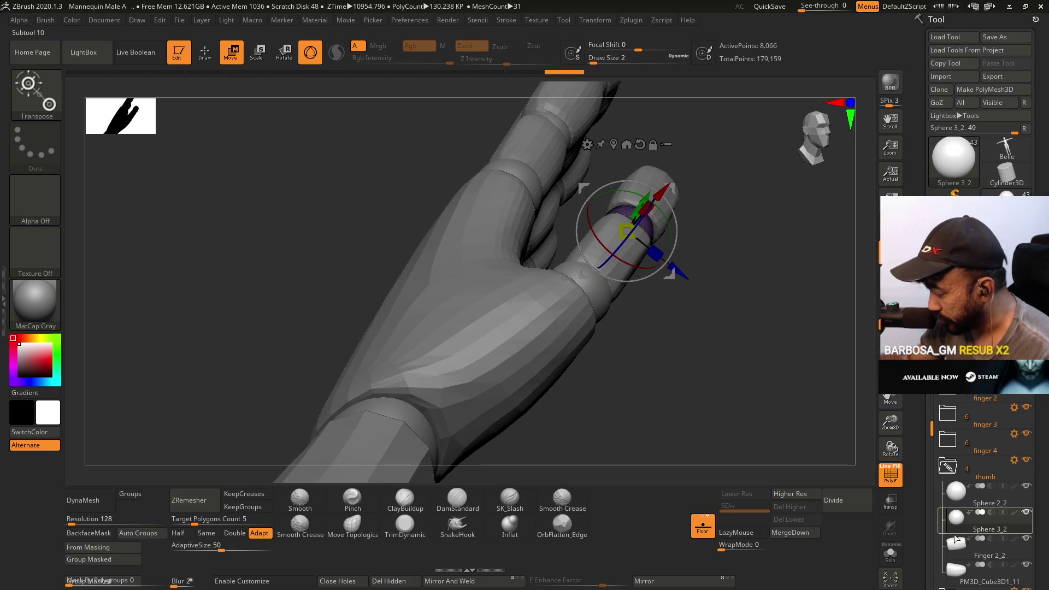
left_click(630, 304, "alt")
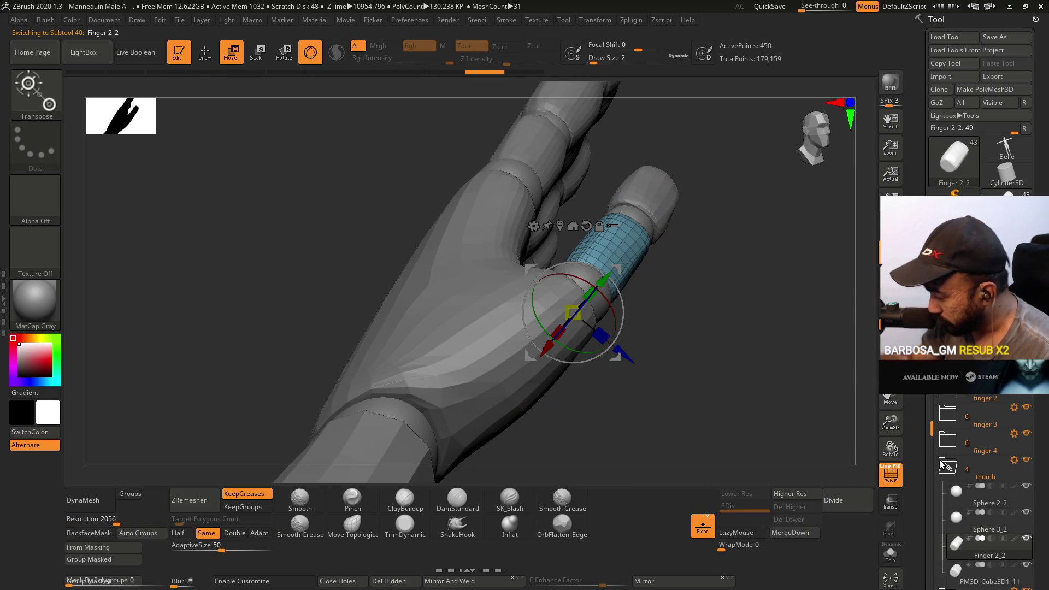
left_click(1015, 459)
mouse_move(705, 241)
left_mouse_down()
mouse_move(672, 229)
mouse_move(682, 232)
left_mouse_up()
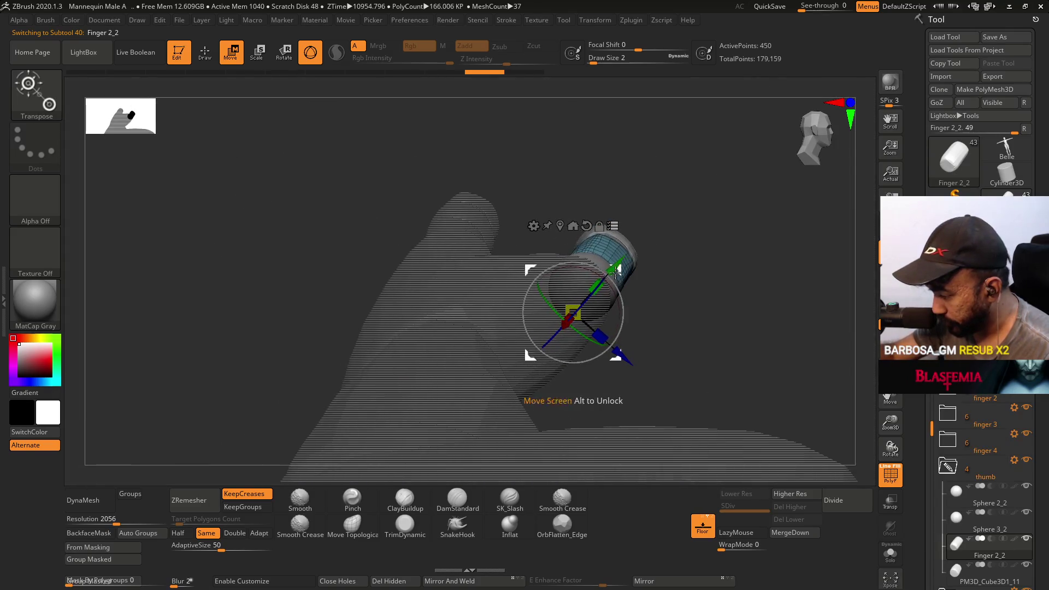
left_click_drag(601, 399, 584, 350)
key("space")
mouse_move(641, 187)
left_mouse_down()
mouse_move(622, 304)
mouse_move(635, 242)
mouse_move(640, 277)
left_mouse_up()
left_click_drag(619, 336, 616, 334, "ctrl")
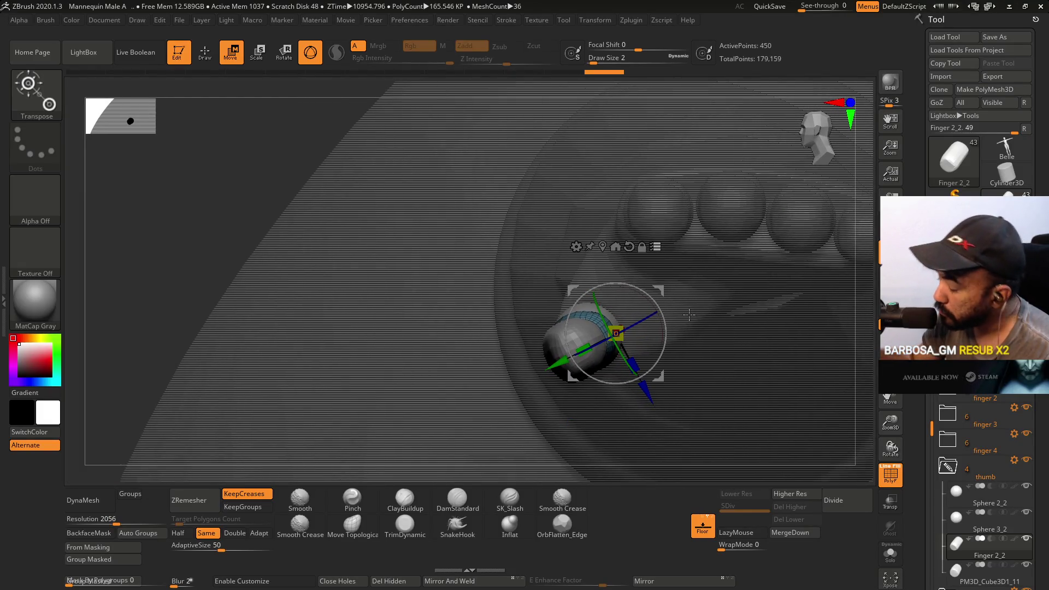
left_click_drag(664, 339, 671, 313)
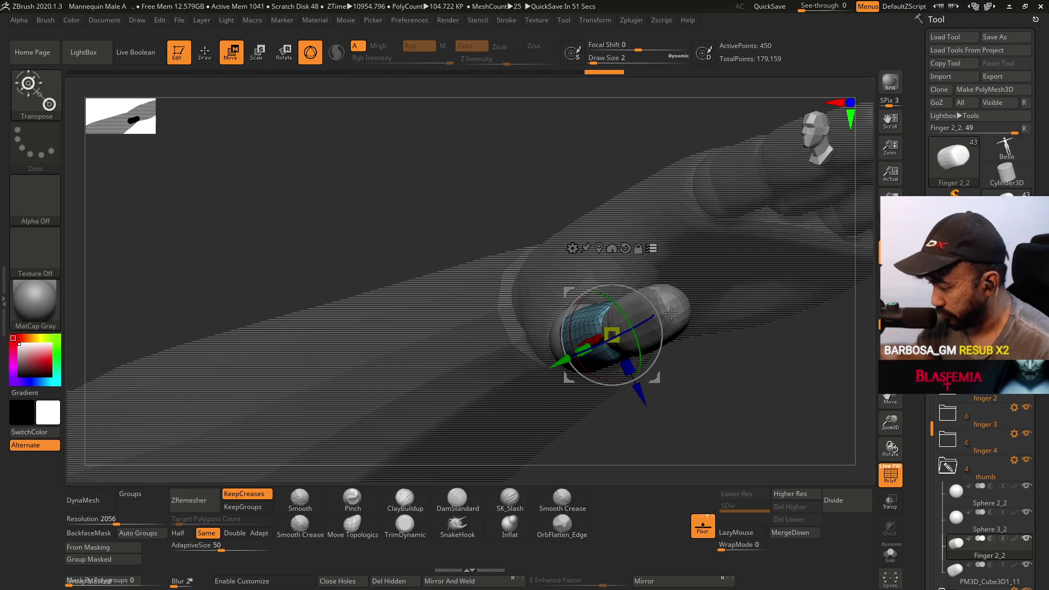
left_click_drag(760, 311, 698, 189)
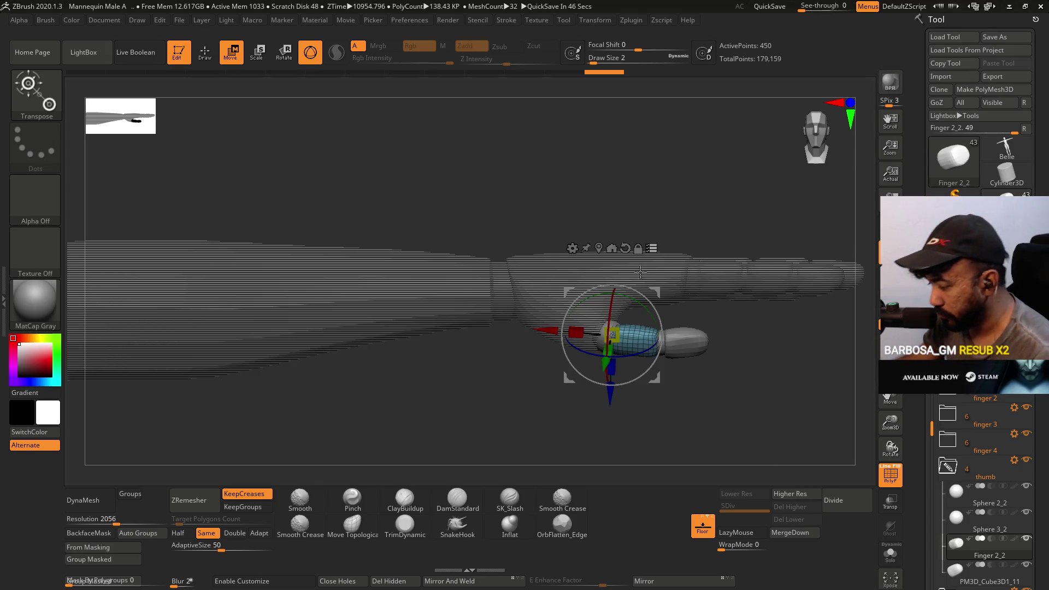
- Save the project with Ctrl+S and bring up a subtool folder's options menu
key("ctrl")
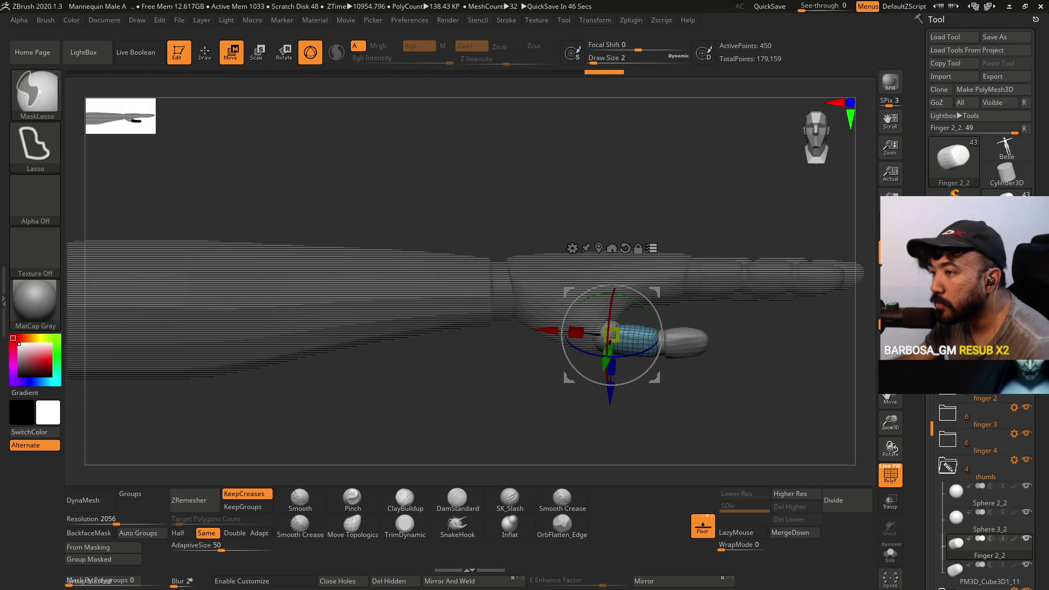
key("ctrl+s")
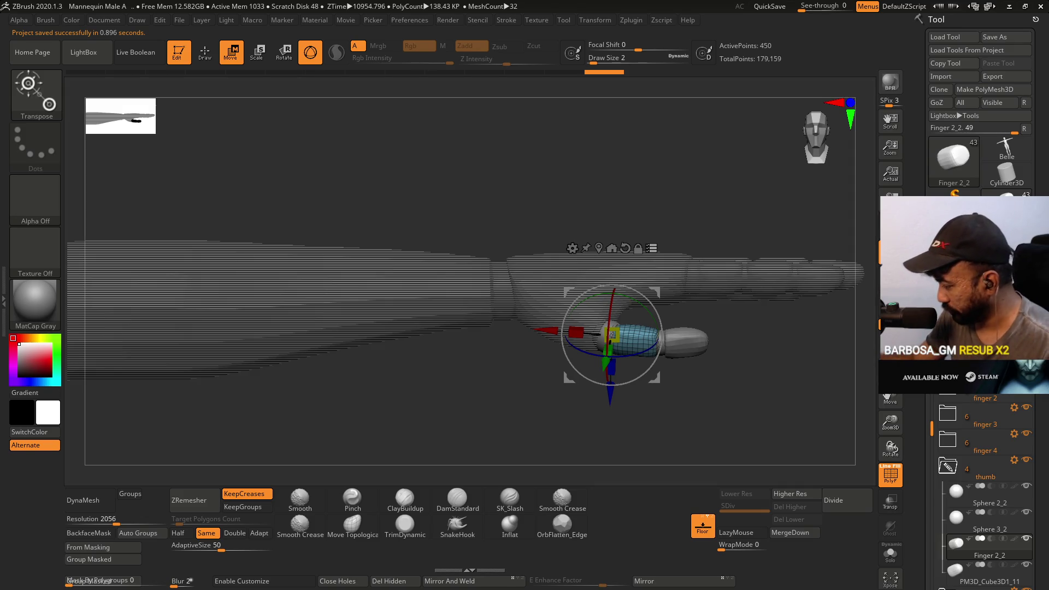
left_click(1014, 459)
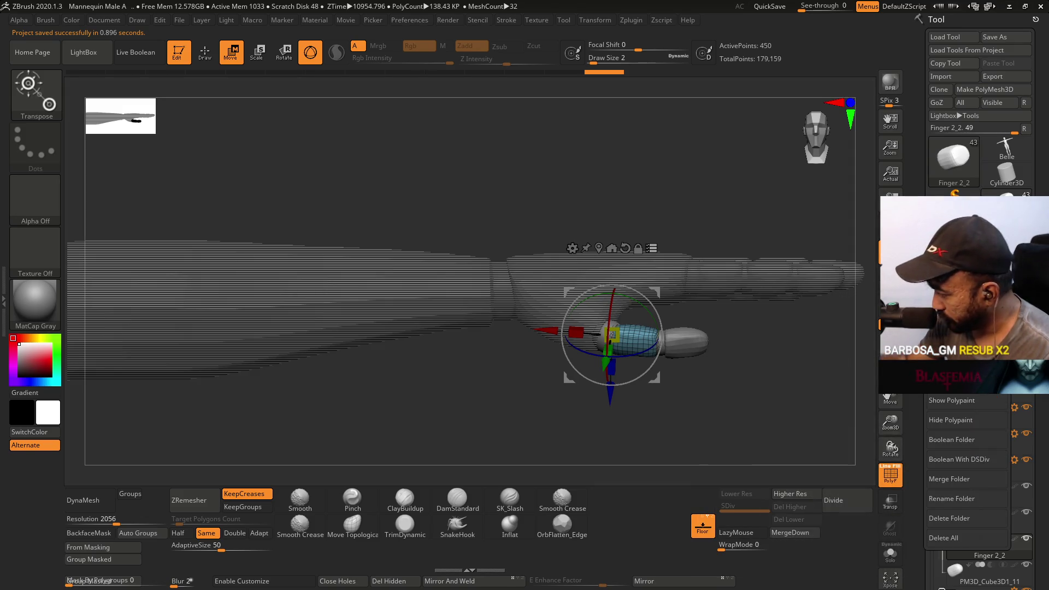
- Cycle through the thumb joints, collapse the thumb folder, and make Sphere 2_3 active
left_click(1026, 433)
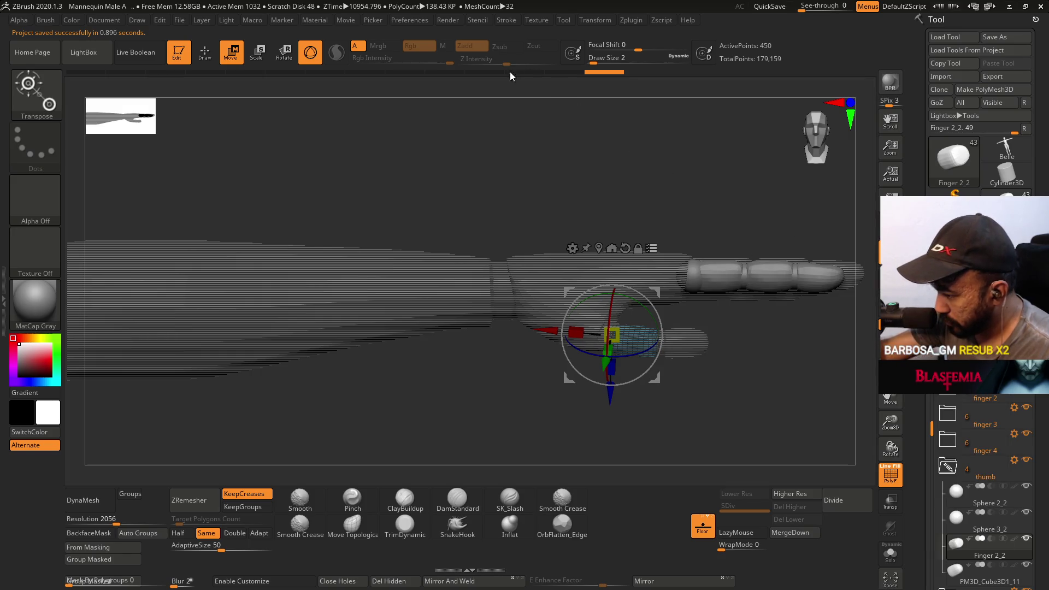
left_click(957, 495)
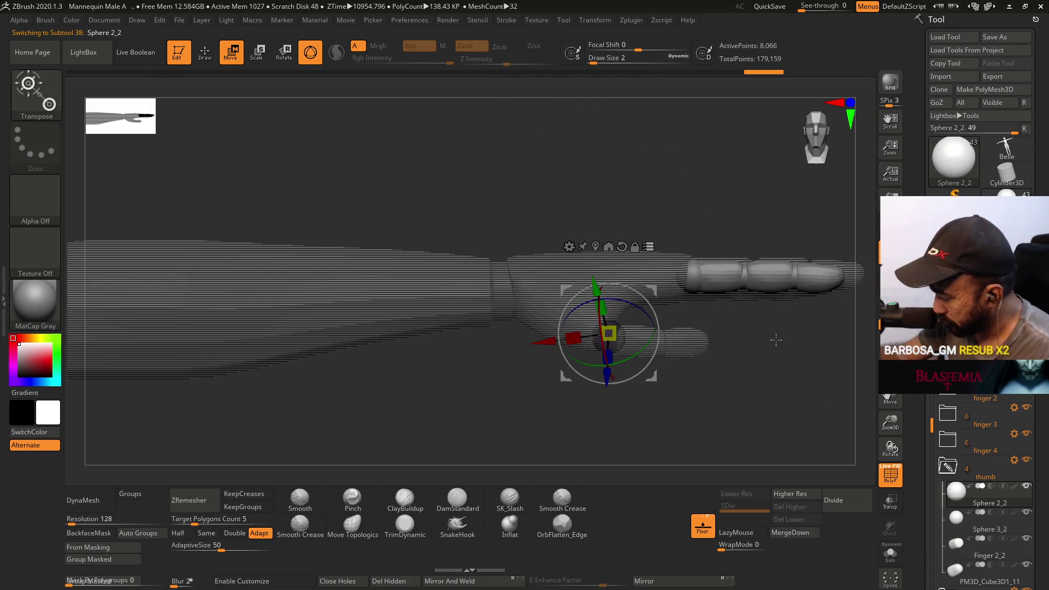
left_click(962, 527)
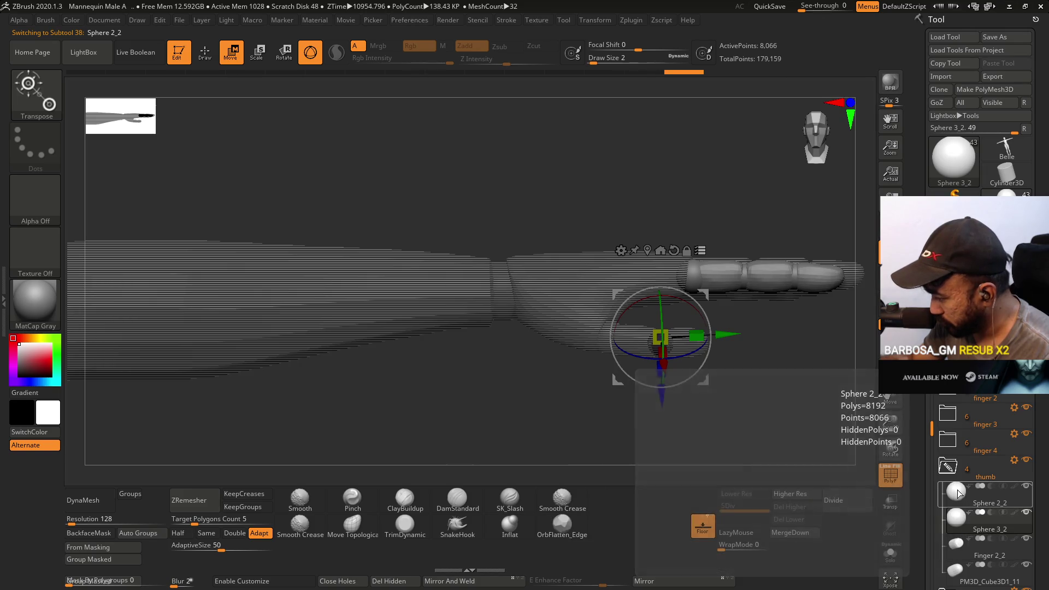
left_click(960, 493)
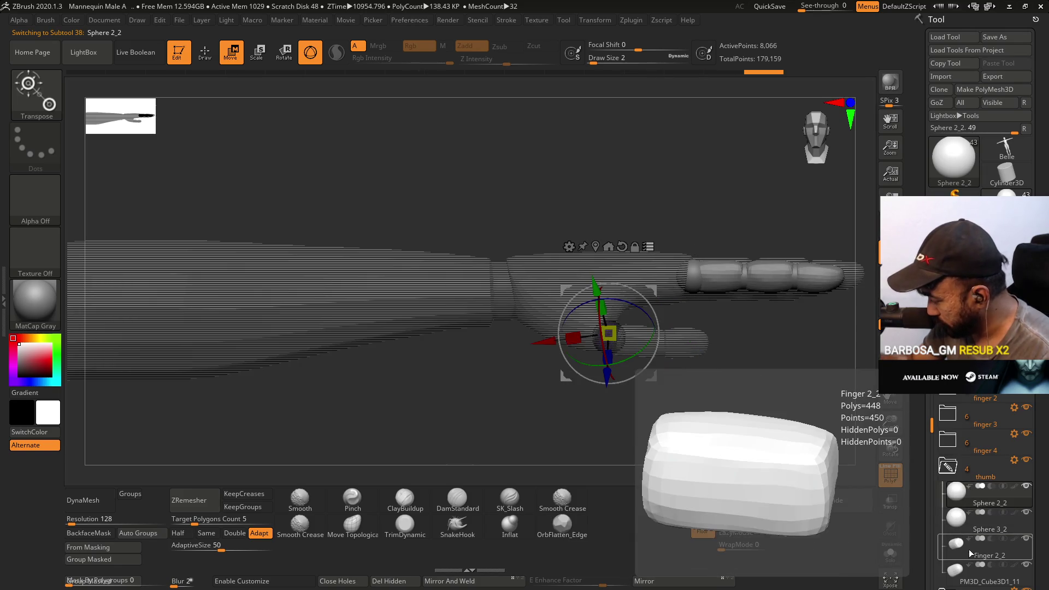
left_click(968, 547)
left_click(960, 497)
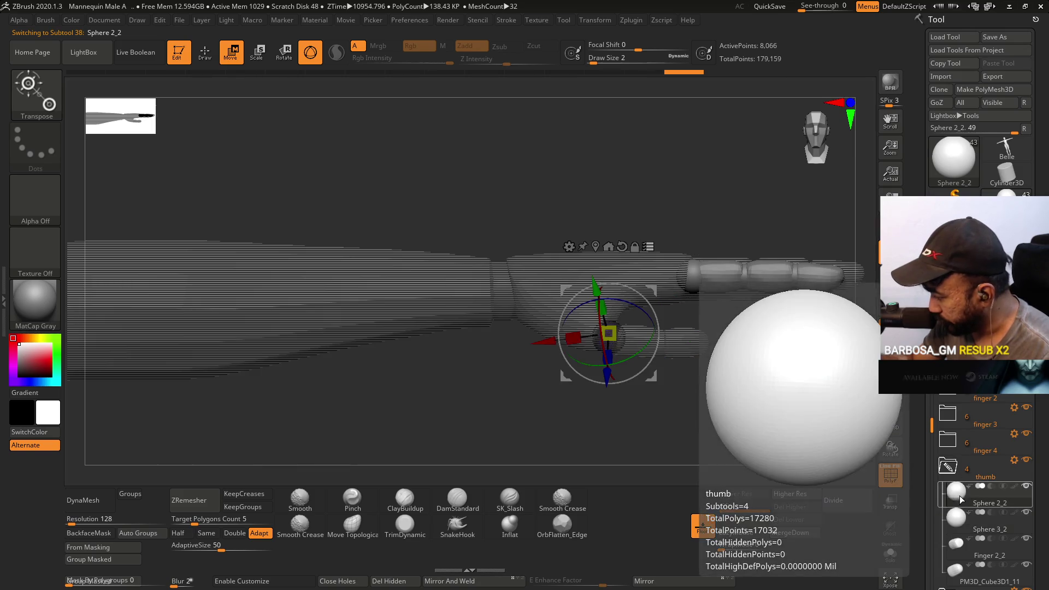
left_click(955, 465)
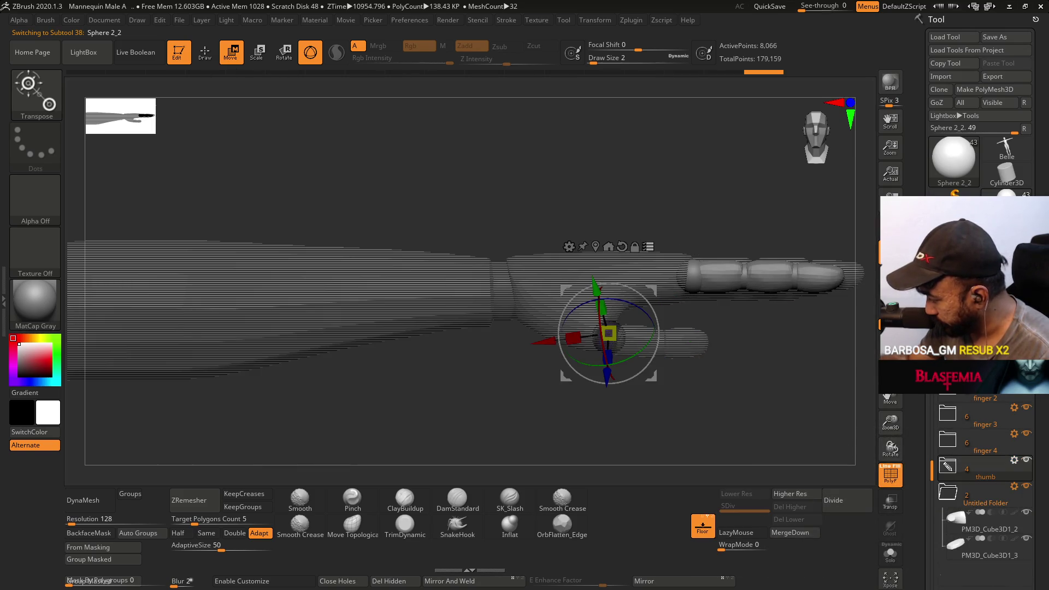
scroll(984, 481, "up", 3)
left_click(989, 406)
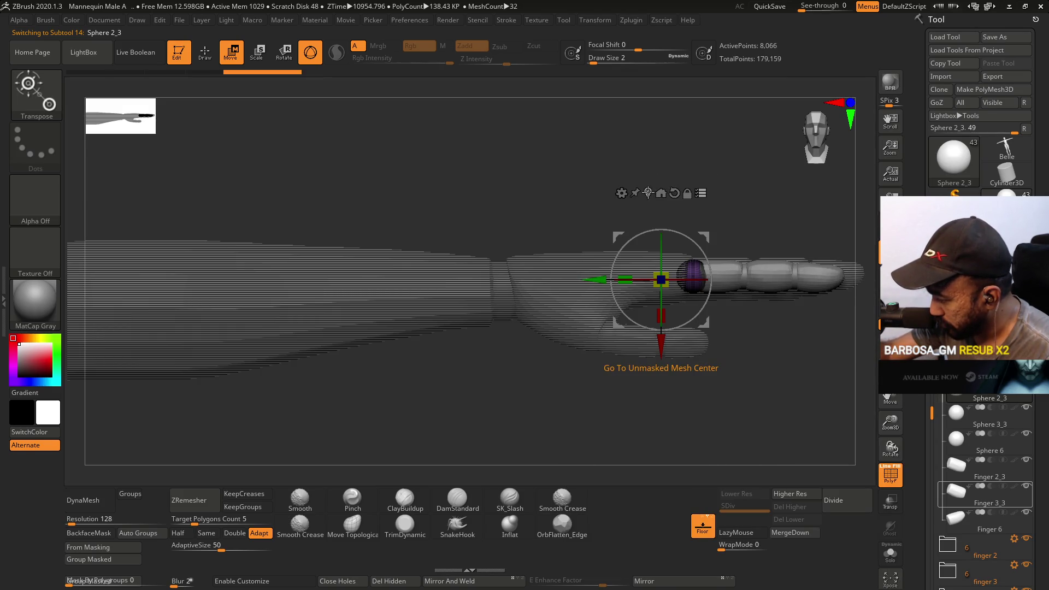
- Centre the gizmo and rotate the index finger about 11° at its joint, replacing a 9° try
left_click(664, 190)
mouse_move(763, 231)
left_mouse_down("alt")
mouse_move(629, 249)
mouse_move(615, 241)
mouse_move(611, 272)
left_mouse_up("alt")
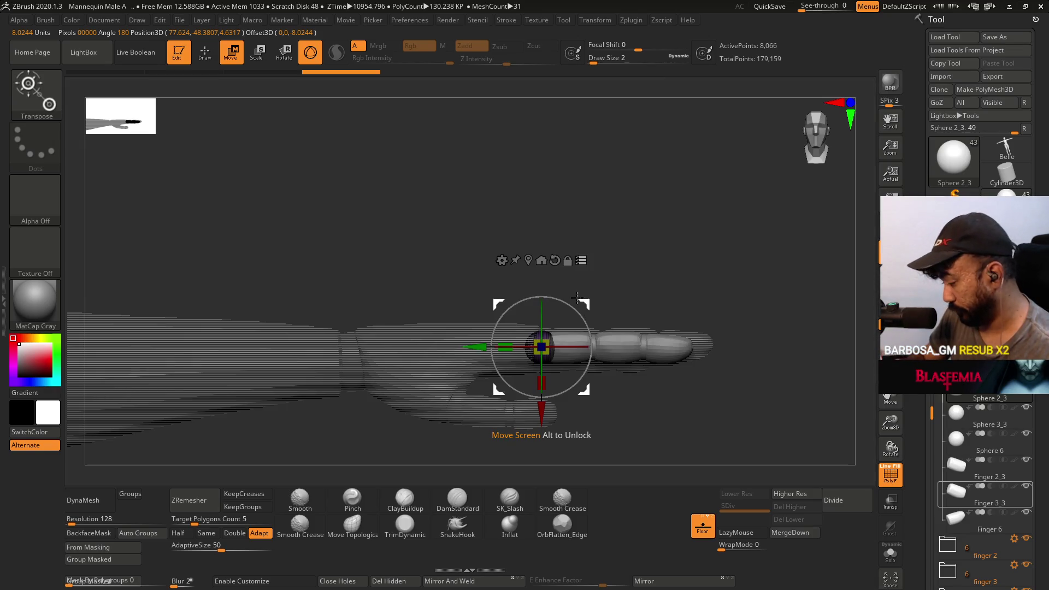
left_click_drag(591, 323, 588, 331)
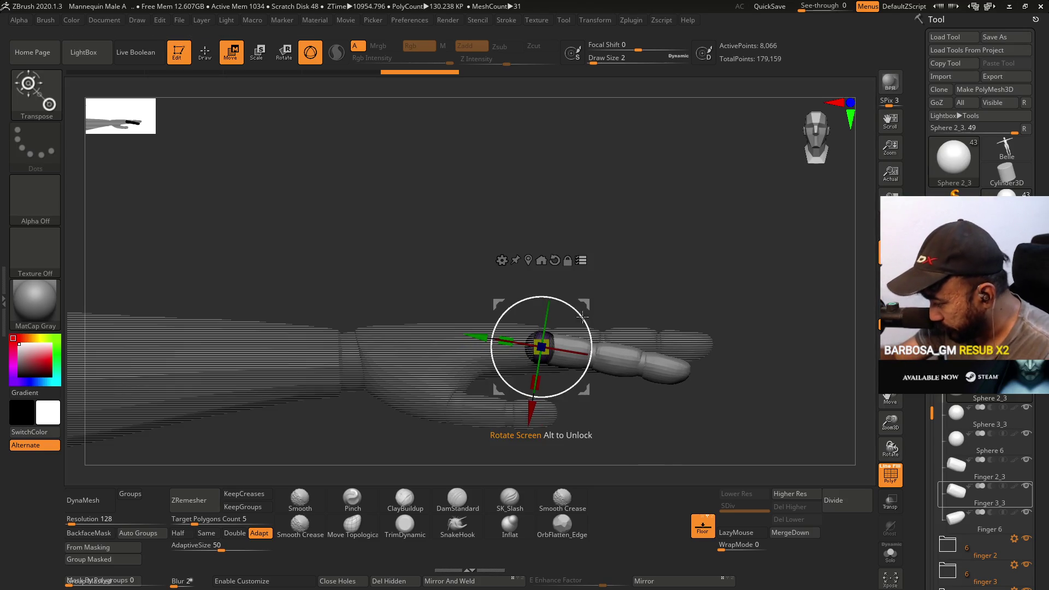
key("ctrl+z")
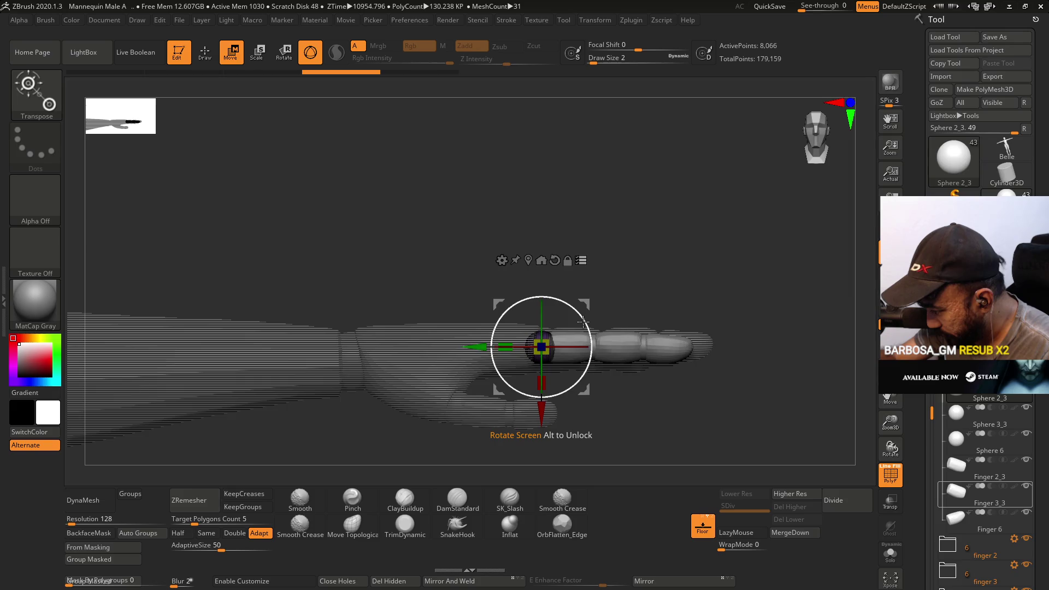
left_click_drag(583, 322, 587, 331)
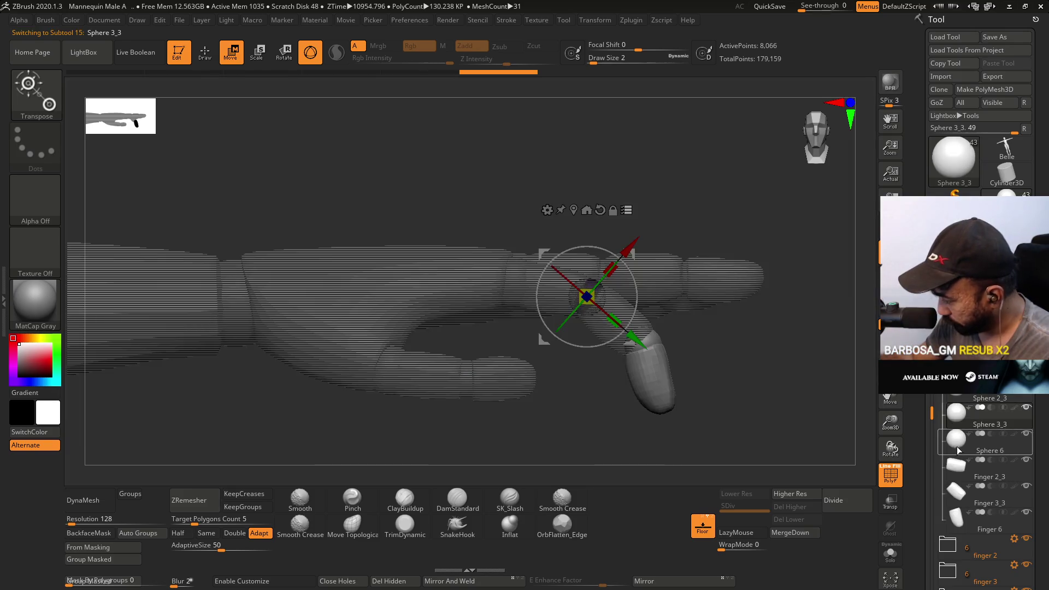
left_click(956, 447)
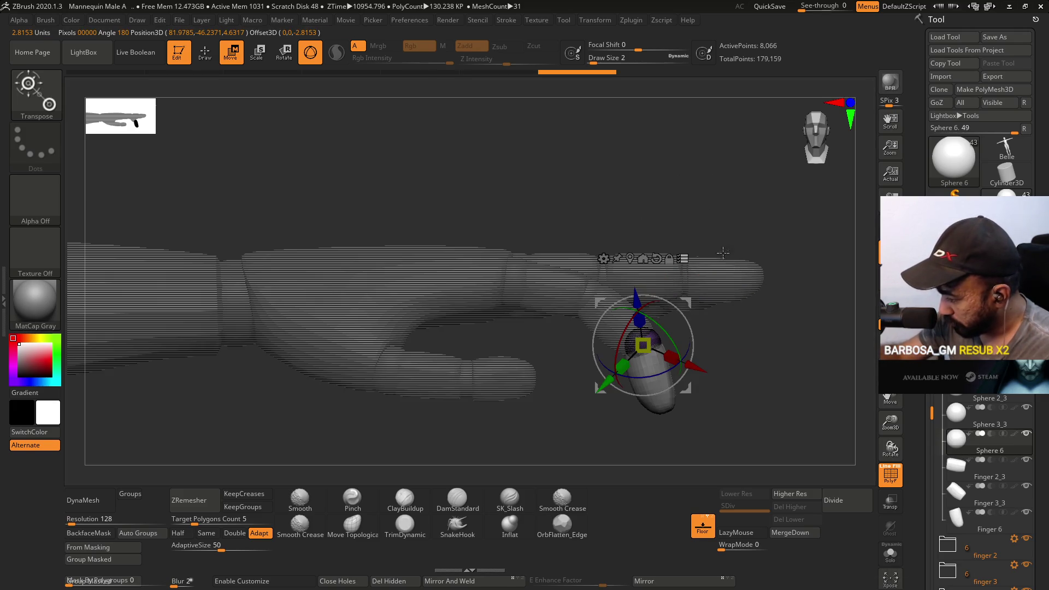
mouse_move(679, 173)
left_mouse_down()
mouse_move(703, 263)
mouse_move(745, 269)
left_mouse_up()
left_click(984, 398)
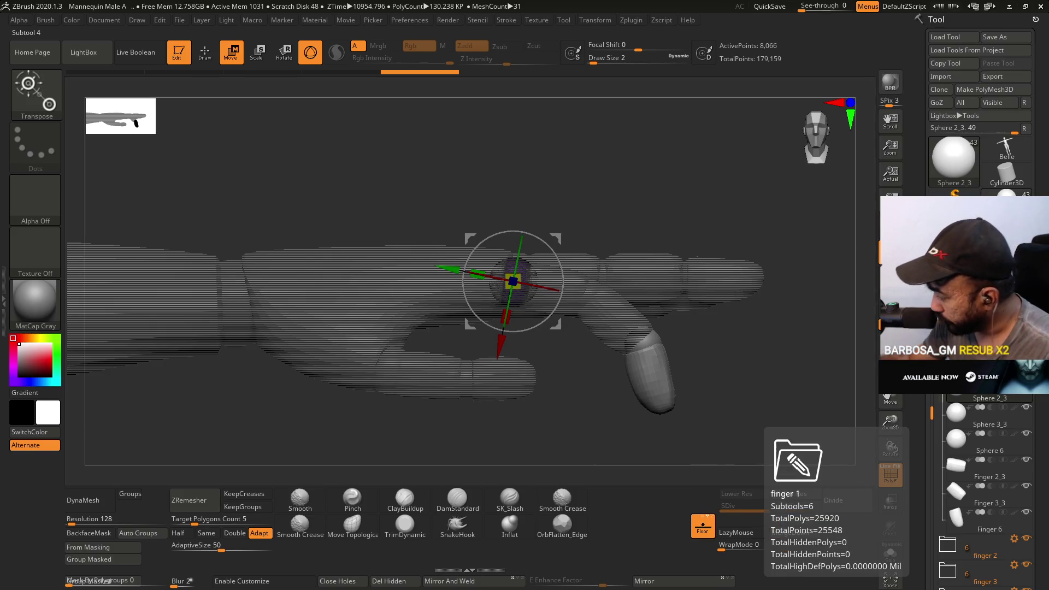
- Select the finger 1 folder and swing the whole chain downward at knuckle Sphere 2_3
left_click(951, 367)
mouse_move(557, 235)
mouse_move(555, 239)
left_mouse_down()
mouse_move(528, 208)
mouse_move(517, 216)
left_mouse_up()
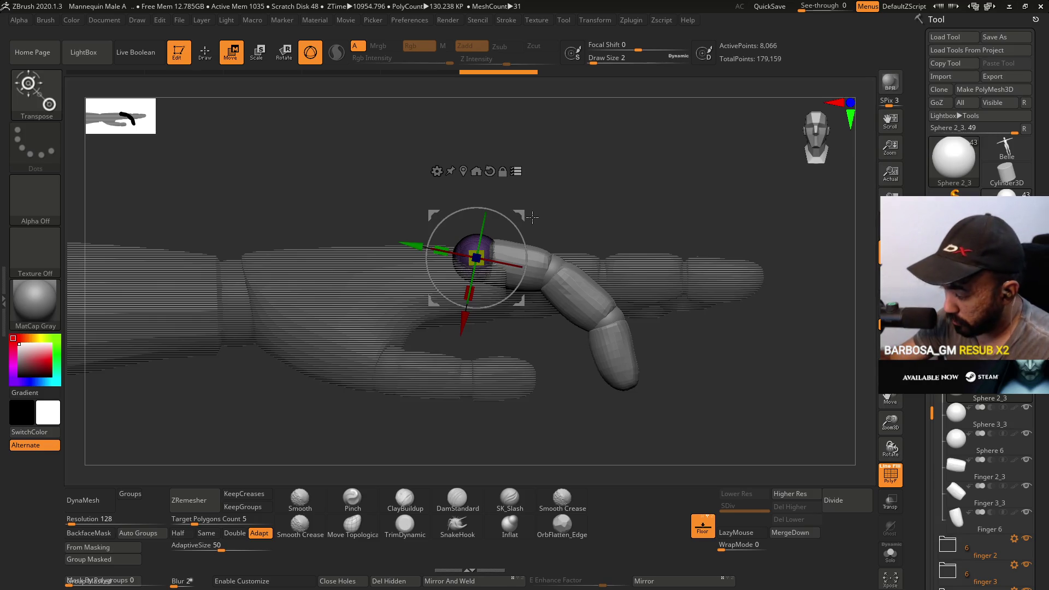
left_click_drag(518, 215, 502, 215)
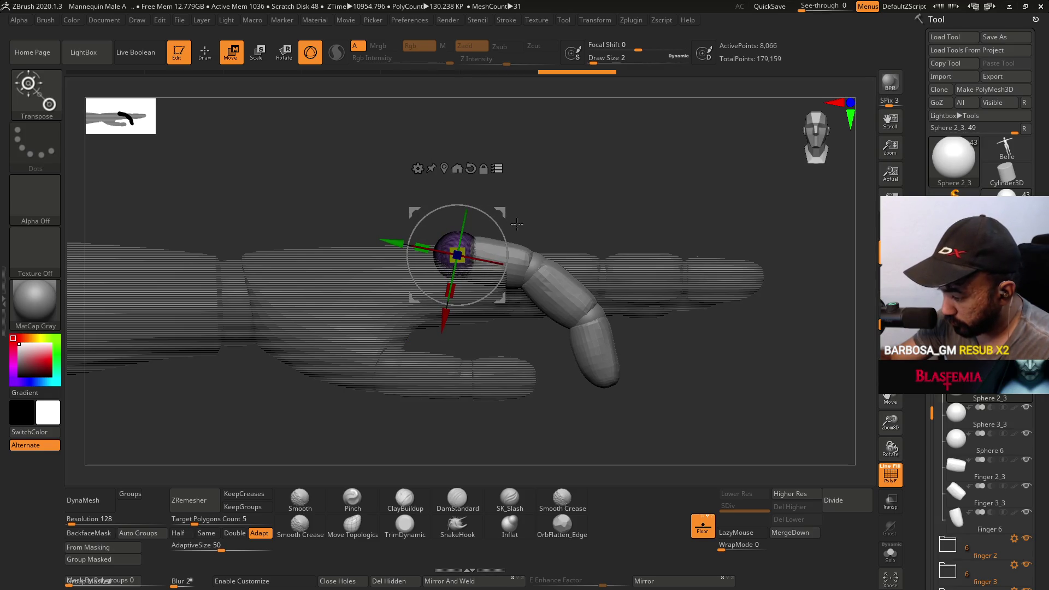
left_click_drag(503, 213, 506, 217)
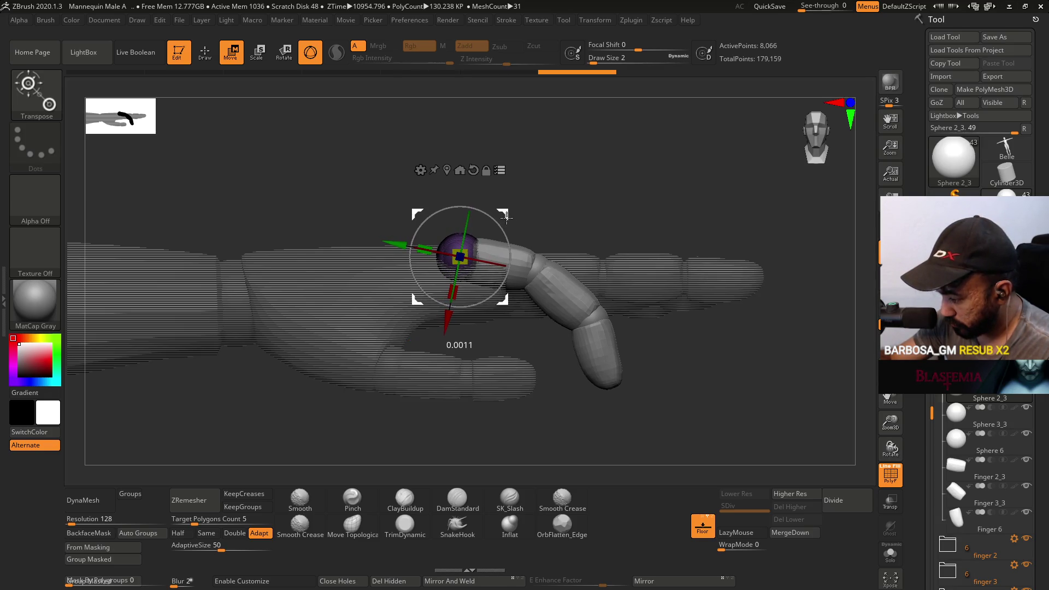
mouse_move(507, 216)
right_mouse_down()
mouse_move(478, 250)
mouse_move(538, 236)
right_mouse_up()
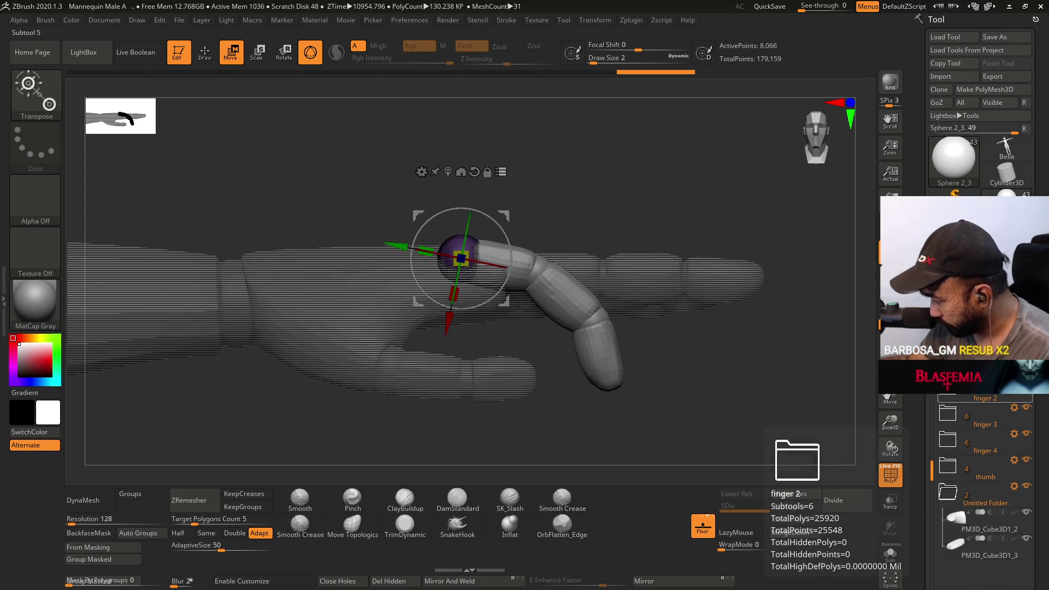
- Expand finger 2, centre the gizmo on Sphere 1, and bend it down about 11°
left_click(1014, 433)
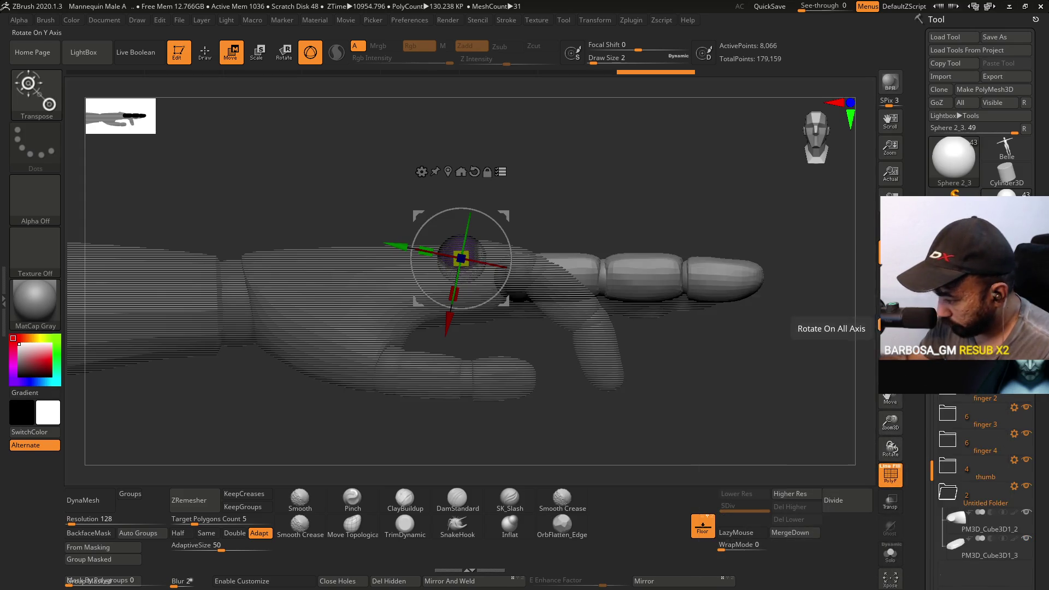
left_click_drag(798, 327, 613, 278)
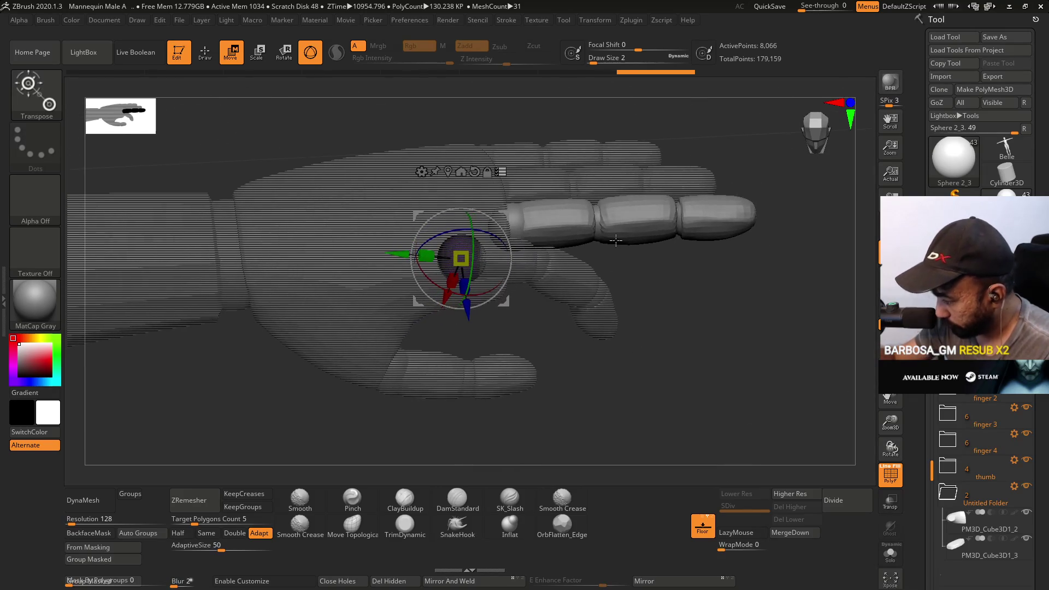
left_click(948, 386)
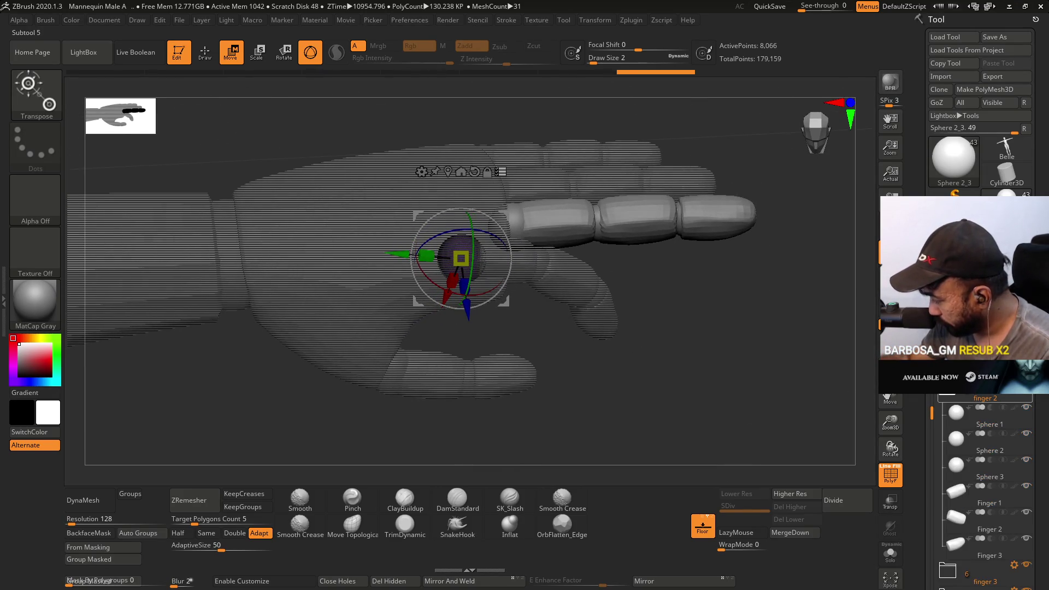
left_click(961, 418)
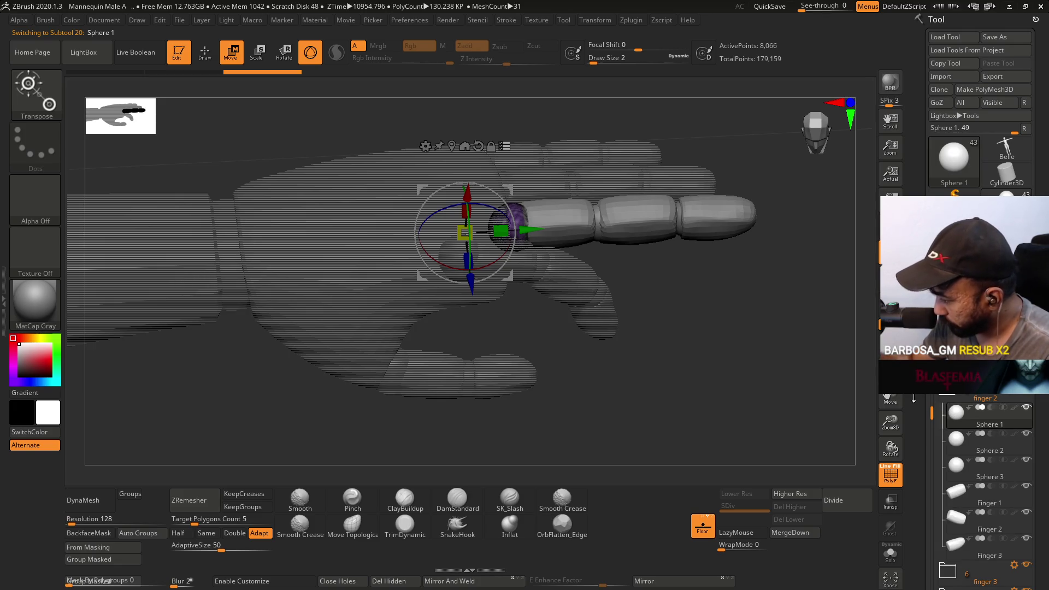
left_click(452, 145)
mouse_move(623, 306)
left_mouse_down()
mouse_move(646, 325)
mouse_move(603, 176)
left_mouse_up()
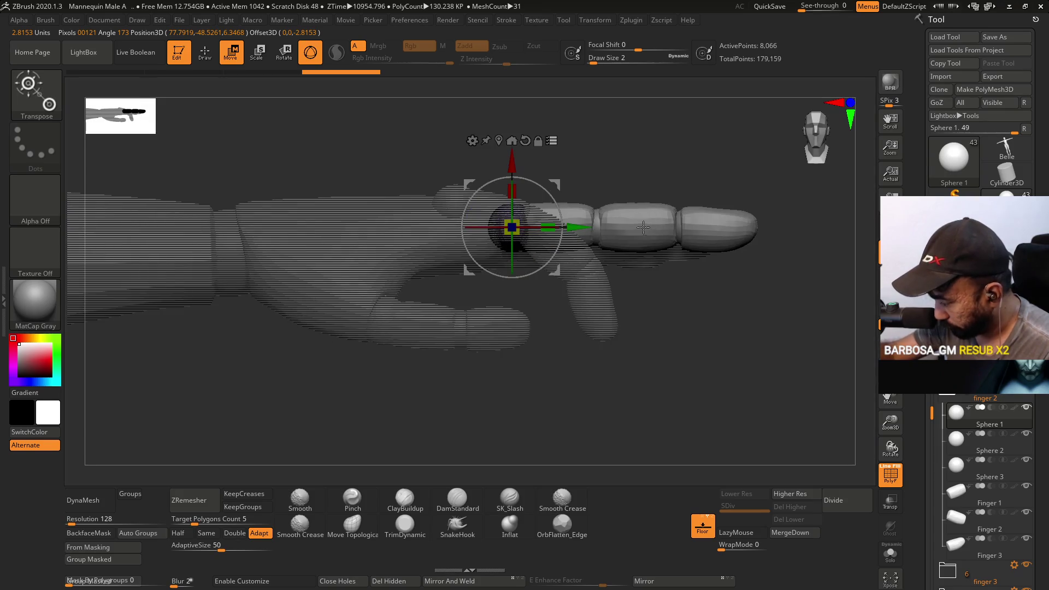
left_click_drag(621, 298, 609, 245)
mouse_move(527, 171)
left_mouse_down()
mouse_move(549, 331)
mouse_move(529, 276)
left_mouse_up()
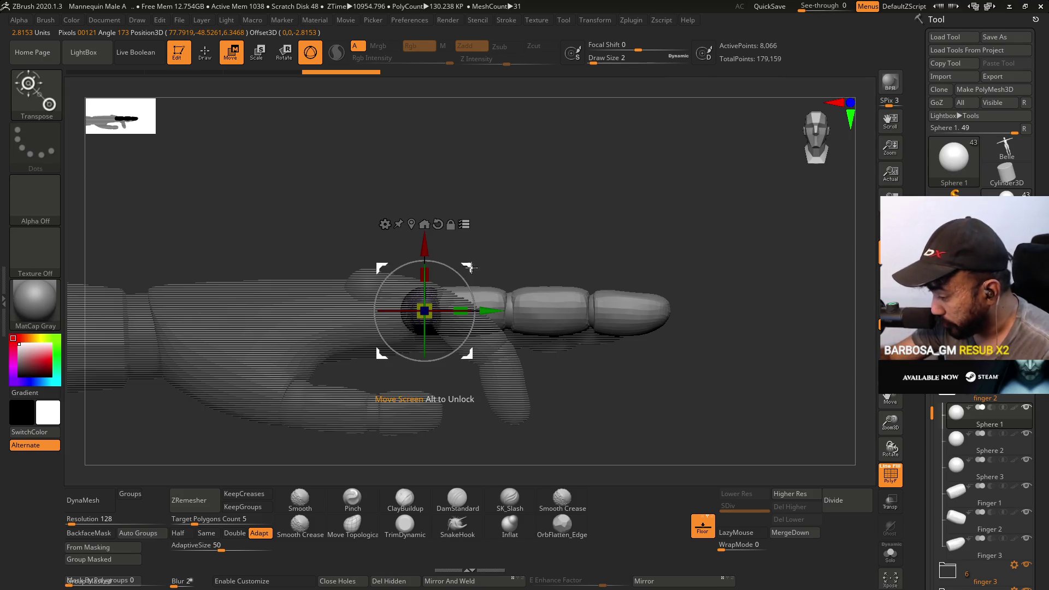
left_click_drag(519, 223, 520, 246)
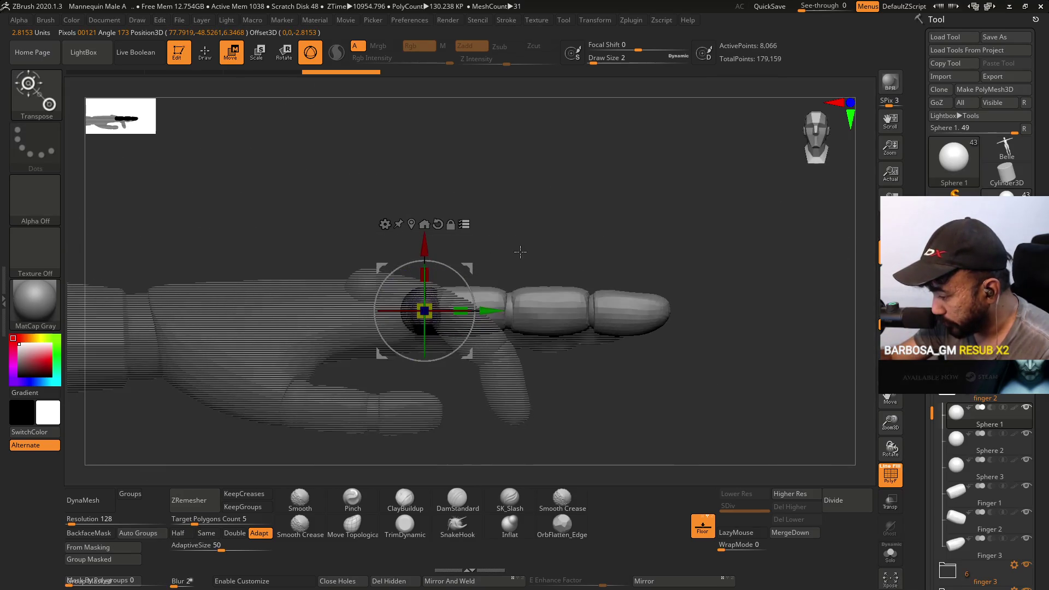